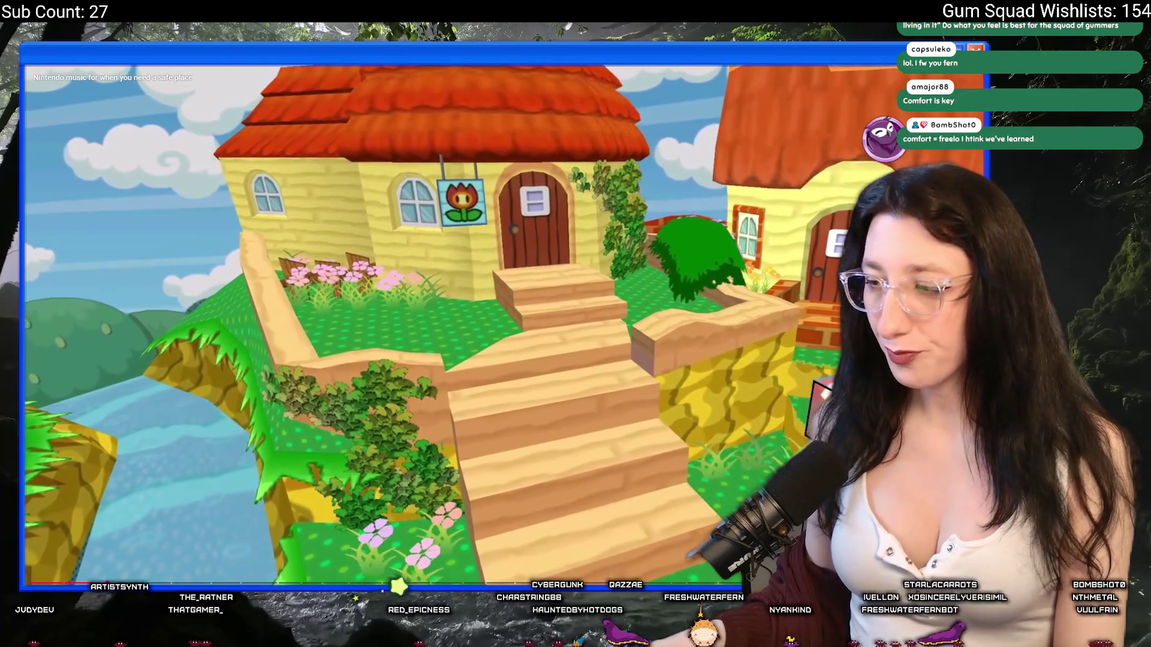
# Exit fullscreen and switch to the other YouTube music tab
pyautogui.press('Escape')
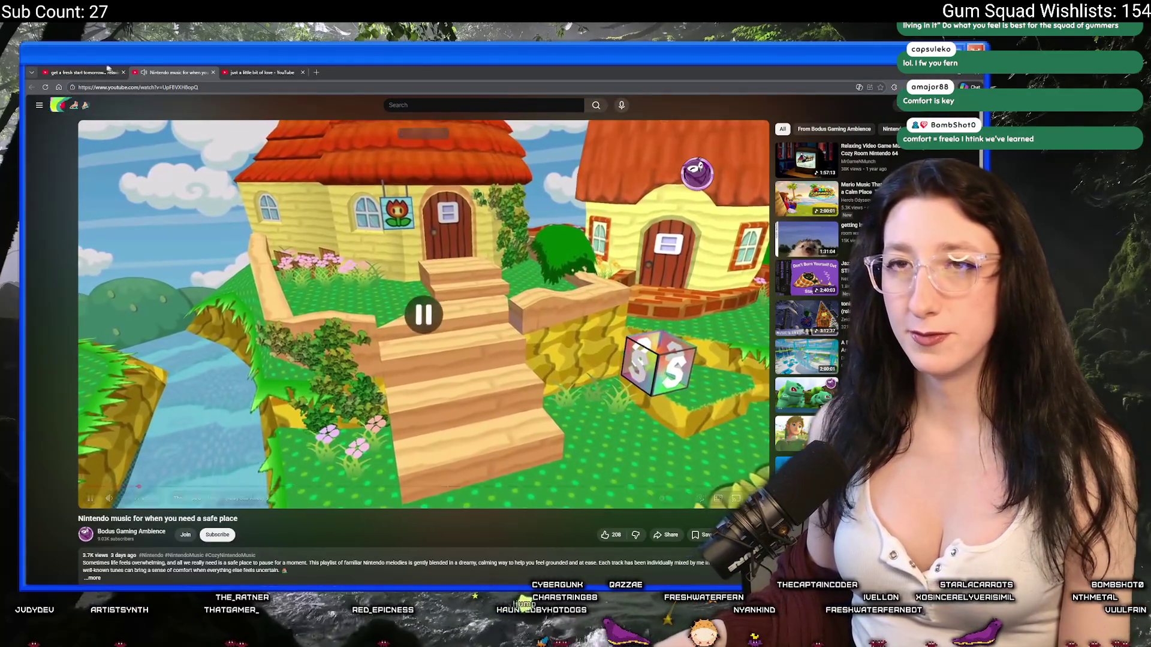
pyautogui.hotkey('ctrl', 'shift', 'Tab')
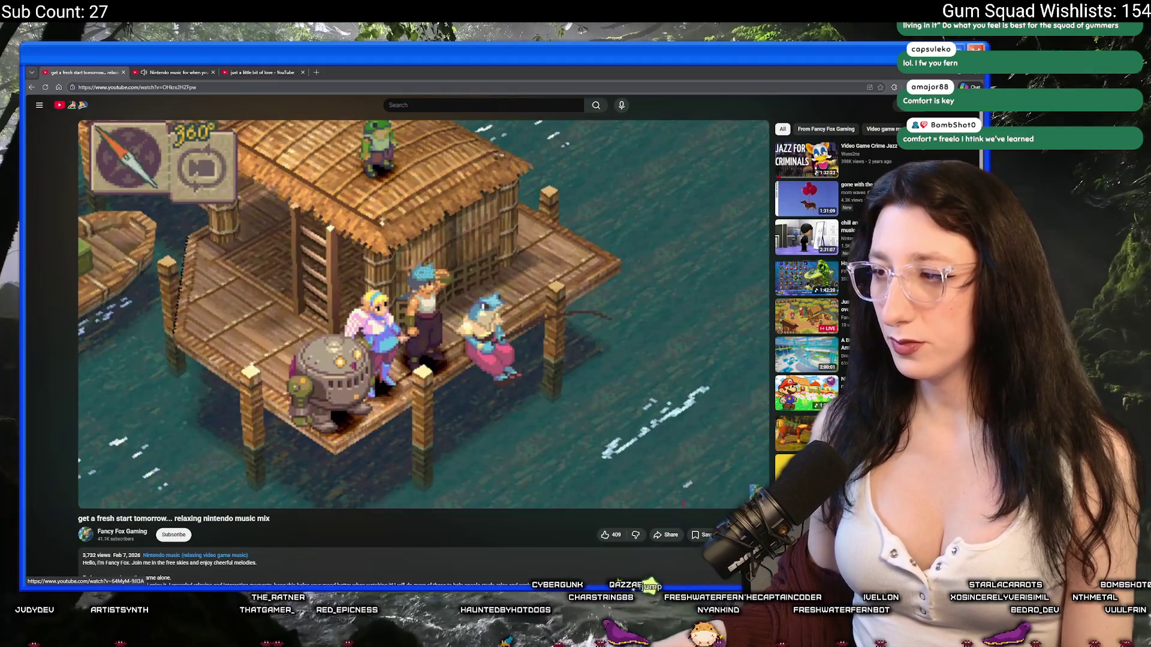
pyautogui.scroll(-3, 798, 401)
pyautogui.scroll(-3, 798, 400)
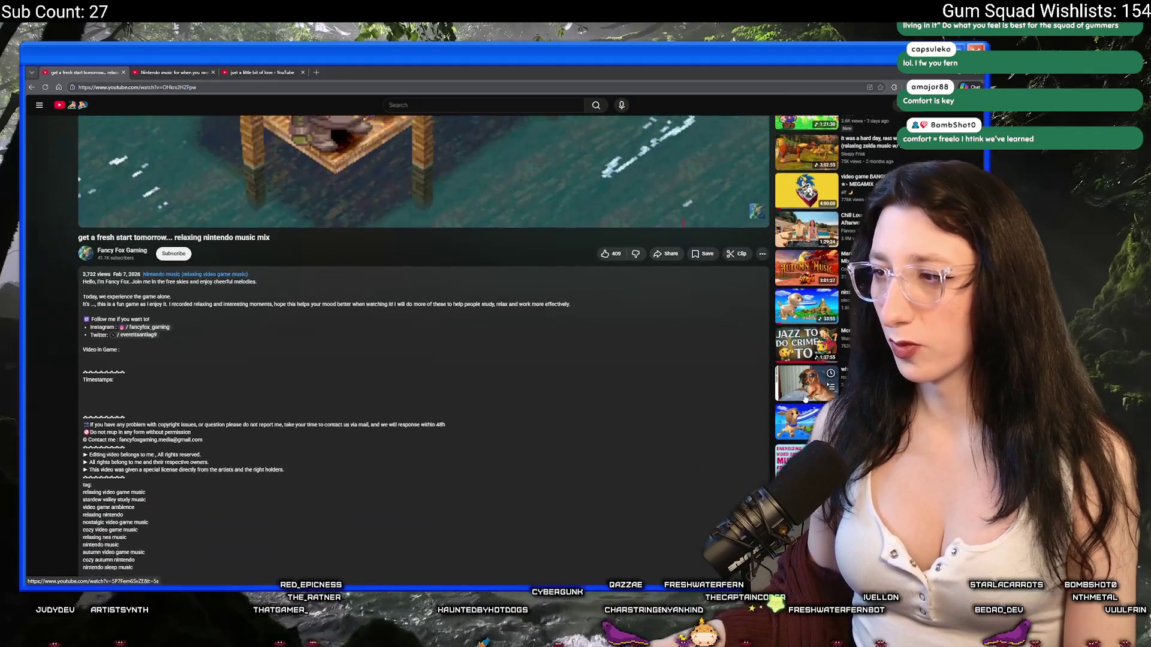
# Play the Energizing Video Game Music chores mix from its start, then go to the relay diagram
pyautogui.click(807, 377)
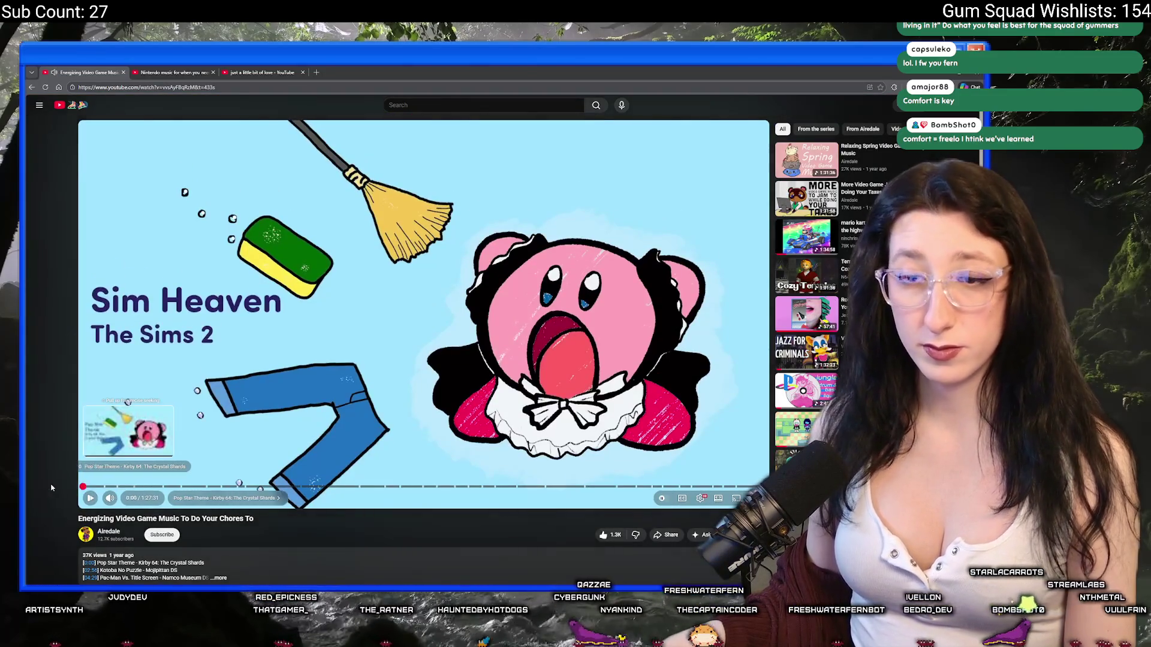
pyautogui.press('0')
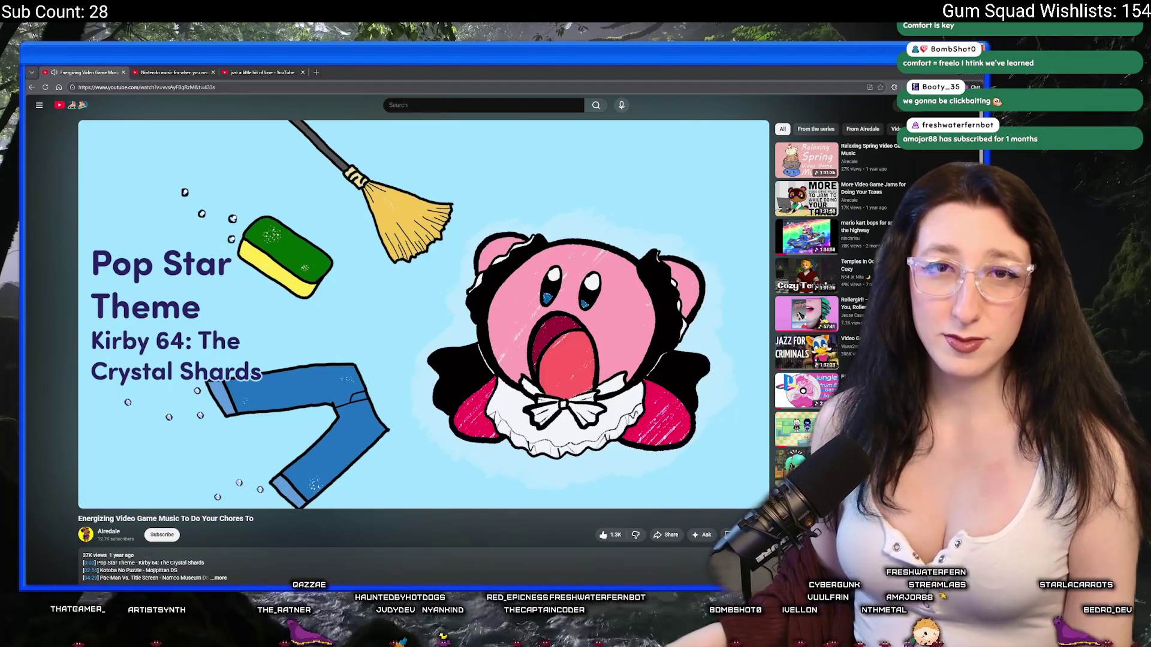
pyautogui.hotkey('alt', 'Tab')
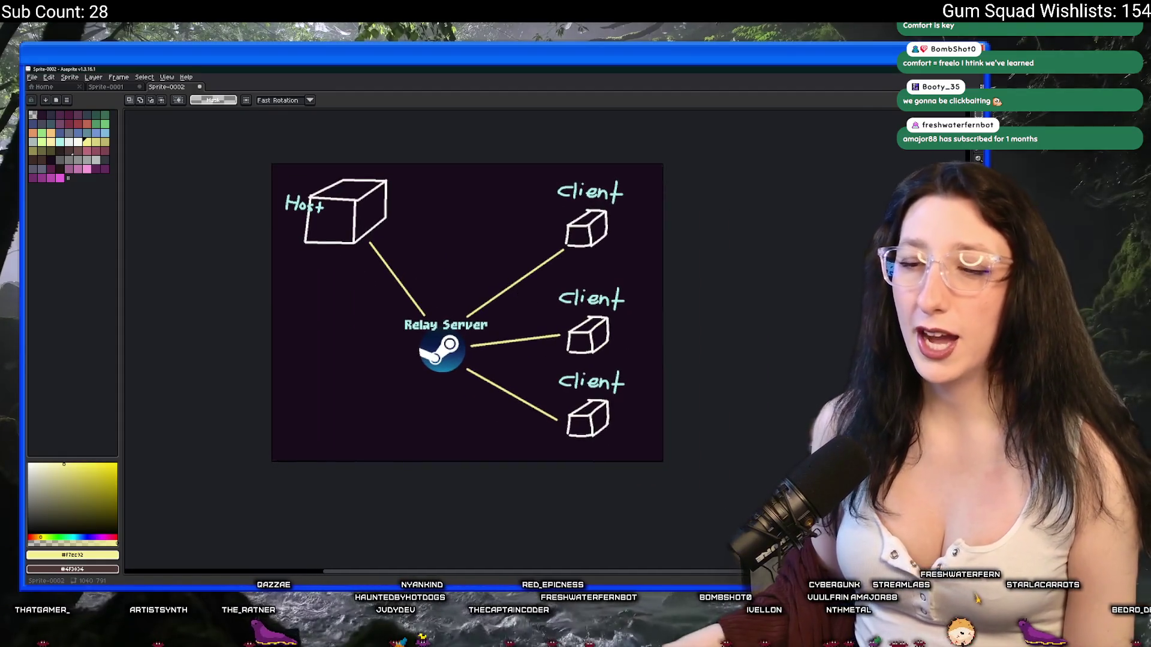
# Move from the Aseprite relay diagram to the GameMaker room editor and pan the map
pyautogui.hotkey('alt', 'Tab')
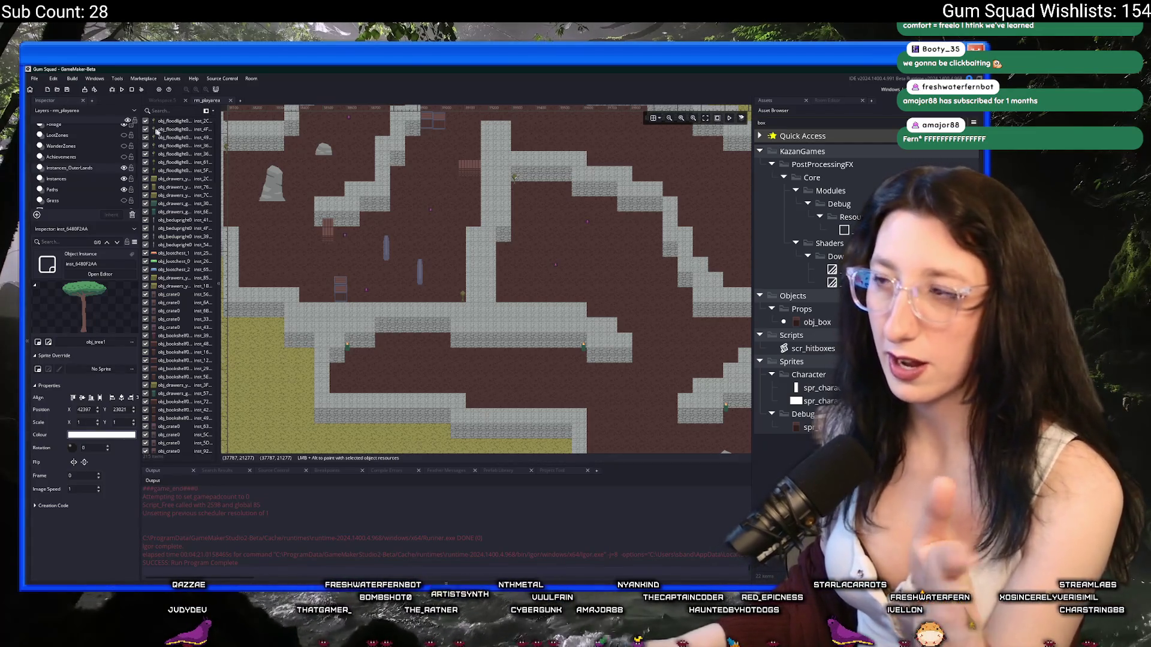
pyautogui.moveTo(485, 276); pyautogui.dragTo(431, 333)
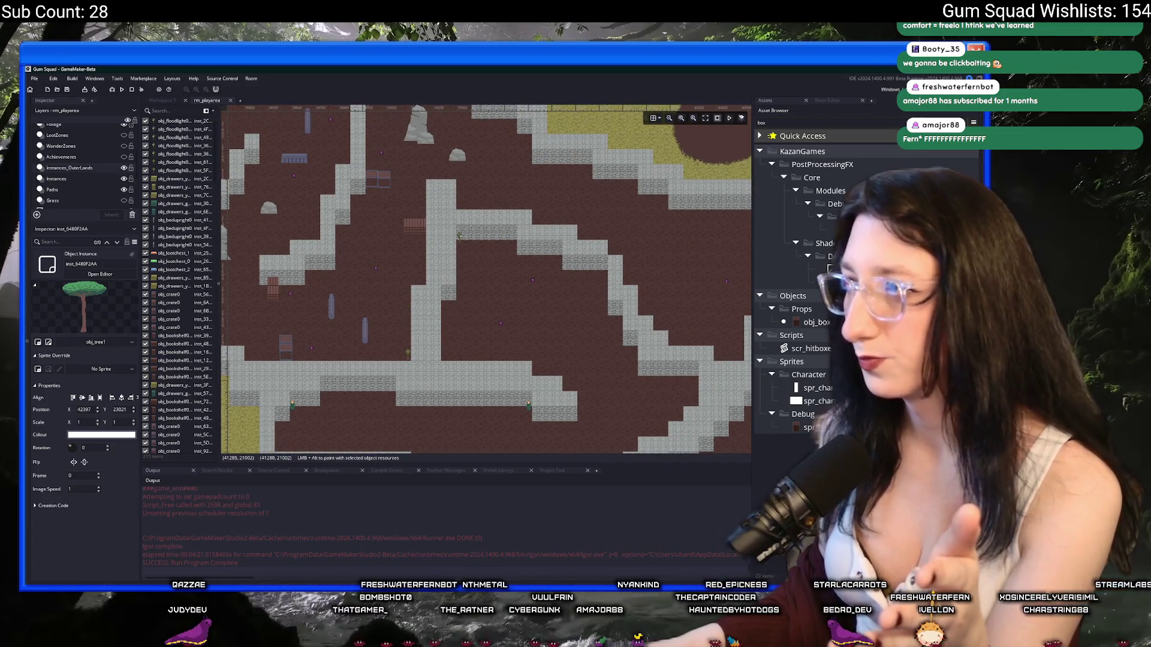
# Remove the 'box' filter from the Asset Browser search and nudge the room view
pyautogui.click(887, 122)
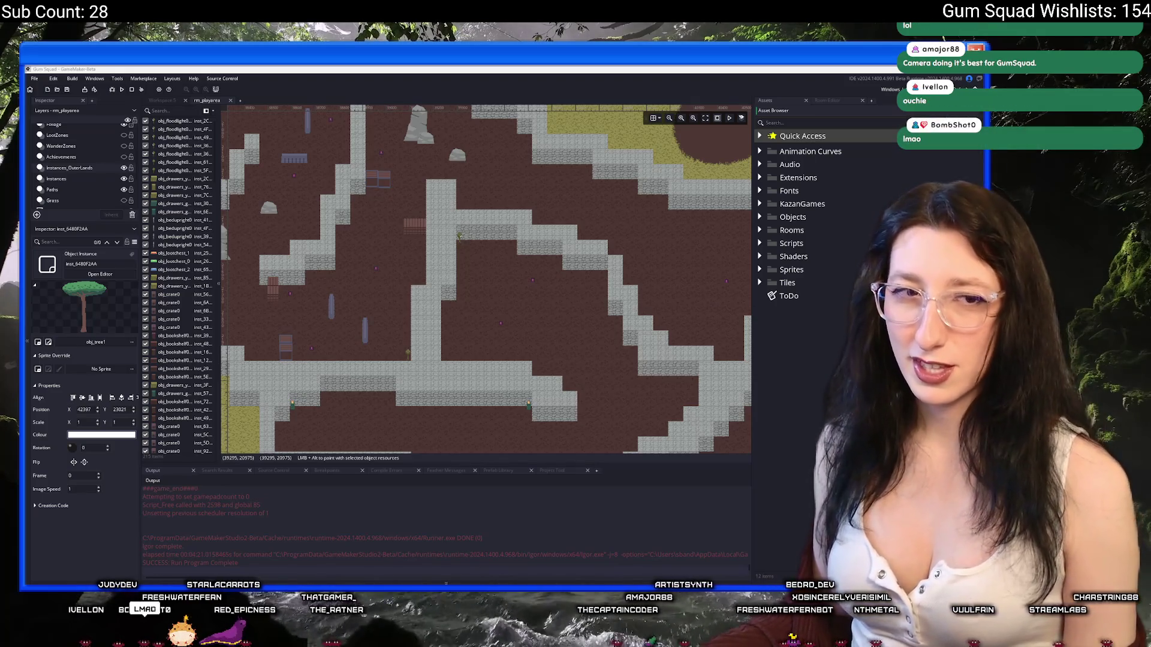
pyautogui.moveTo(549, 298); pyautogui.dragTo(554, 304)
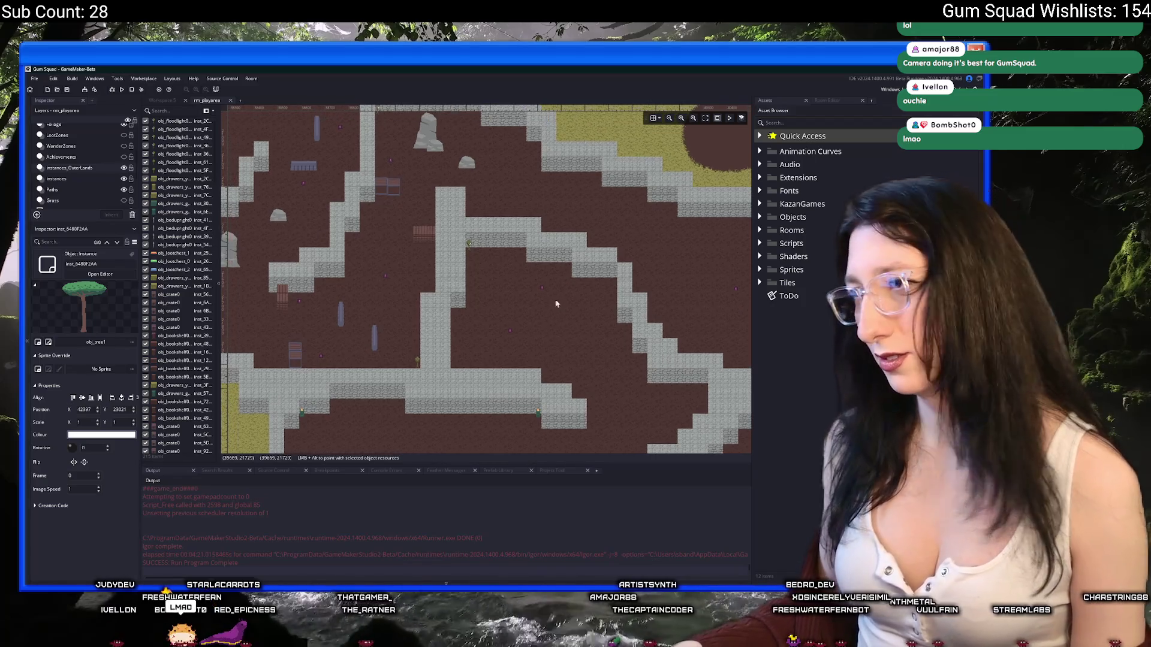
# Pan the GameMaker room map upward, then return to Aseprite's relay diagram
pyautogui.click(830, 124)
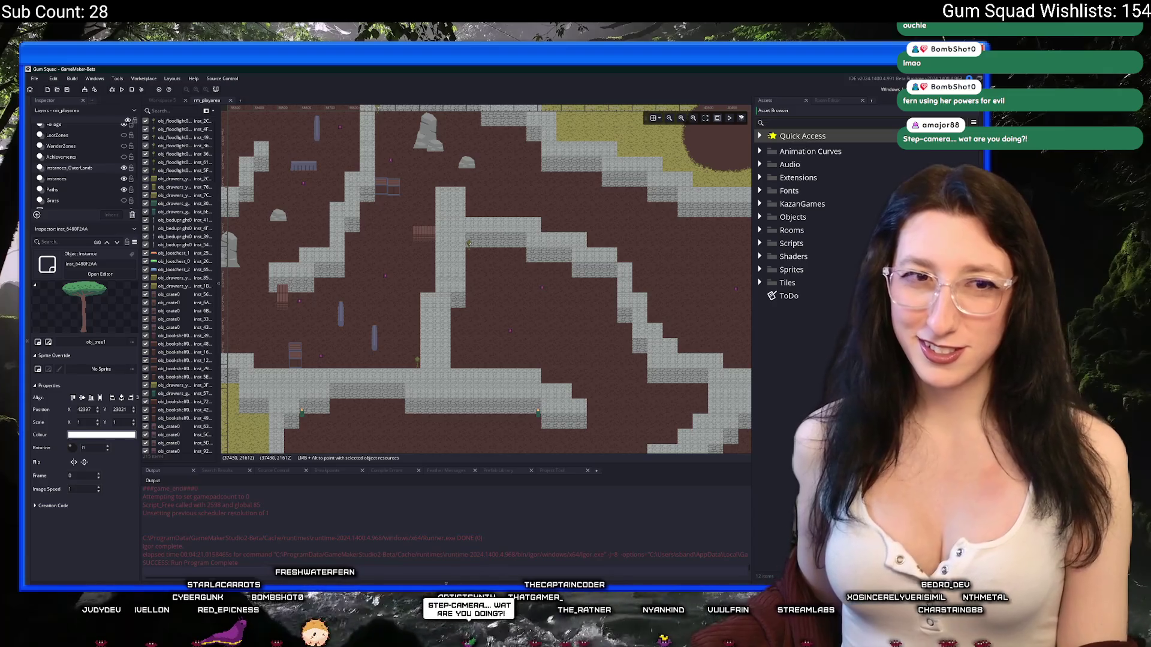
pyautogui.moveTo(484, 361)
pyautogui.mouseDown()
pyautogui.moveTo(470, 72)
pyautogui.moveTo(466, 206)
pyautogui.mouseUp()
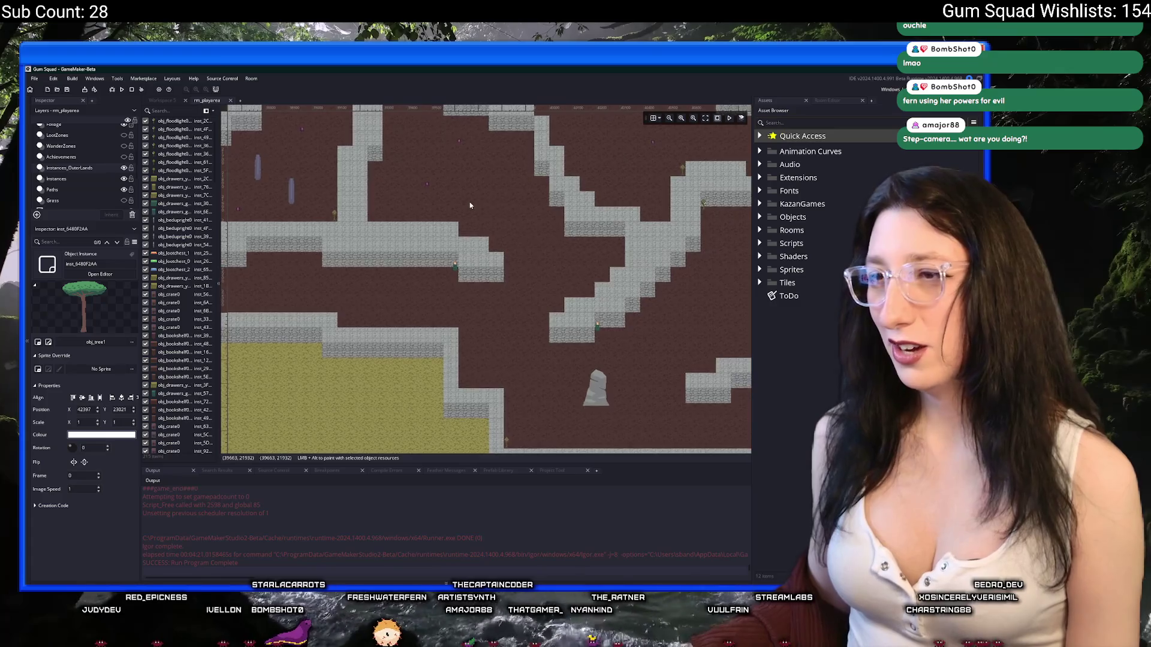
pyautogui.hotkey('alt', 'Tab')
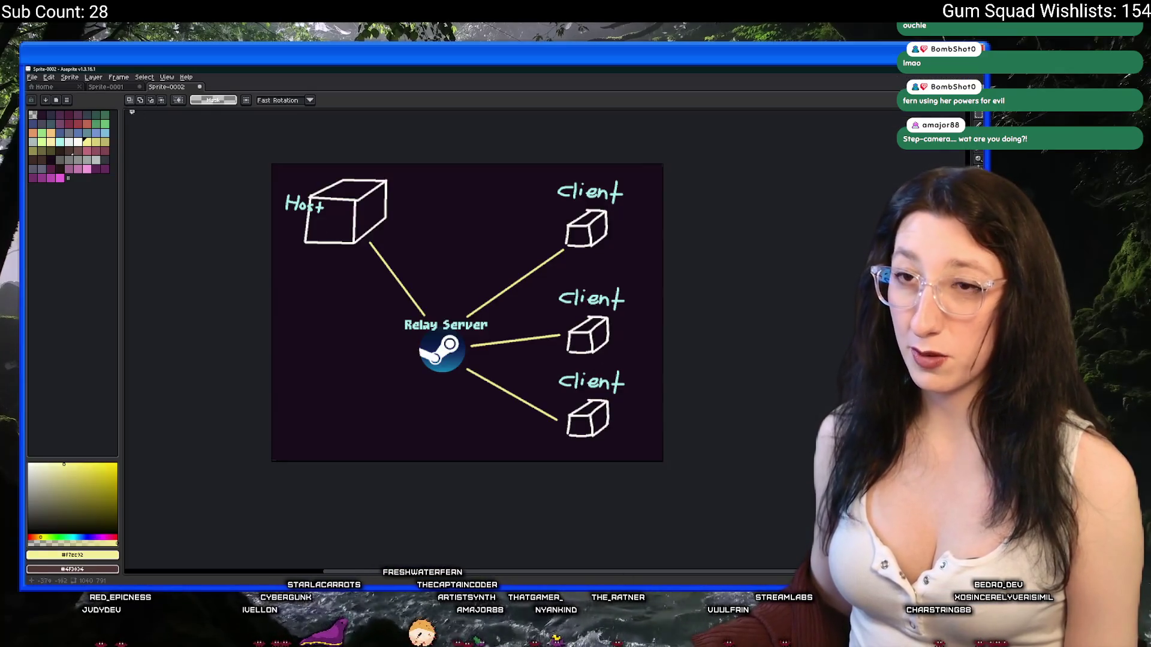
# Show the Sprite-0001 room mockup zoomed in, trying and undoing a white brush stroke
pyautogui.click(107, 88)
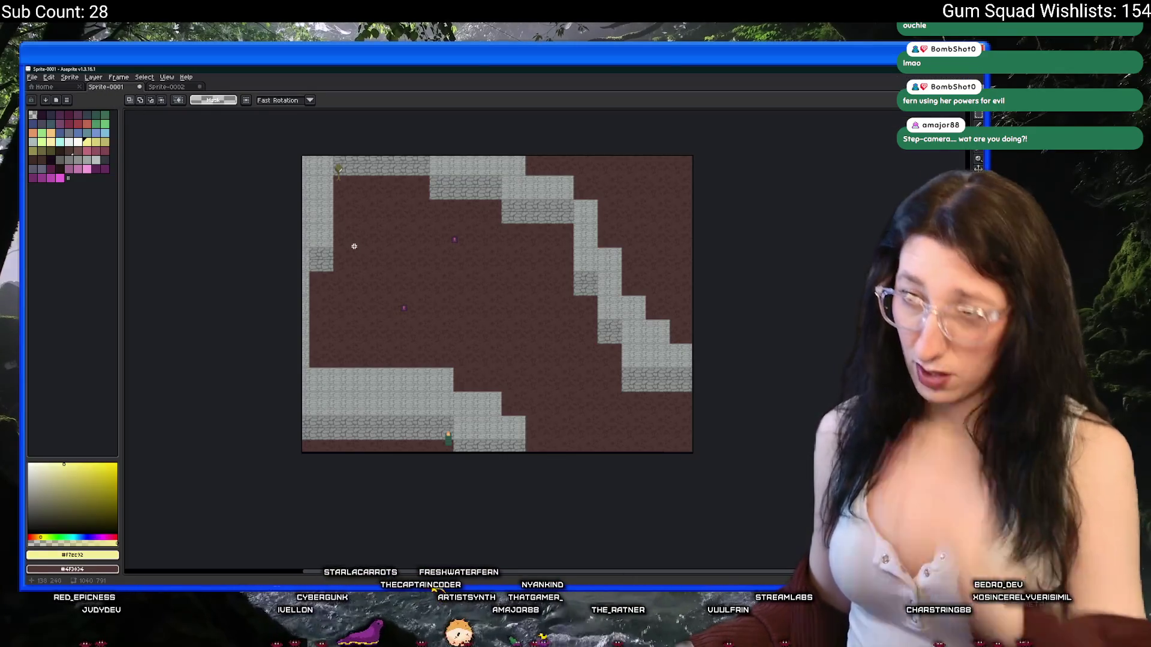
pyautogui.scroll(4, 396, 259)
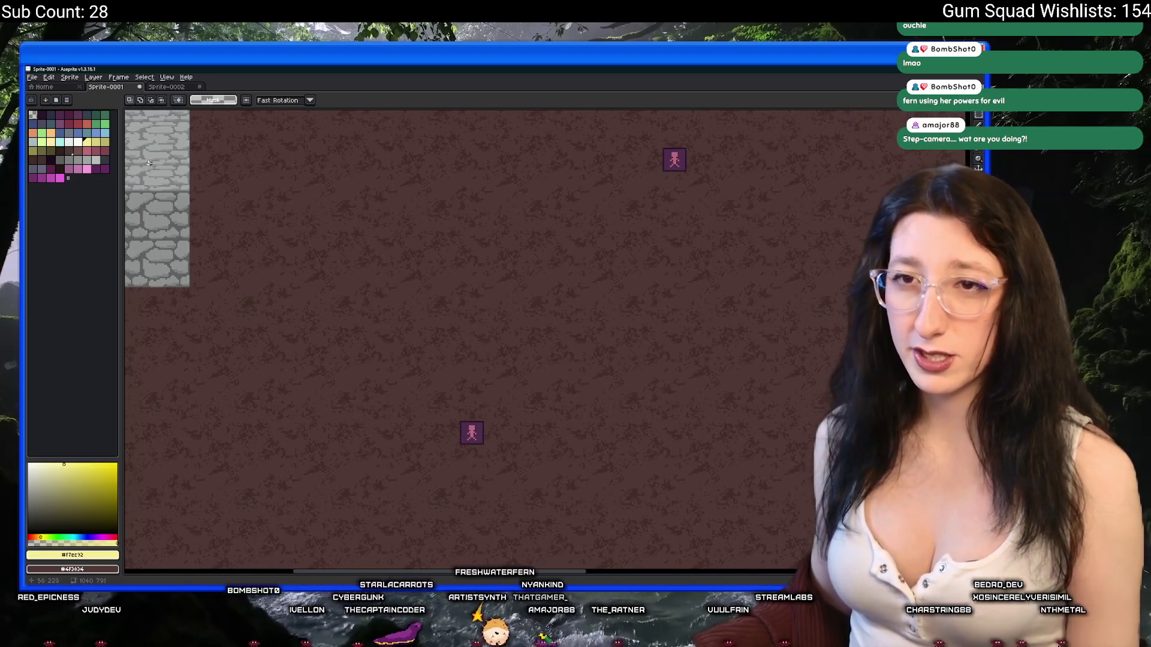
pyautogui.click(69, 142)
pyautogui.press('b')
pyautogui.moveTo(634, 216)
pyautogui.mouseDown()
pyautogui.moveTo(501, 303)
pyautogui.moveTo(547, 386)
pyautogui.mouseUp()
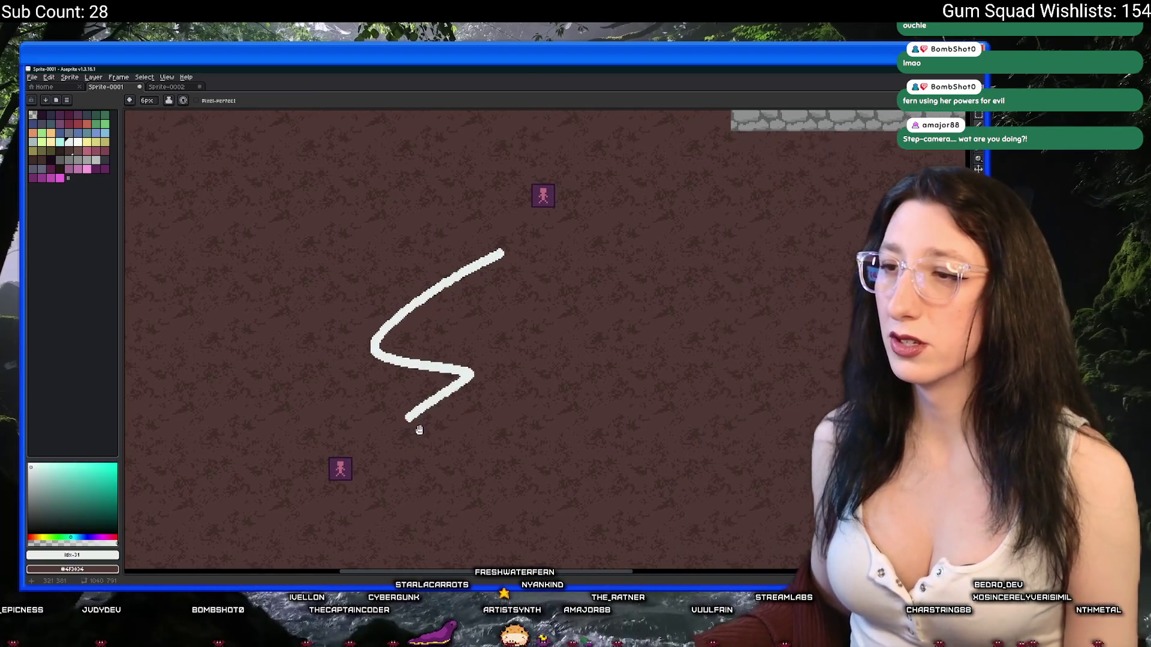
pyautogui.hotkey('ctrl', 'z')
pyautogui.moveTo(474, 346); pyautogui.dragTo(434, 385)
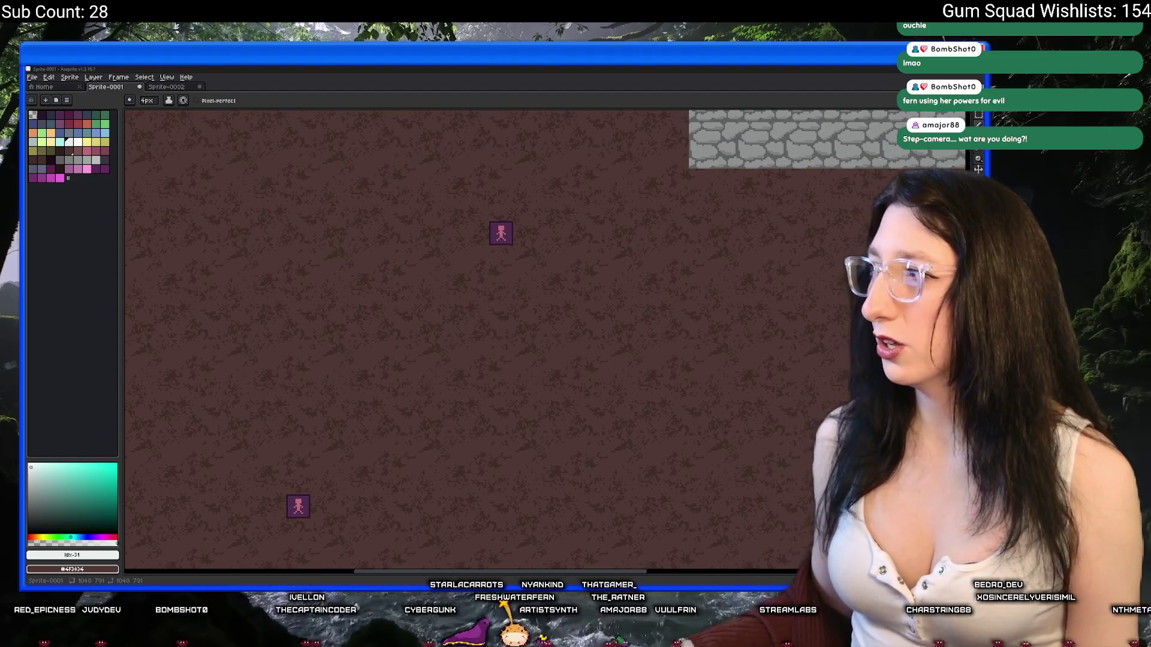
pyautogui.write('spider web pixel art')
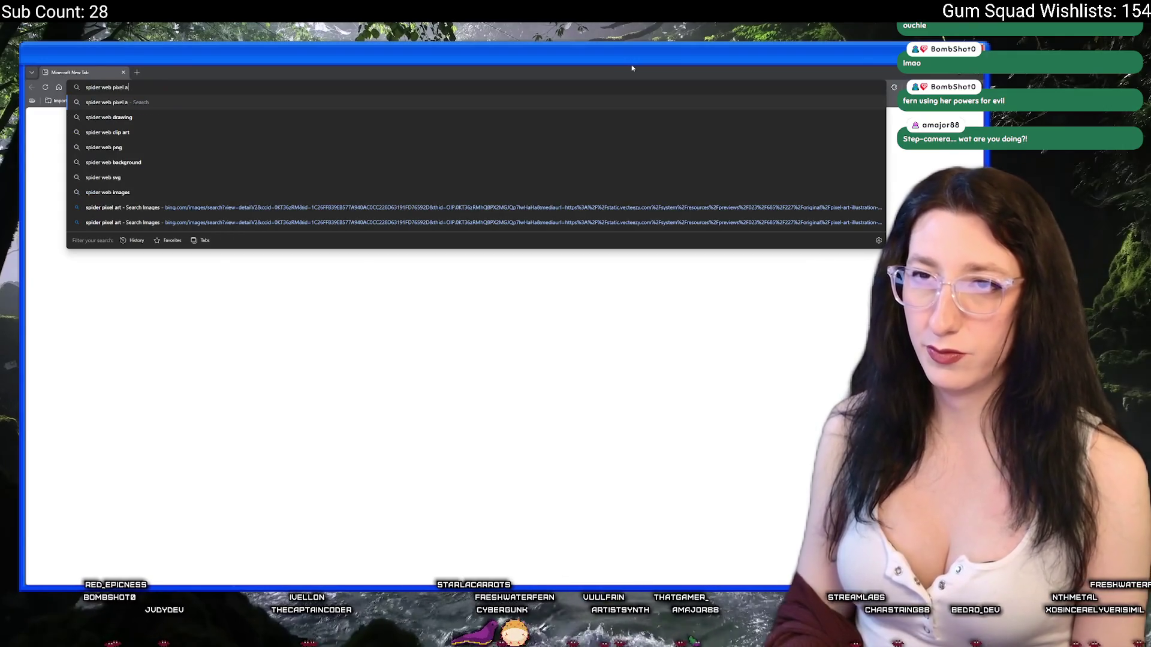
pyautogui.press('Return')
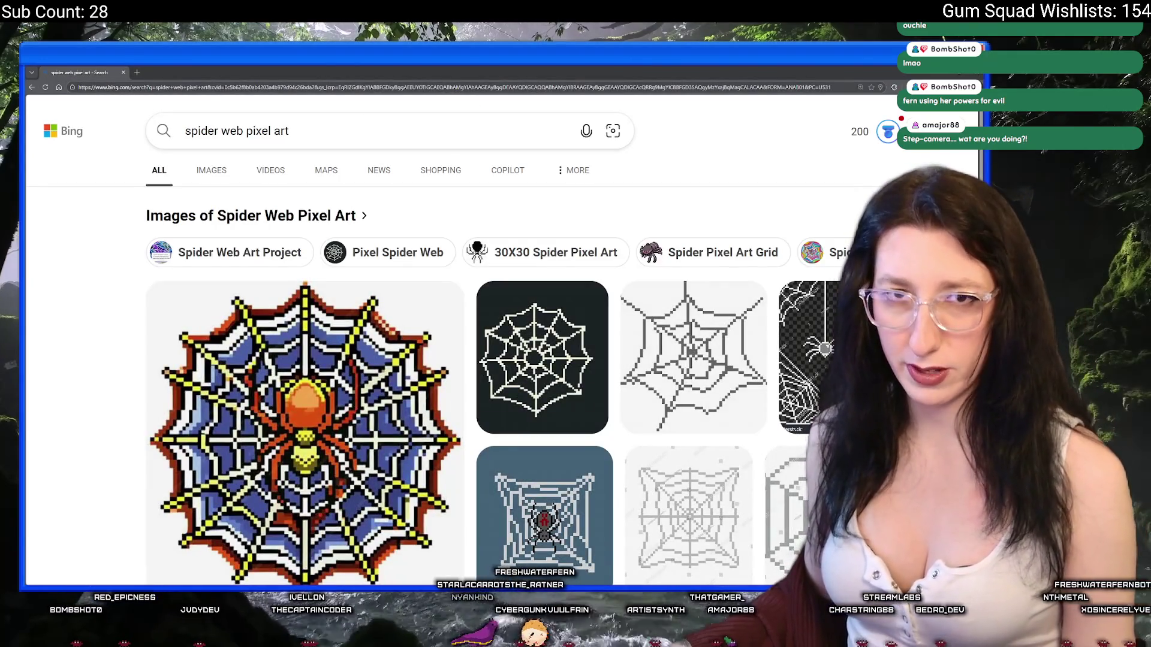
pyautogui.scroll(-2, 536, 265)
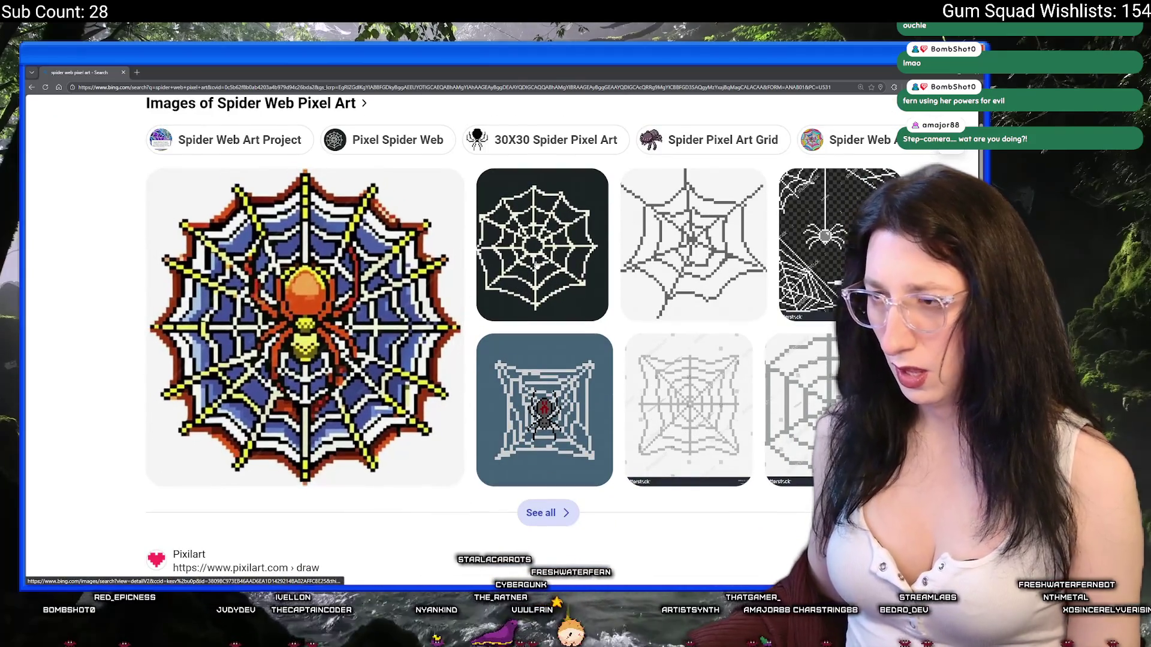
pyautogui.click(580, 217)
pyautogui.press('Escape')
pyautogui.scroll(-3, 575, 295)
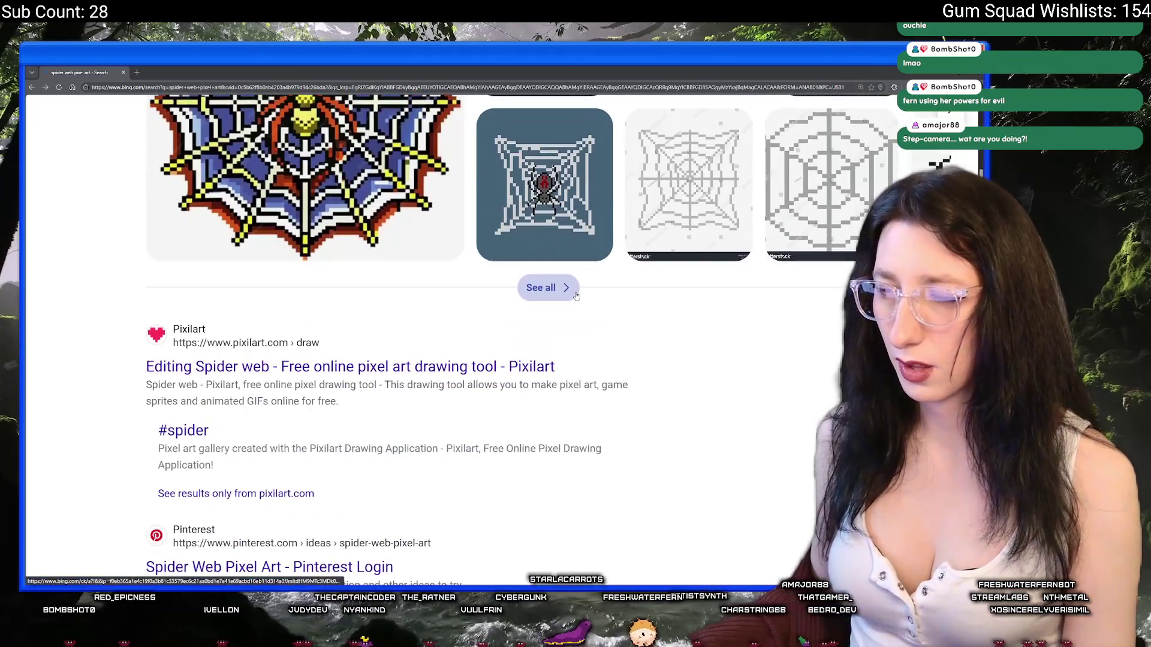
pyautogui.scroll(3, 575, 295)
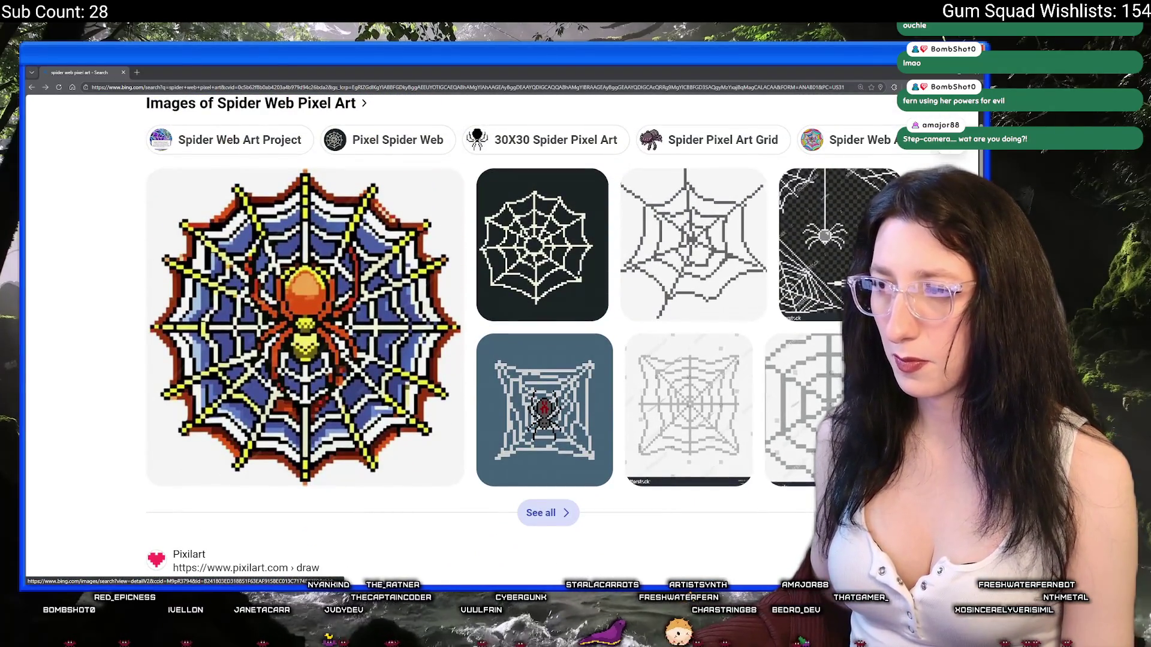
pyautogui.click(809, 246)
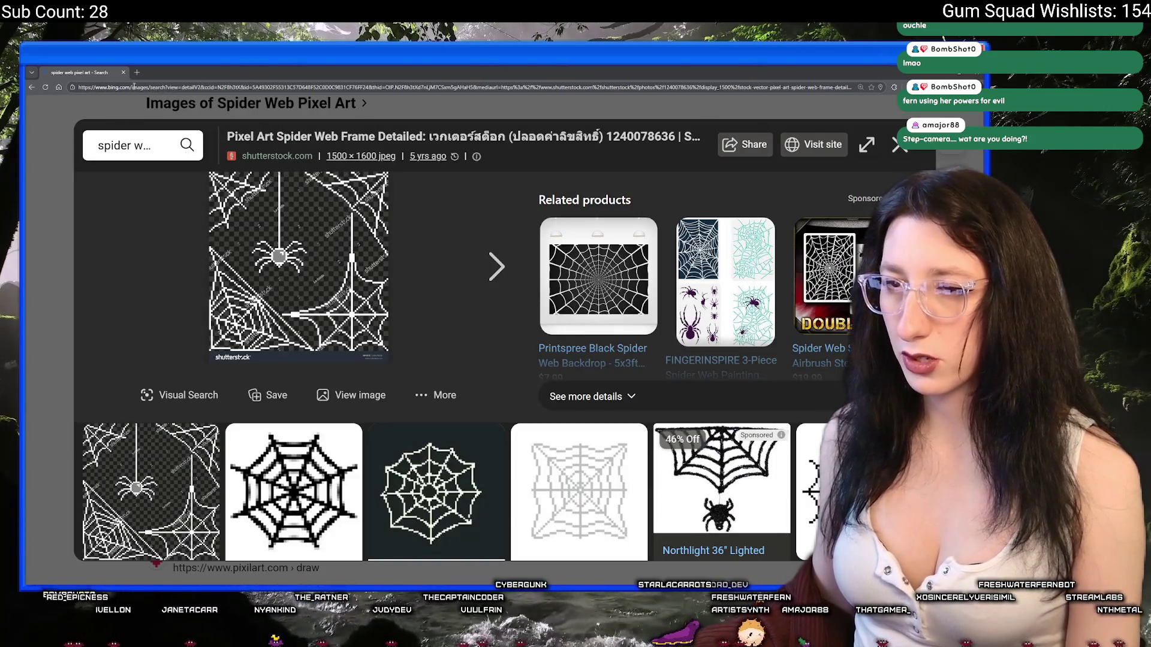
pyautogui.hotkey('alt', 'Tab')
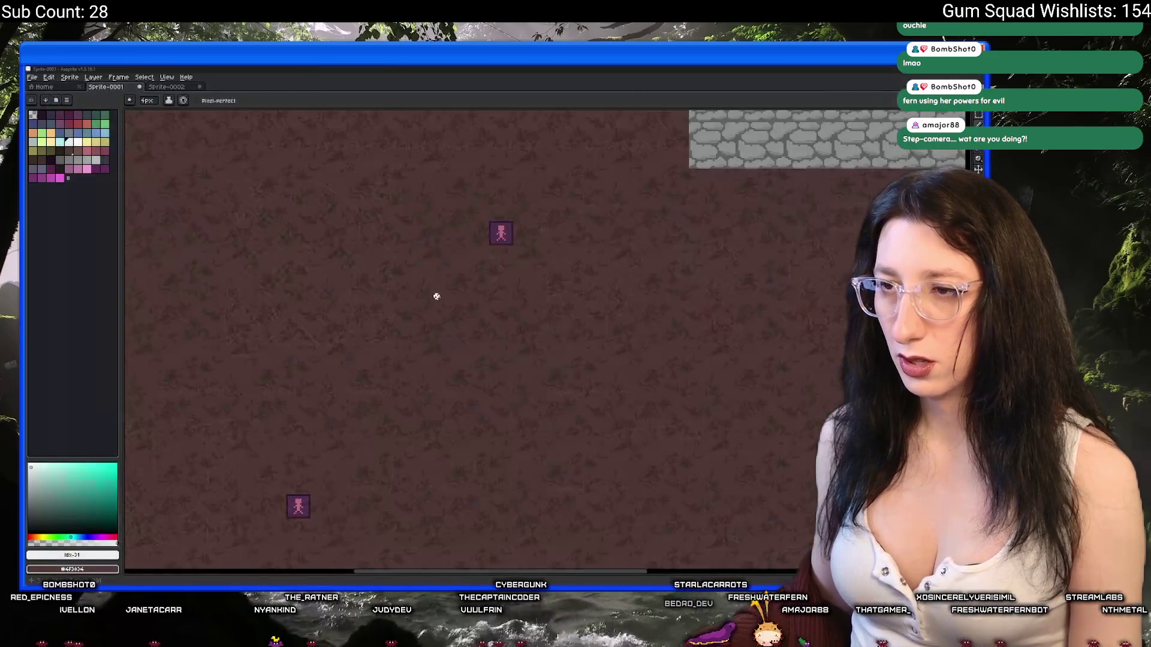
# Draw the first white rings on the dirt floor with the pixel pencil
pyautogui.moveTo(473, 293)
pyautogui.mouseDown()
pyautogui.moveTo(386, 317)
pyautogui.moveTo(396, 350)
pyautogui.moveTo(453, 353)
pyautogui.moveTo(457, 302)
pyautogui.mouseUp()
pyautogui.hotkey('ctrl', 'z')
pyautogui.hotkey('ctrl', 'z')
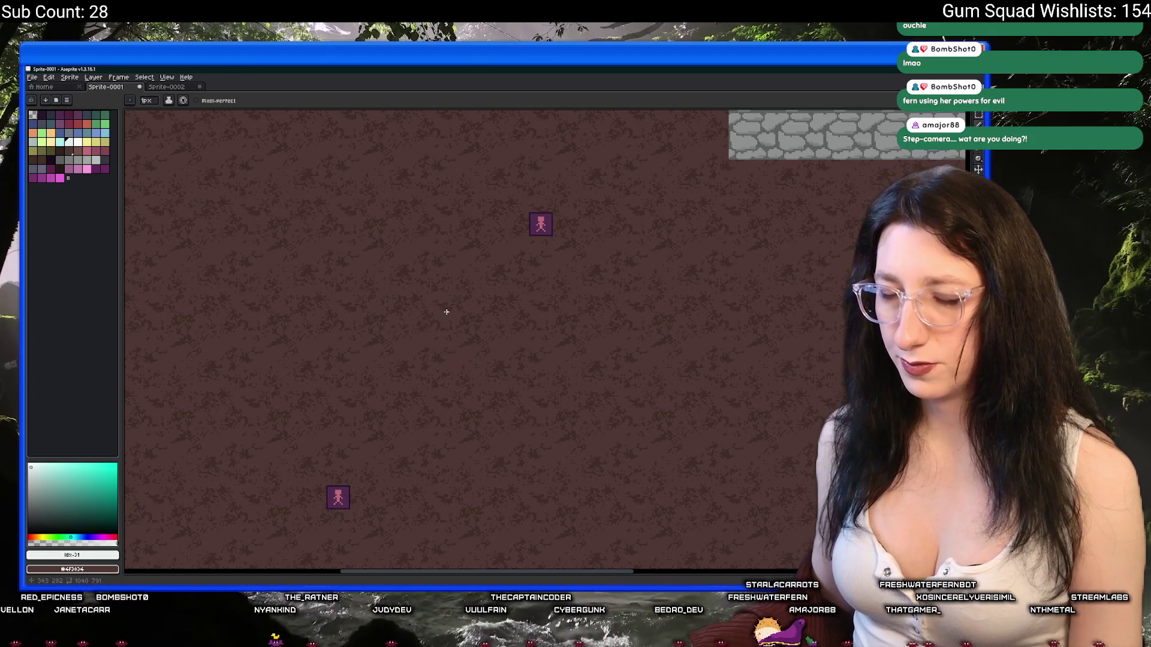
pyautogui.hotkey('shift', 'm')
pyautogui.press('b')
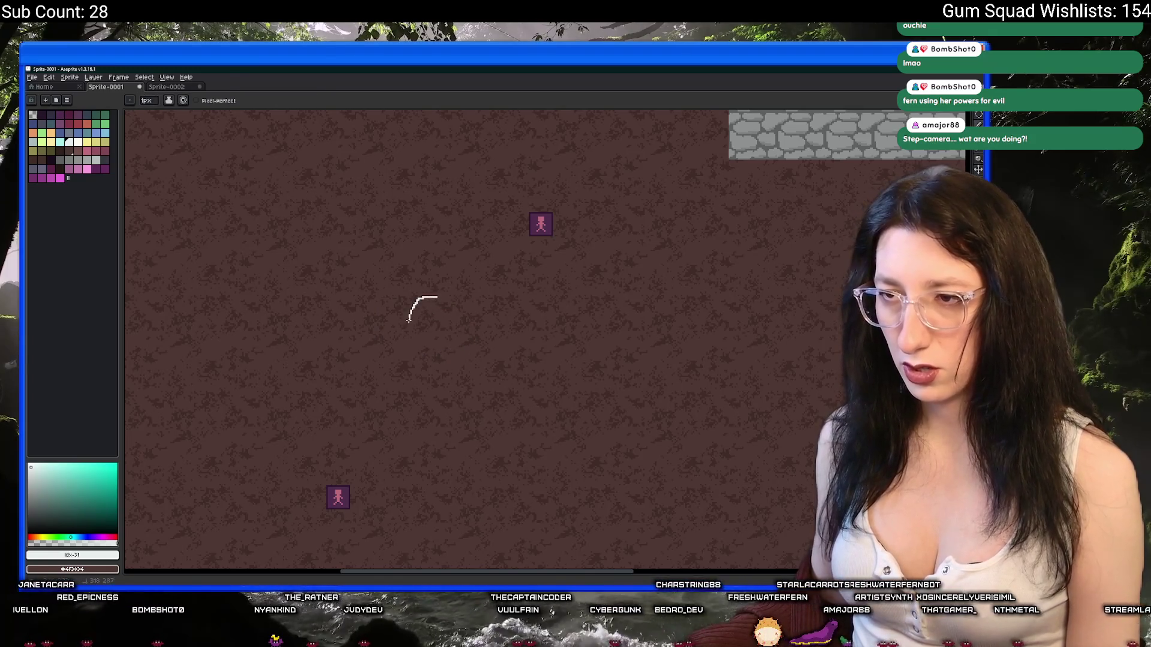
pyautogui.scroll(1, 485, 333)
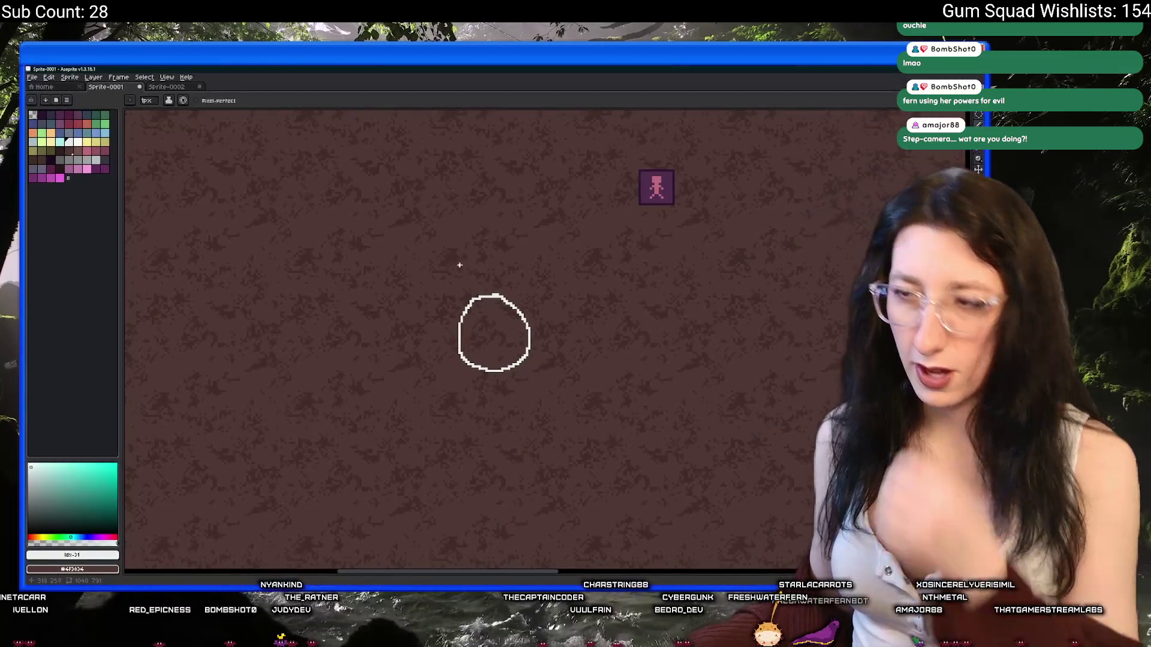
pyautogui.moveTo(482, 340); pyautogui.dragTo(624, 375)
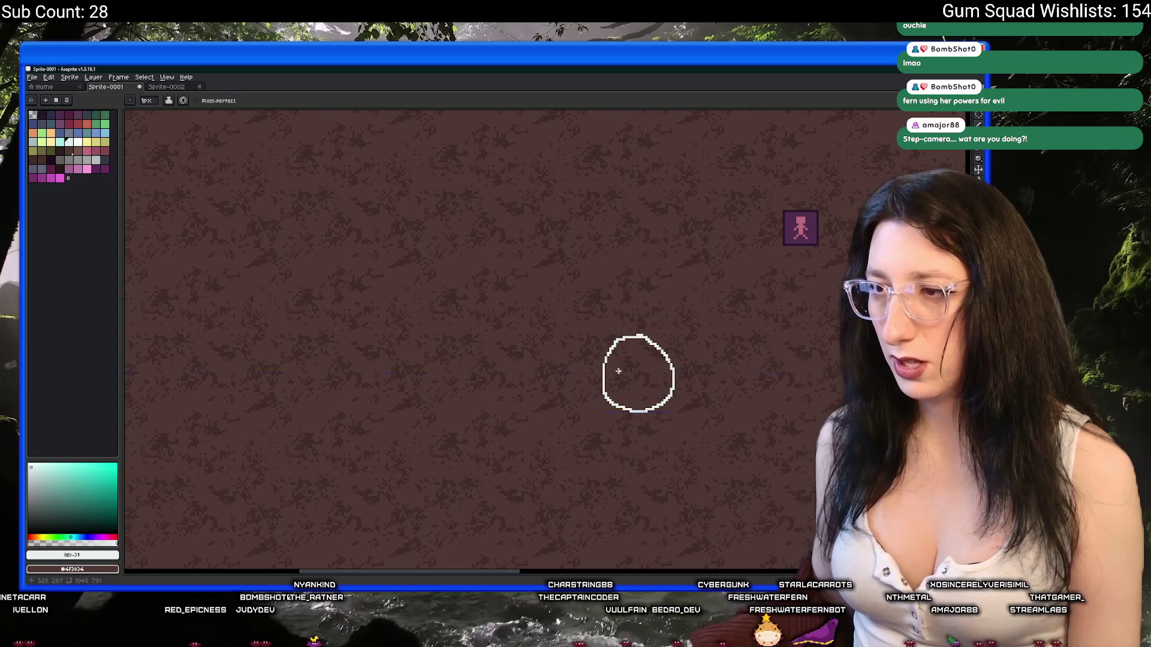
pyautogui.scroll(1, 624, 375)
pyautogui.scroll(-1, 653, 296)
pyautogui.moveTo(567, 286)
pyautogui.mouseDown()
pyautogui.moveTo(504, 270)
pyautogui.moveTo(483, 353)
pyautogui.moveTo(533, 406)
pyautogui.moveTo(600, 388)
pyautogui.moveTo(617, 324)
pyautogui.moveTo(570, 276)
pyautogui.moveTo(536, 274)
pyautogui.mouseUp()
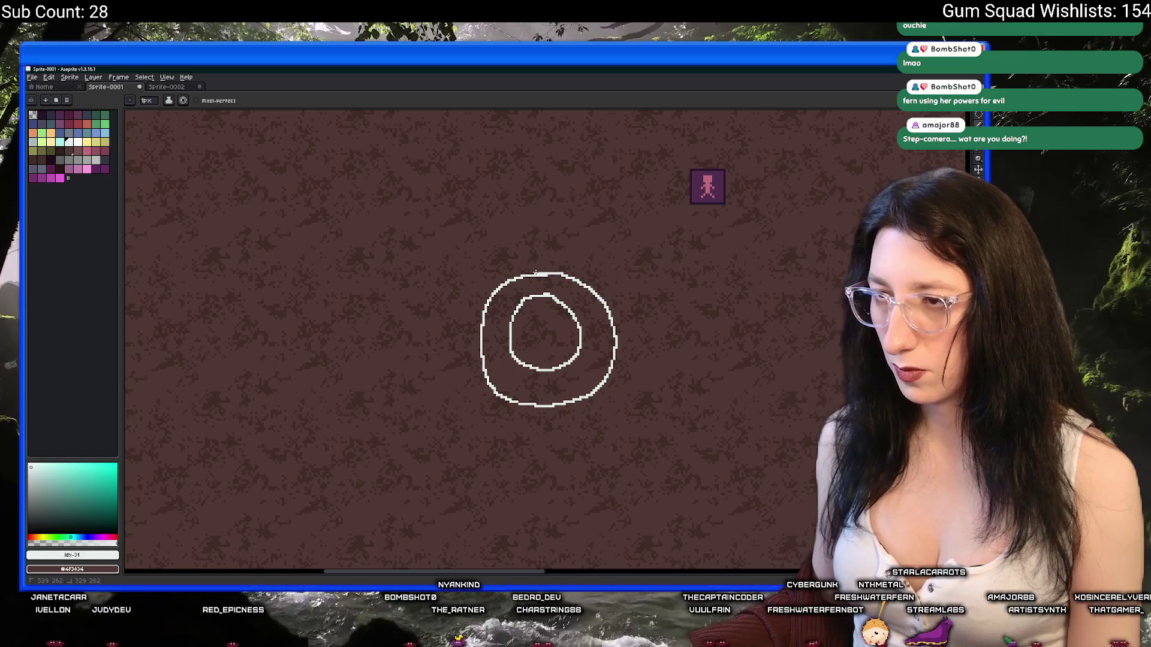
# Shrink the eraser to 1px, then attempt and undo an uneven outer ring
pyautogui.press('e')
pyautogui.scroll(-1, 537, 274)
pyautogui.scroll(2, 539, 270)
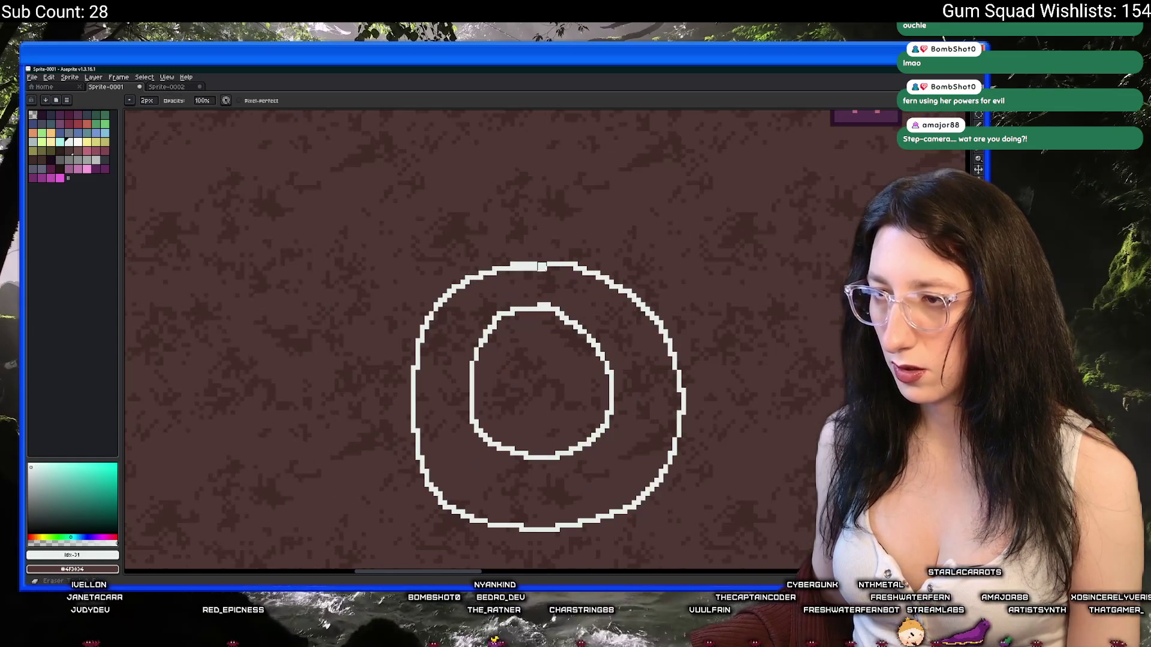
pyautogui.press('-')
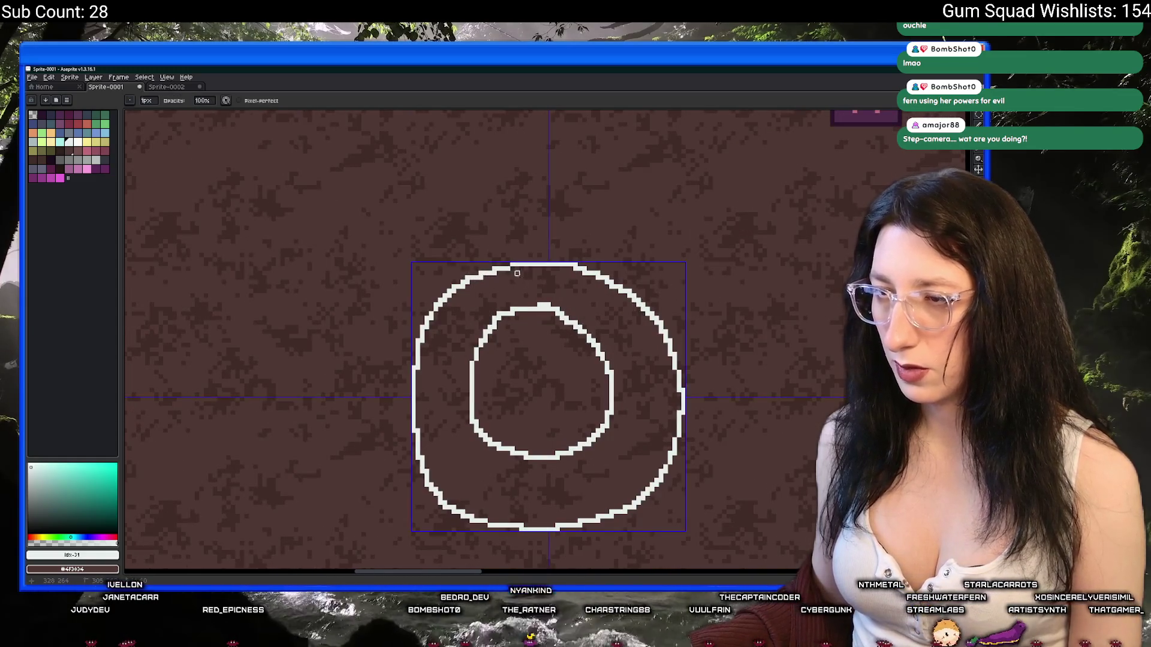
pyautogui.scroll(-1, 534, 274)
pyautogui.scroll(-1, 535, 274)
pyautogui.press('b')
pyautogui.moveTo(429, 228)
pyautogui.mouseDown()
pyautogui.moveTo(354, 276)
pyautogui.moveTo(340, 352)
pyautogui.moveTo(383, 418)
pyautogui.moveTo(496, 430)
pyautogui.moveTo(556, 342)
pyautogui.moveTo(516, 262)
pyautogui.moveTo(447, 232)
pyautogui.moveTo(389, 223)
pyautogui.moveTo(341, 309)
pyautogui.moveTo(348, 390)
pyautogui.moveTo(400, 420)
pyautogui.moveTo(473, 423)
pyautogui.moveTo(517, 398)
pyautogui.moveTo(543, 350)
pyautogui.moveTo(544, 294)
pyautogui.moveTo(501, 236)
pyautogui.moveTo(447, 220)
pyautogui.mouseUp()
pyautogui.hotkey('ctrl', 'z')
pyautogui.press('v')
pyautogui.press('b')
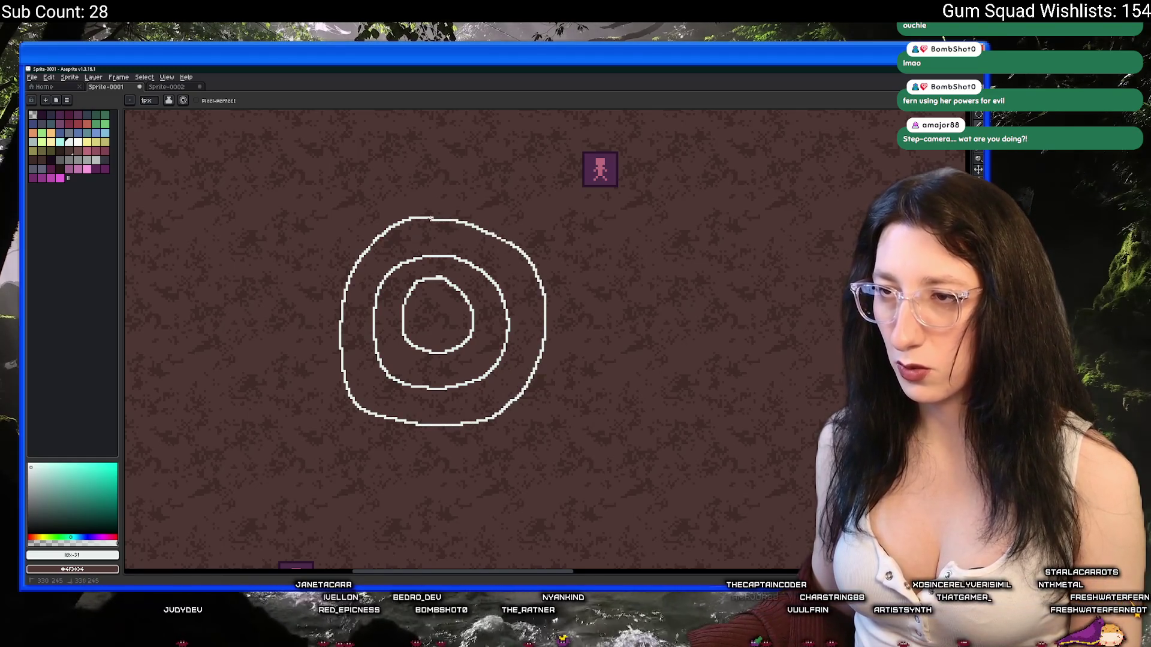
# Draw a straight line joining the inner ring to the outer ring
pyautogui.scroll(-1, 421, 241)
pyautogui.scroll(2, 430, 280)
pyautogui.moveTo(438, 276); pyautogui.dragTo(421, 196)
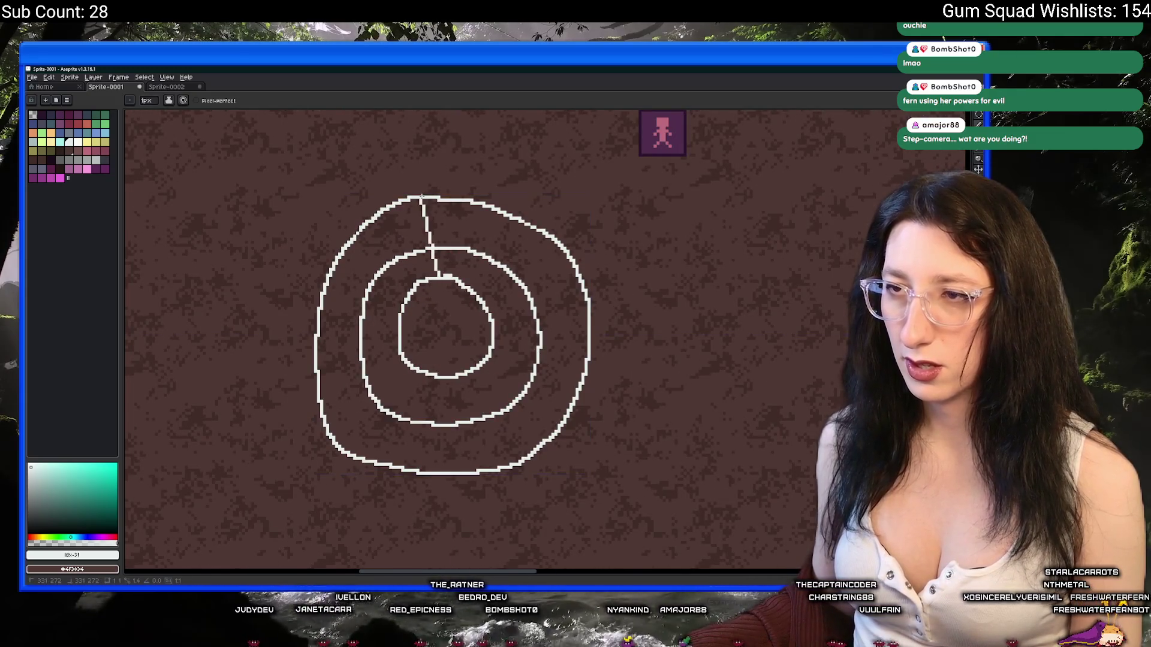
pyautogui.press('shift')
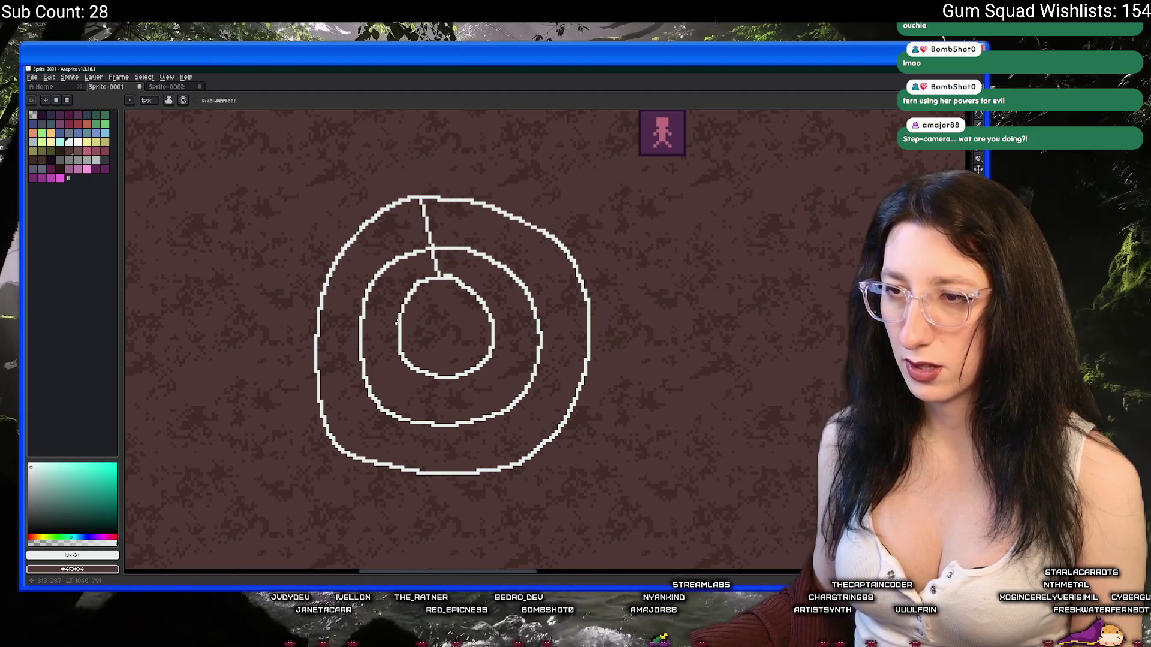
pyautogui.scroll(-3, 322, 322)
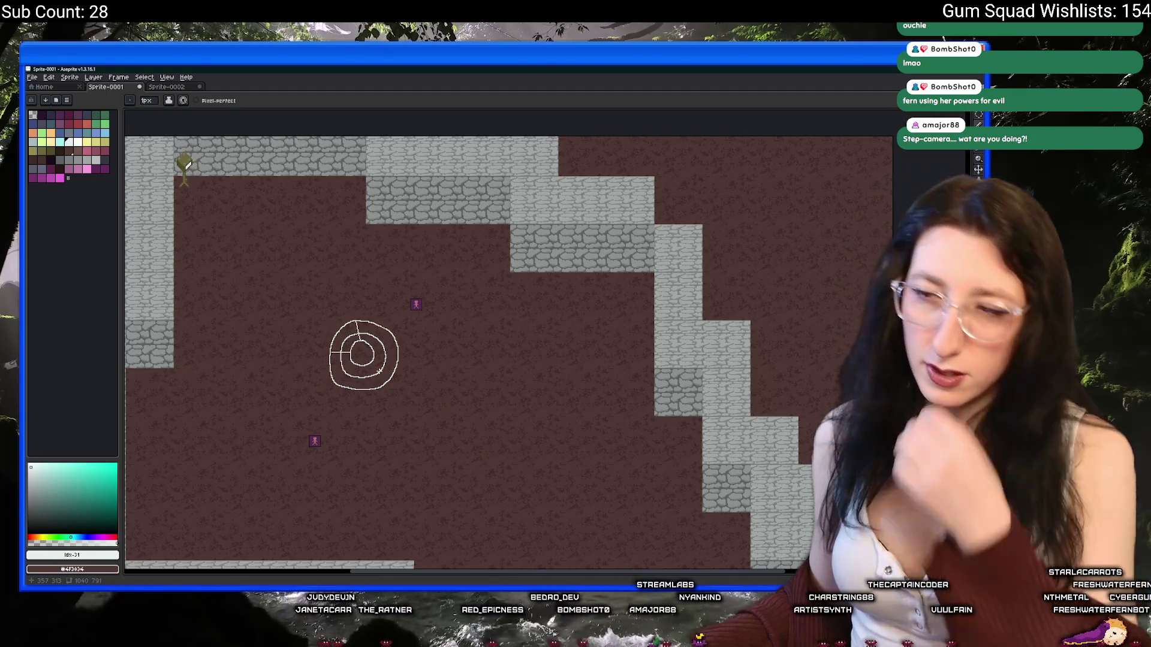
# Undo the connecting line and switch to the Bing 'pixel art web' image search
pyautogui.scroll(3, 379, 372)
pyautogui.scroll(-1, 507, 395)
pyautogui.press('v')
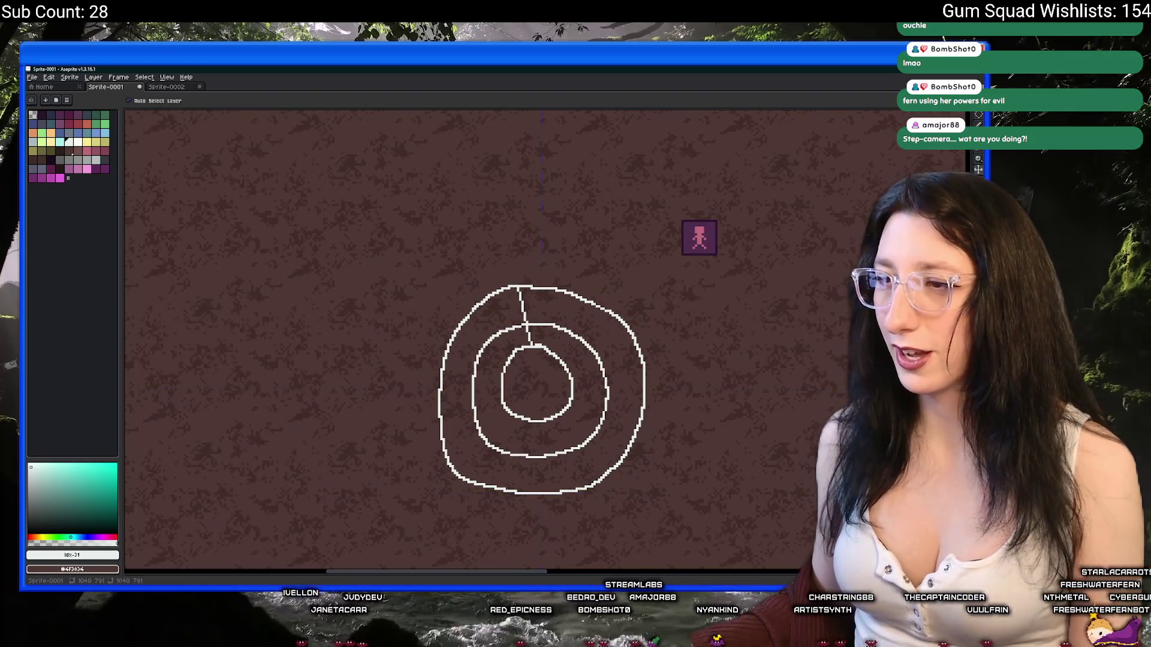
pyautogui.hotkey('ctrl', 'z')
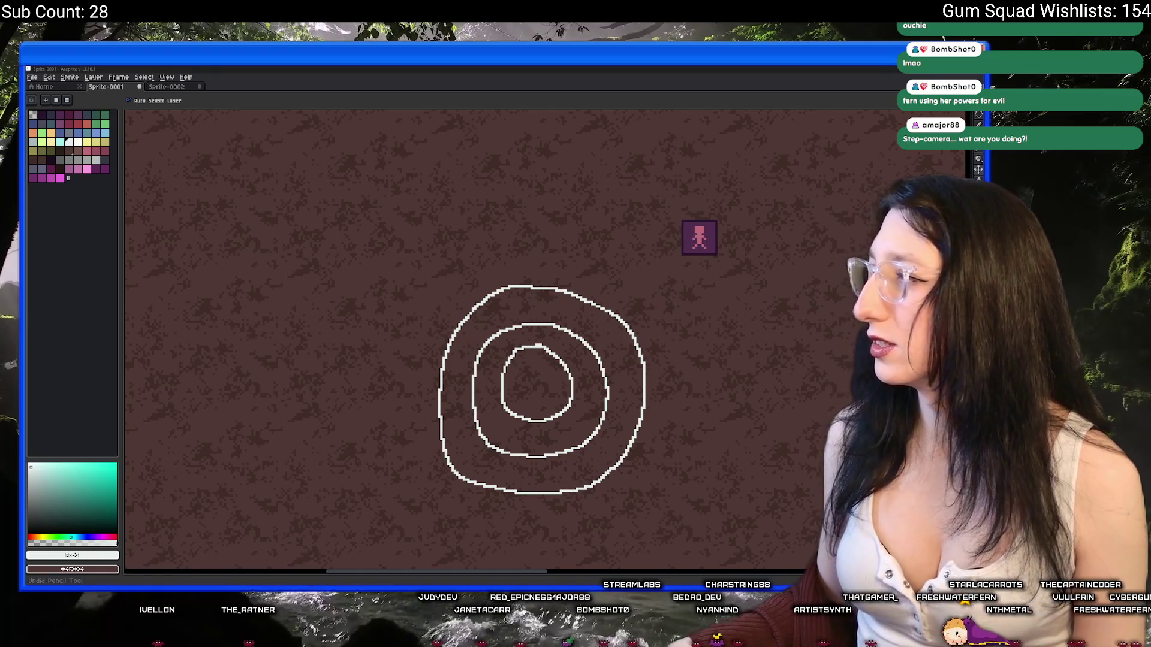
pyautogui.hotkey('alt', 'Tab')
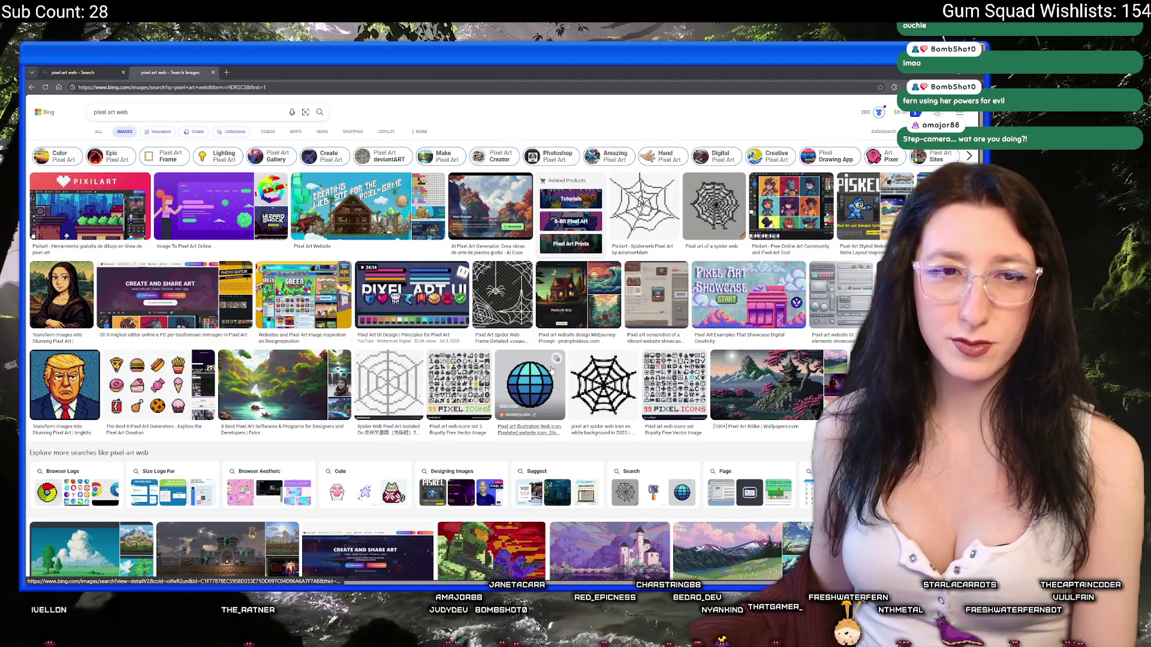
# Preview the Pixilart, pixel art and Shutterstock spider web images, then close the viewer tab
pyautogui.click(645, 222)
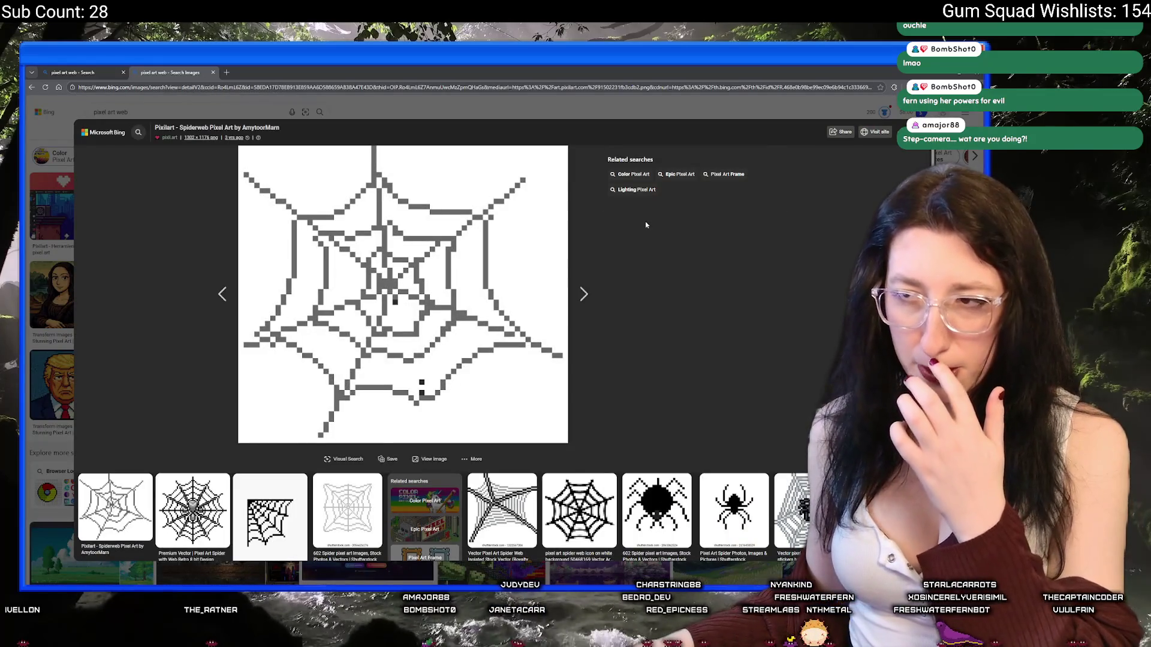
pyautogui.press('Escape')
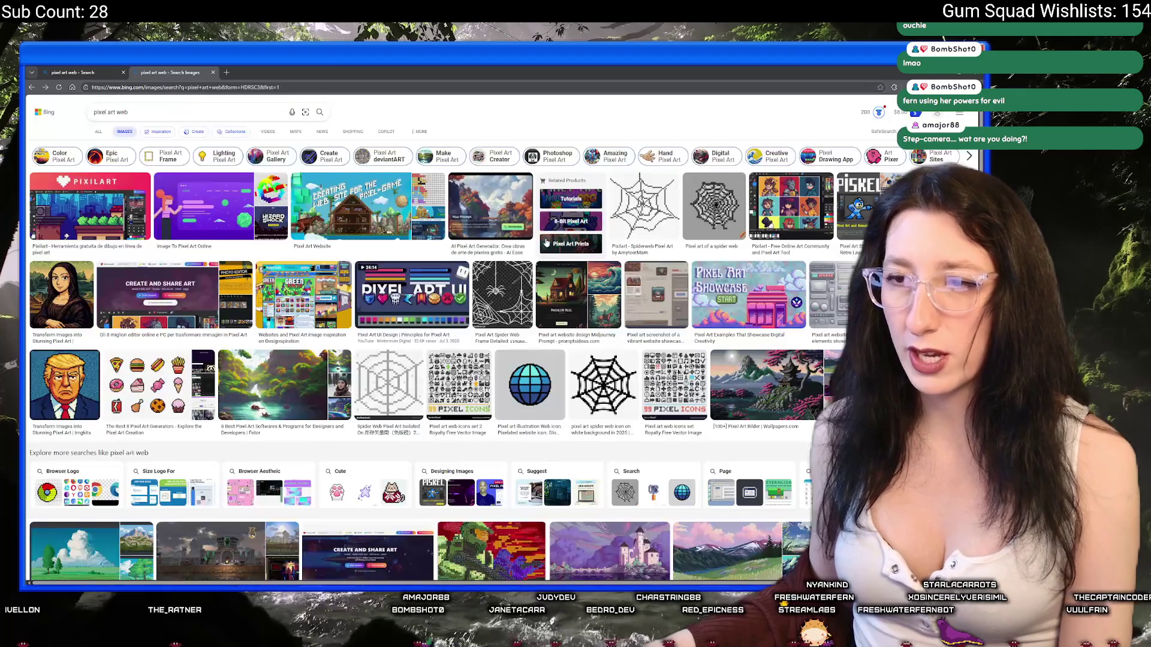
pyautogui.click(723, 201)
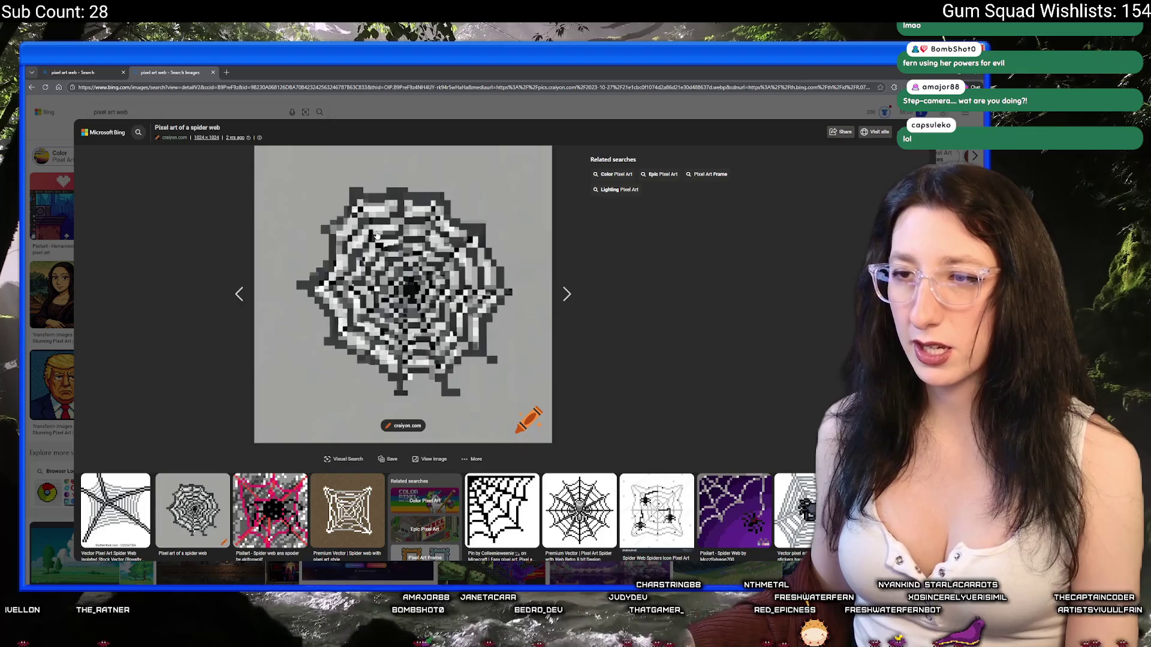
pyautogui.press('Escape')
pyautogui.click(778, 200)
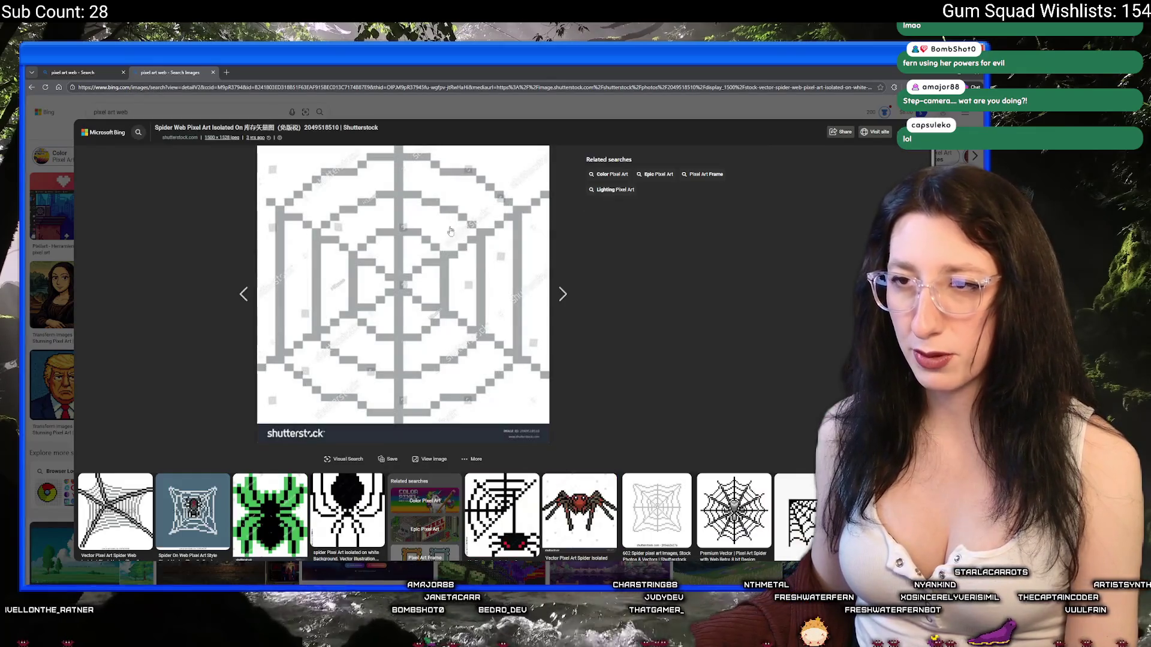
pyautogui.press('Escape')
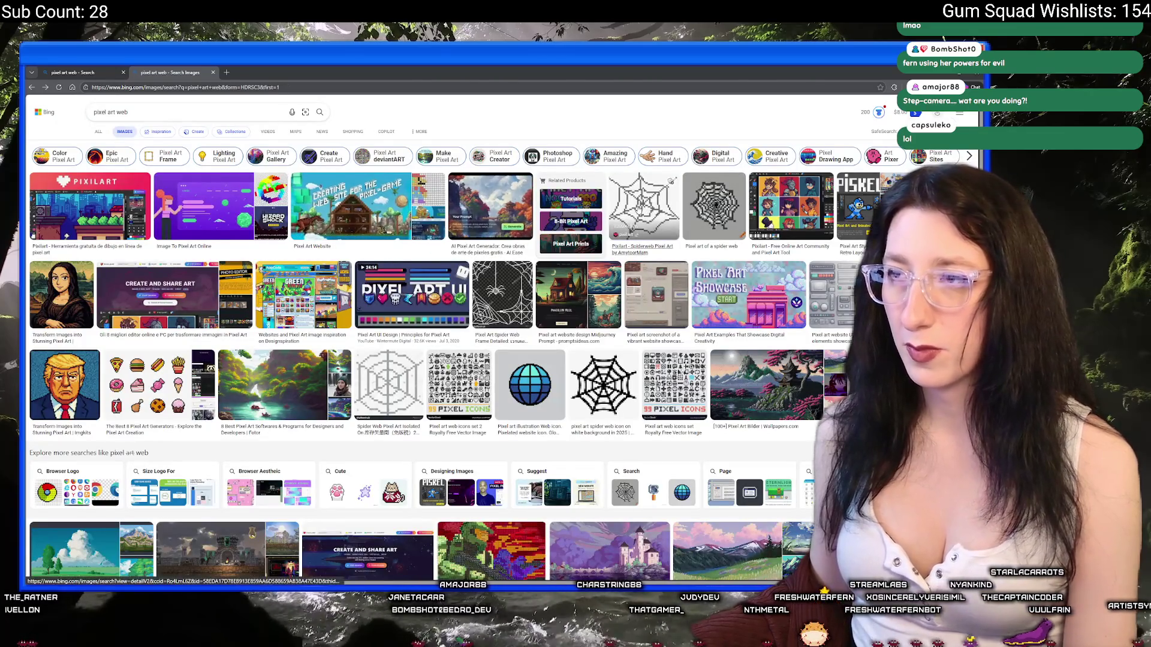
pyautogui.click(645, 207)
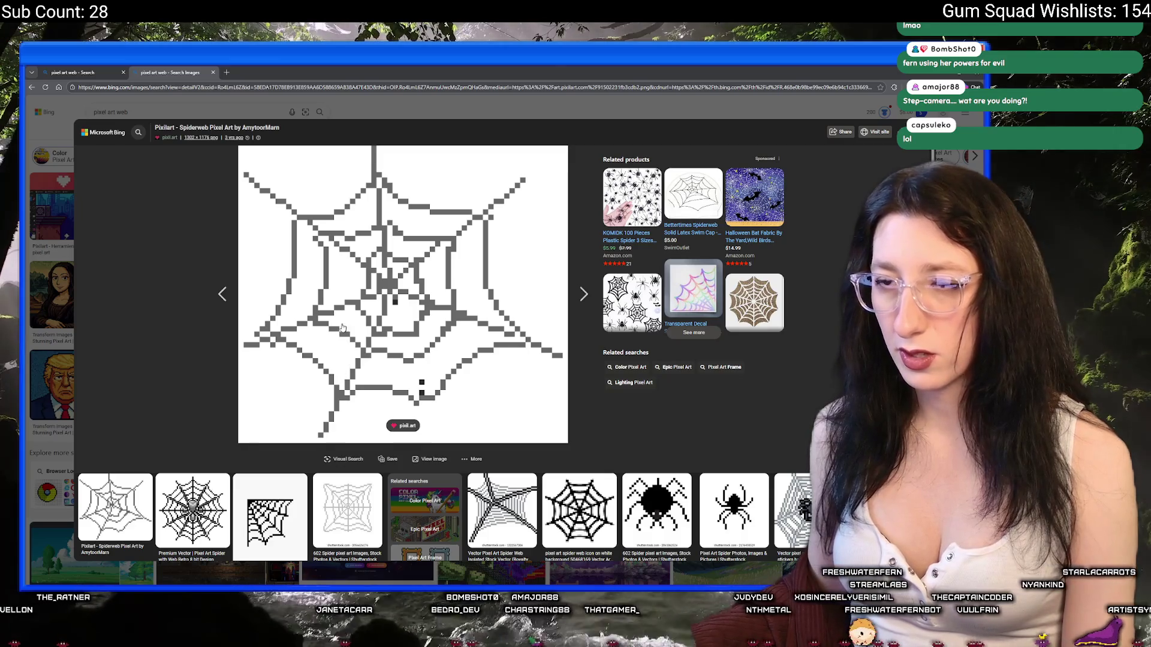
pyautogui.hotkey('ctrl', 'w')
pyautogui.scroll(3, 409, 294)
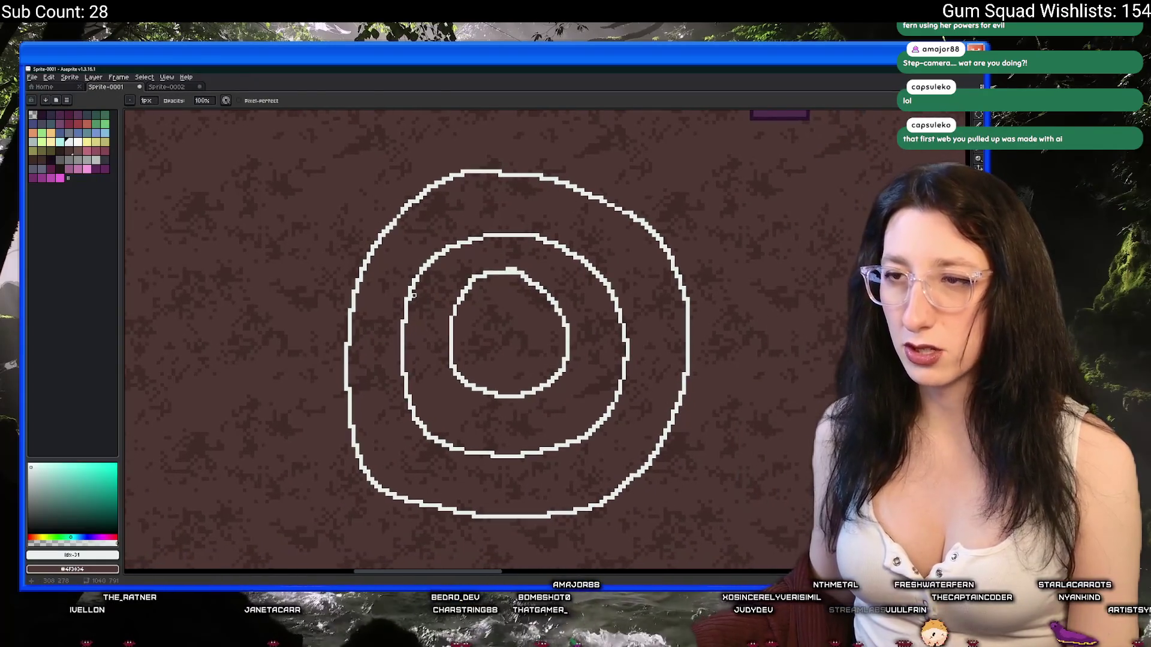
# Select the whole canvas and delete the ring drawing
pyautogui.click(410, 294)
pyautogui.press('Delete')
pyautogui.scroll(-1, 410, 270)
pyautogui.press('m')
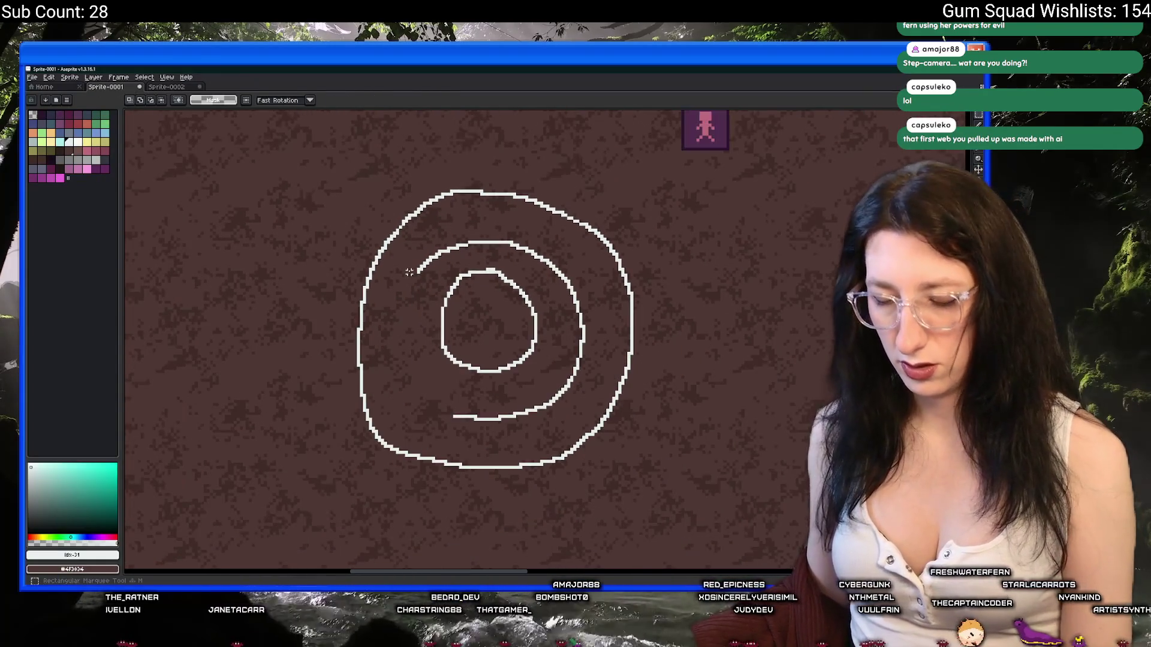
pyautogui.moveTo(311, 157); pyautogui.dragTo(465, 375)
pyautogui.hotkey('ctrl', 'a')
pyautogui.press('Delete')
pyautogui.press('b')
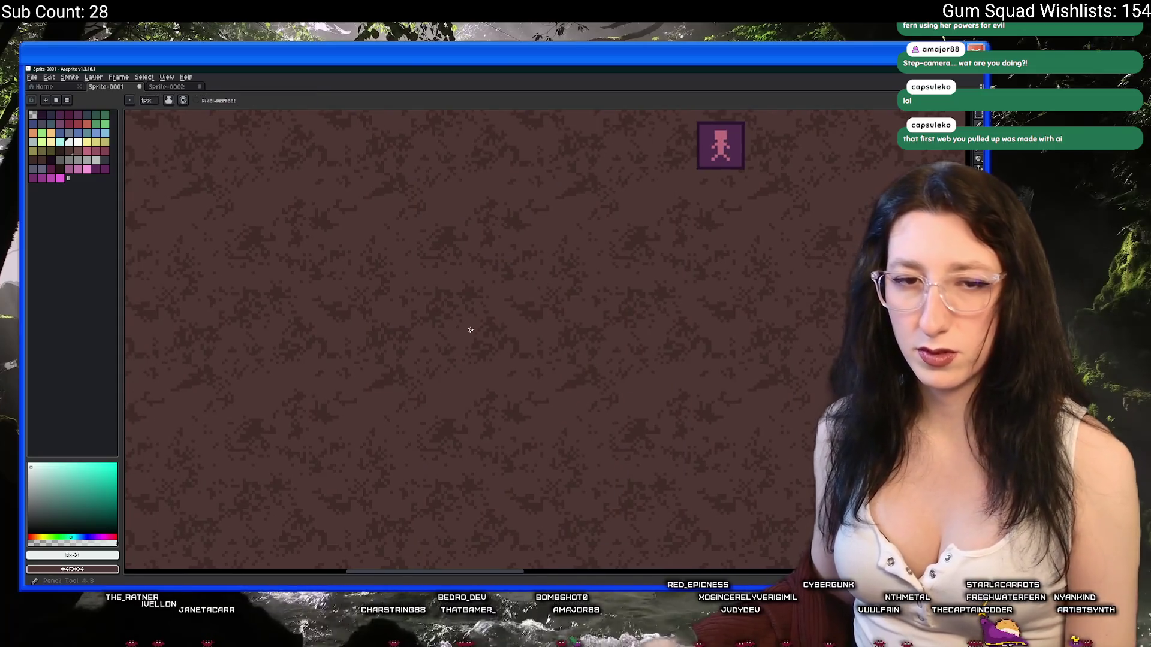
# Draw a small white circle as the web's hub after a few undone attempts
pyautogui.moveTo(473, 274); pyautogui.dragTo(506, 342)
pyautogui.hotkey('ctrl', 'z')
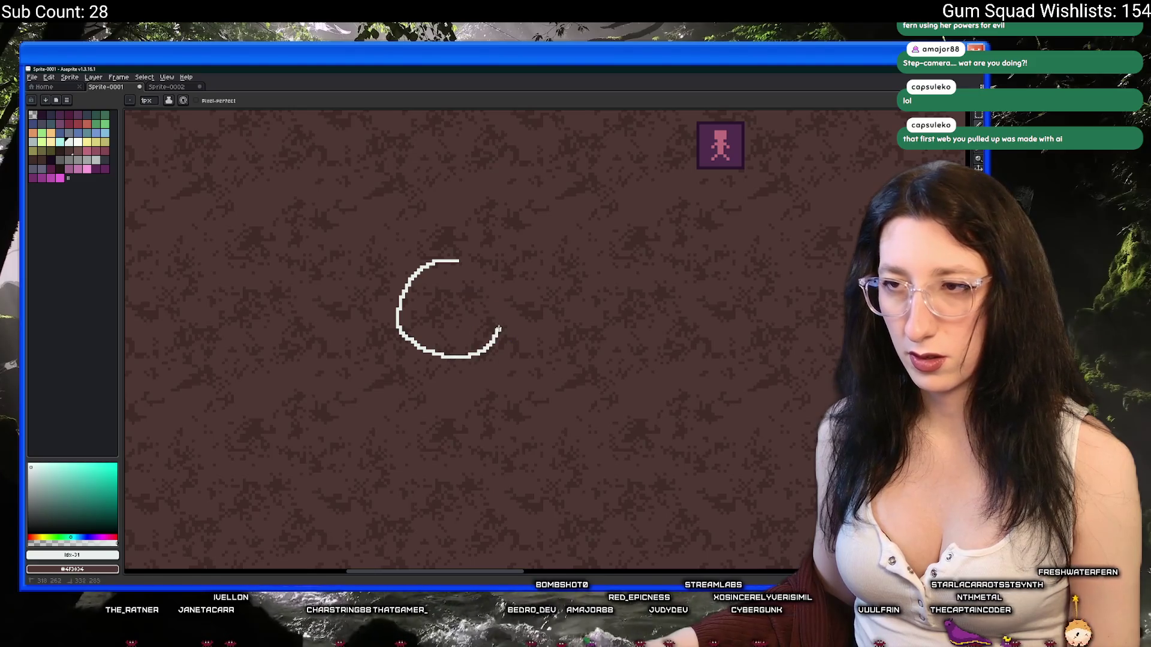
pyautogui.hotkey('ctrl', 'z')
pyautogui.moveTo(470, 264); pyautogui.dragTo(403, 339)
pyautogui.hotkey('ctrl', 'z')
pyautogui.moveTo(425, 275)
pyautogui.mouseDown()
pyautogui.moveTo(415, 356)
pyautogui.moveTo(516, 332)
pyautogui.moveTo(486, 258)
pyautogui.moveTo(452, 306)
pyautogui.moveTo(539, 338)
pyautogui.mouseUp()
# Draw five straight spokes from the hub plus a strand linking the top two
pyautogui.moveTo(577, 373); pyautogui.dragTo(483, 255)
pyautogui.hotkey('ctrl', 'z')
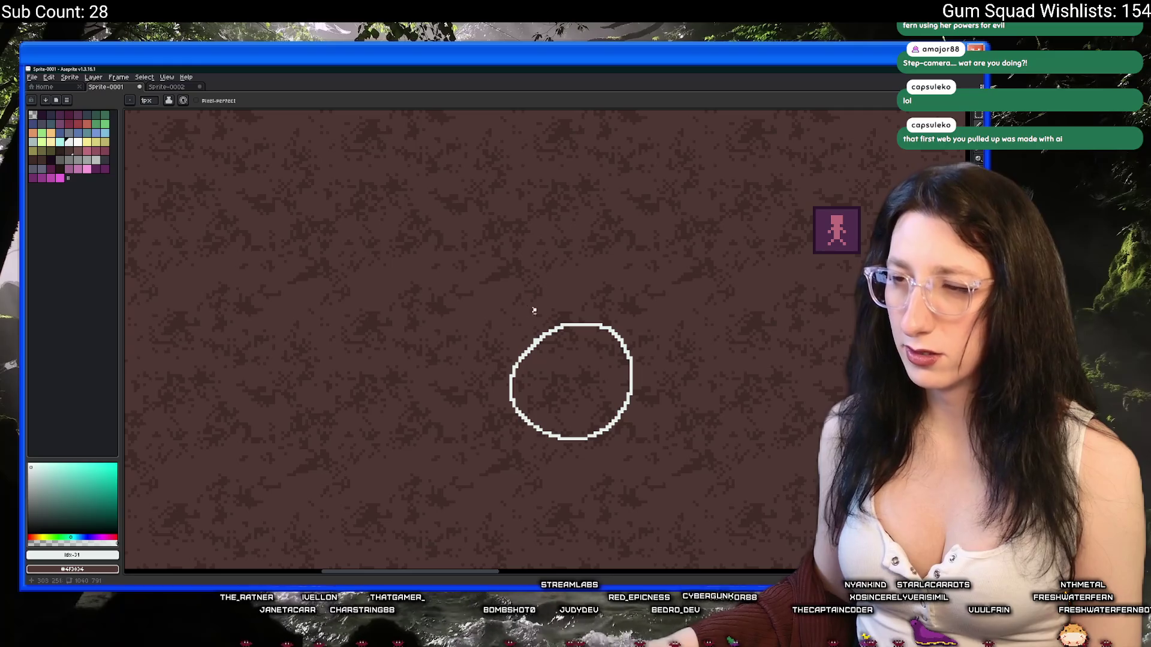
pyautogui.moveTo(580, 323)
pyautogui.mouseDown()
pyautogui.moveTo(567, 206)
pyautogui.moveTo(585, 265)
pyautogui.moveTo(560, 185)
pyautogui.moveTo(562, 214)
pyautogui.mouseUp()
pyautogui.moveTo(511, 373); pyautogui.dragTo(369, 373)
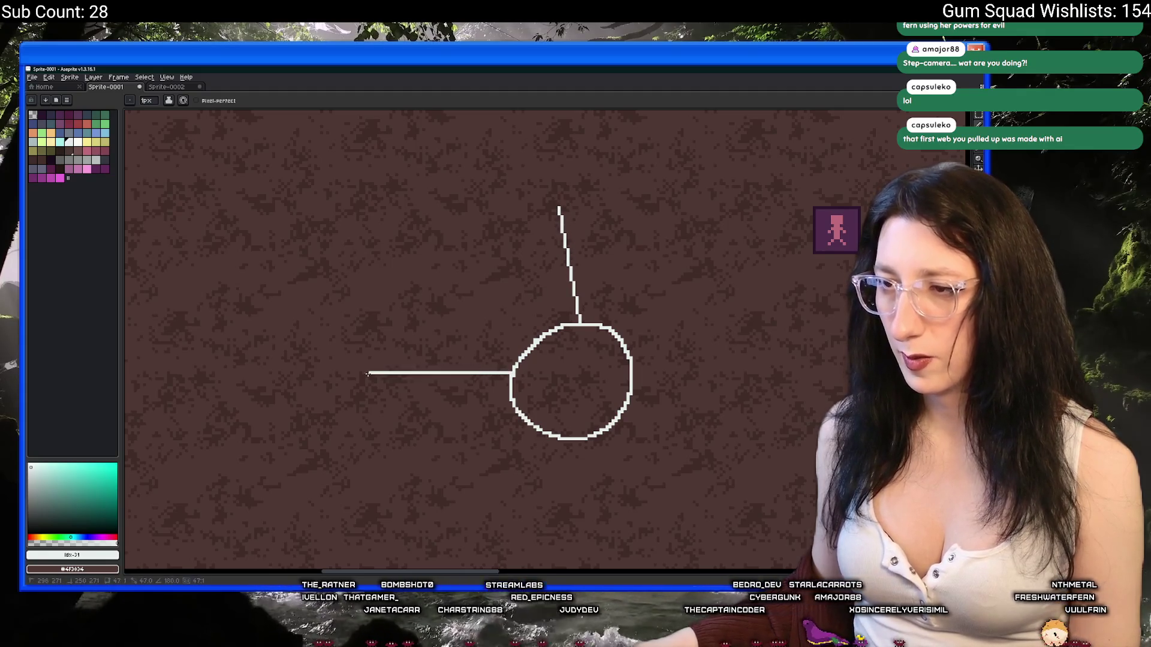
pyautogui.hotkey('ctrl', 'z')
pyautogui.moveTo(511, 372); pyautogui.dragTo(370, 388)
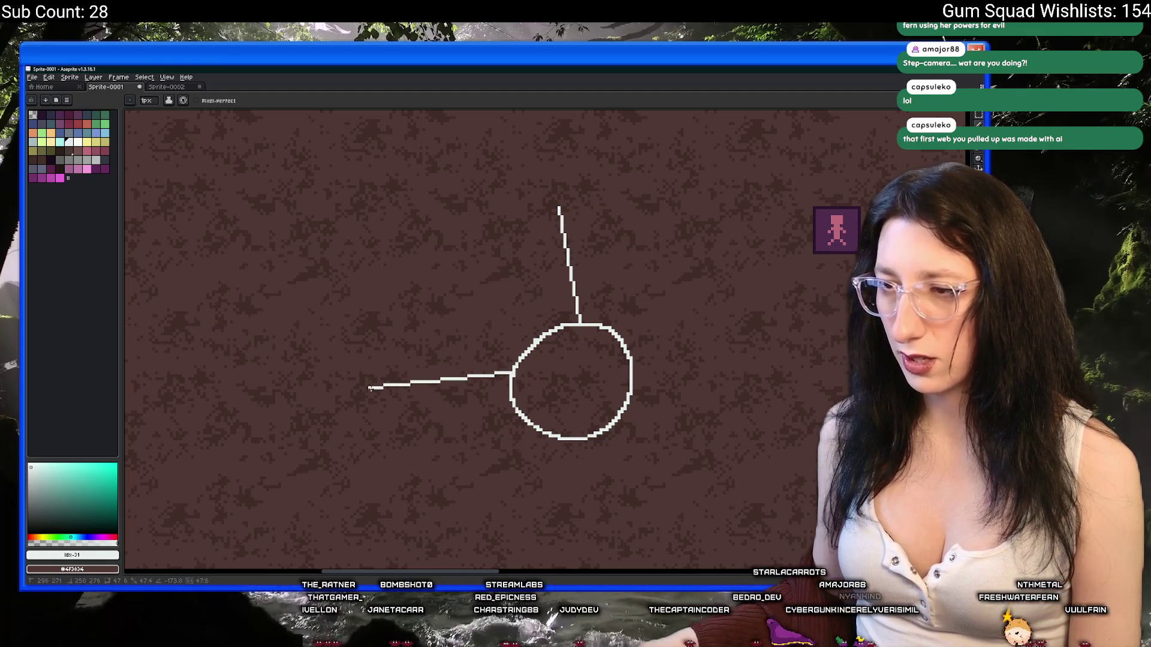
pyautogui.scroll(-1, 544, 434)
pyautogui.moveTo(455, 399); pyautogui.dragTo(423, 472)
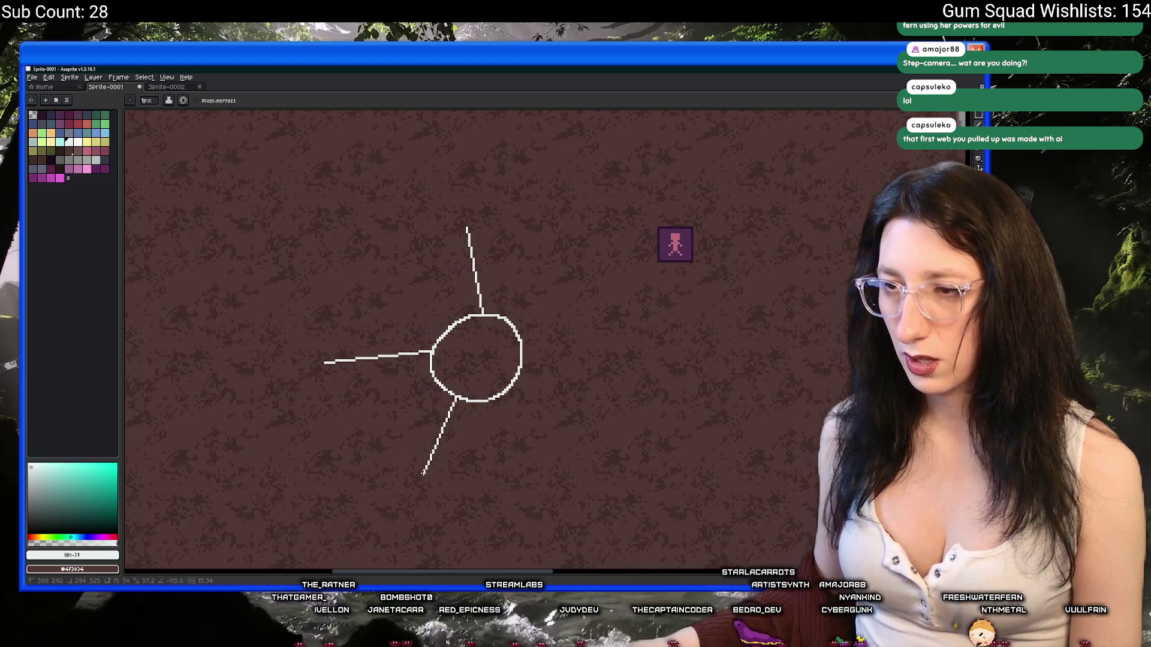
pyautogui.moveTo(514, 387); pyautogui.dragTo(606, 446)
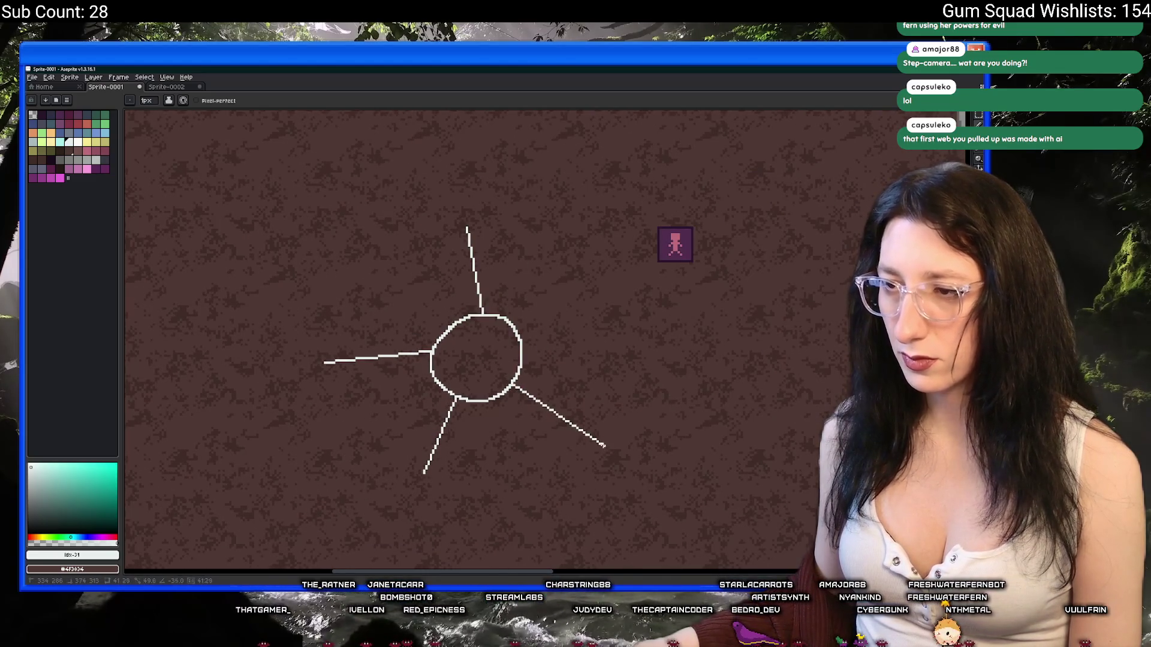
pyautogui.moveTo(521, 337); pyautogui.dragTo(625, 283)
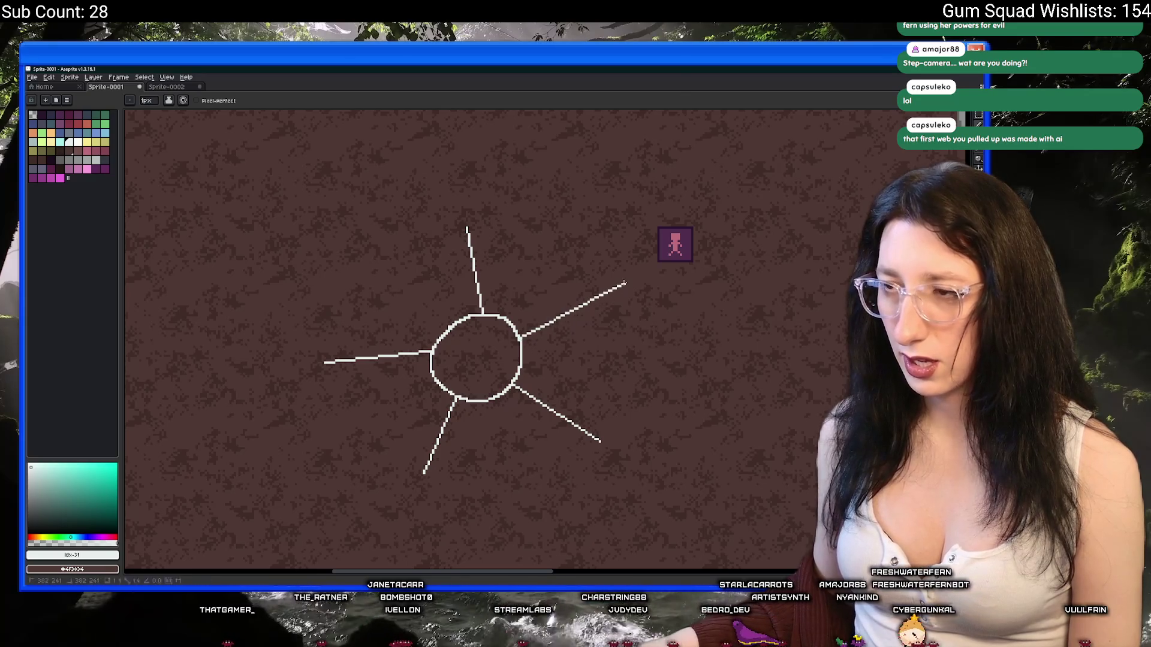
pyautogui.moveTo(568, 311)
pyautogui.mouseDown()
pyautogui.moveTo(485, 287)
pyautogui.moveTo(405, 347)
pyautogui.mouseUp()
pyautogui.hotkey('ctrl', 'z')
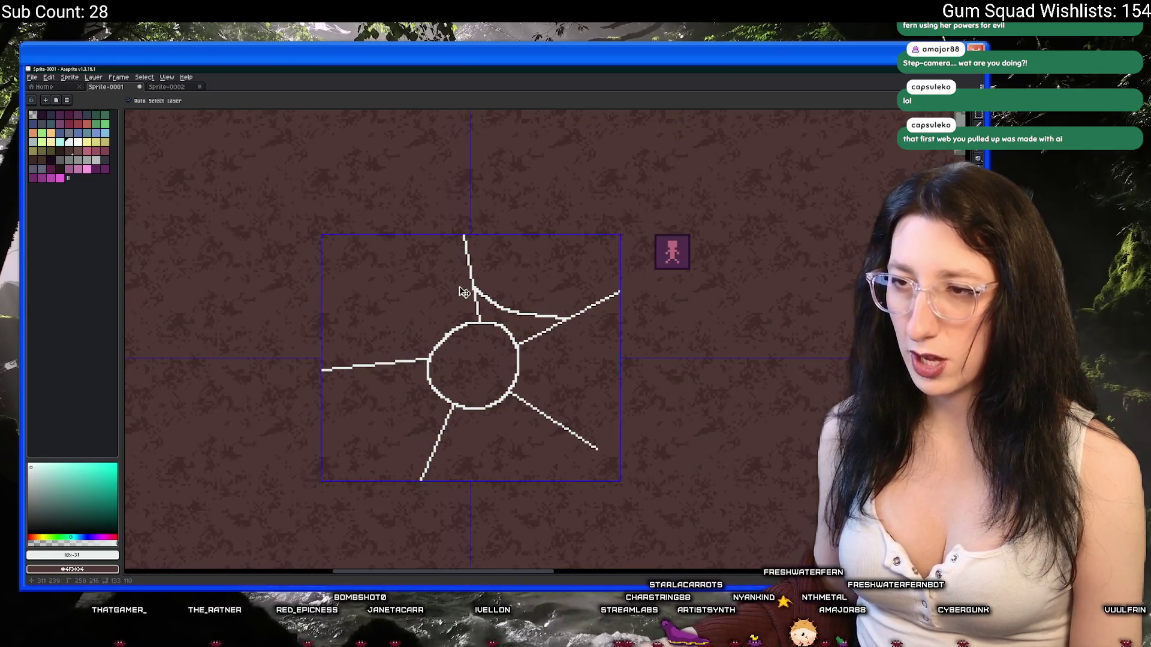
# Add strands joining neighbouring spokes into a star-shaped loop around the hub
pyautogui.scroll(2, 469, 299)
pyautogui.moveTo(468, 300)
pyautogui.mouseDown()
pyautogui.moveTo(358, 414)
pyautogui.moveTo(371, 340)
pyautogui.moveTo(416, 384)
pyautogui.mouseUp()
pyautogui.hotkey('ctrl', 'z')
pyautogui.moveTo(366, 317)
pyautogui.mouseDown()
pyautogui.moveTo(423, 379)
pyautogui.moveTo(439, 418)
pyautogui.mouseUp()
pyautogui.scroll(-3, 440, 413)
pyautogui.scroll(2, 470, 378)
pyautogui.scroll(2, 432, 359)
pyautogui.moveTo(388, 350); pyautogui.dragTo(547, 316)
pyautogui.scroll(-3, 639, 312)
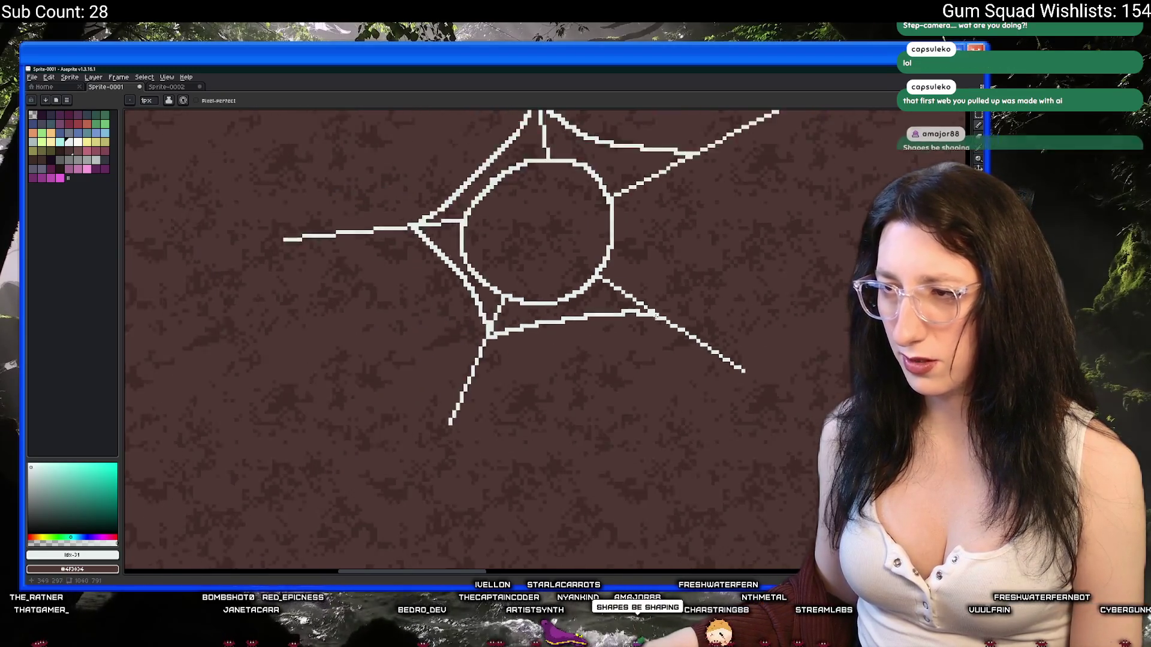
pyautogui.scroll(1, 607, 159)
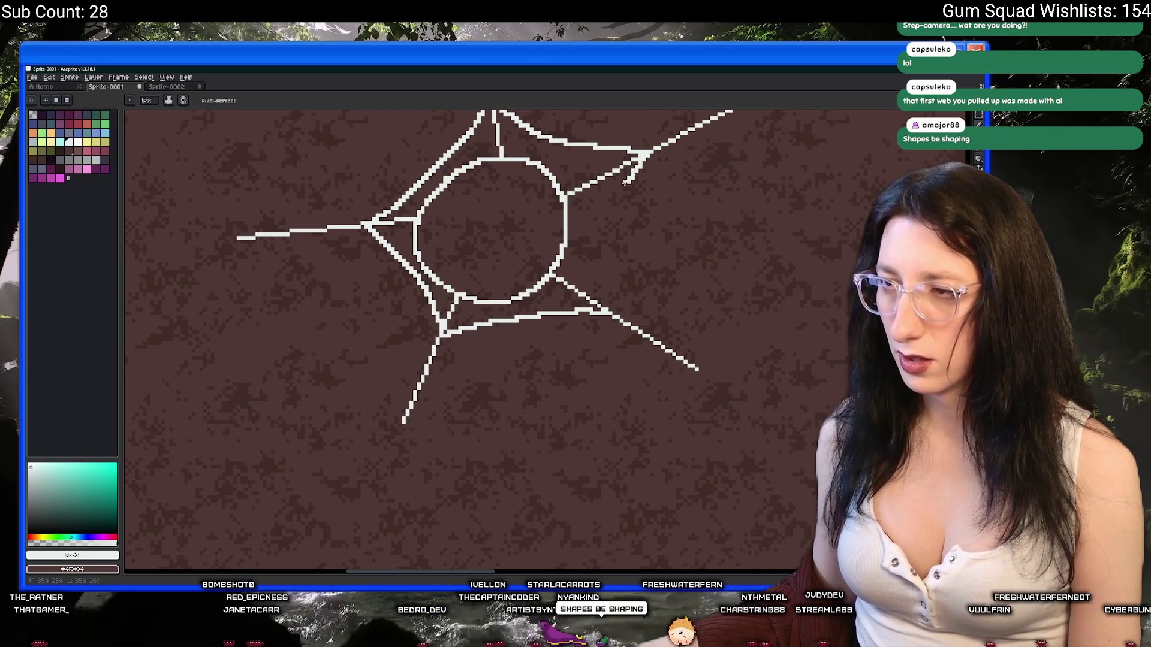
pyautogui.scroll(-3, 597, 310)
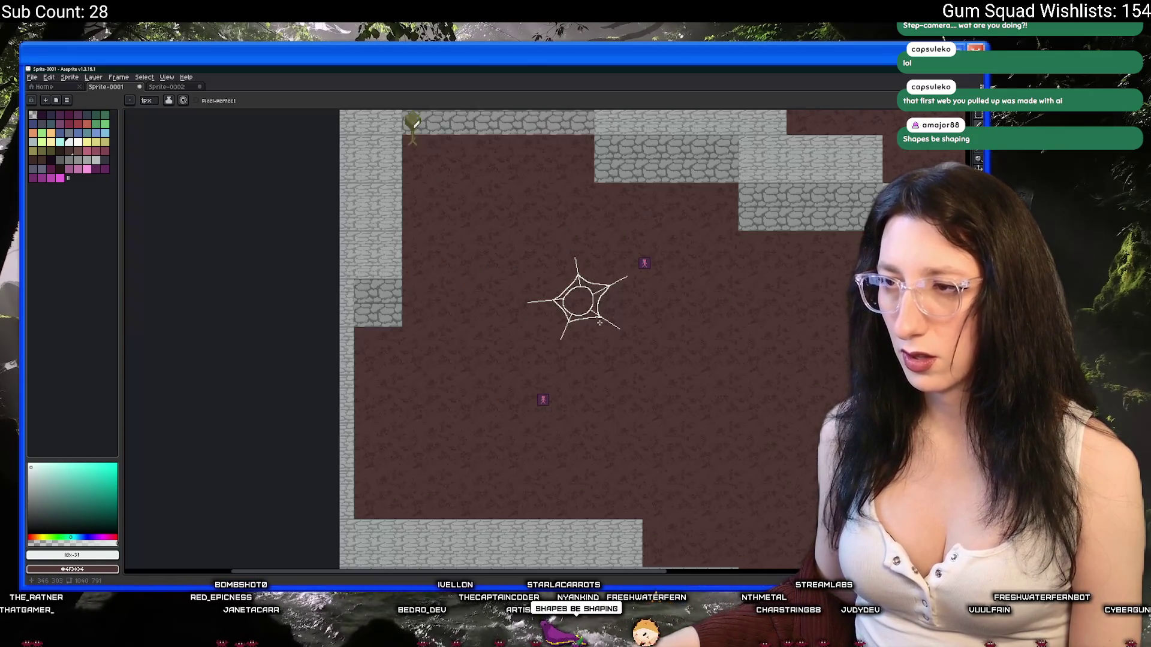
# Zoom back in on the spider web sketch until it fills the canvas view
pyautogui.scroll(1, 599, 323)
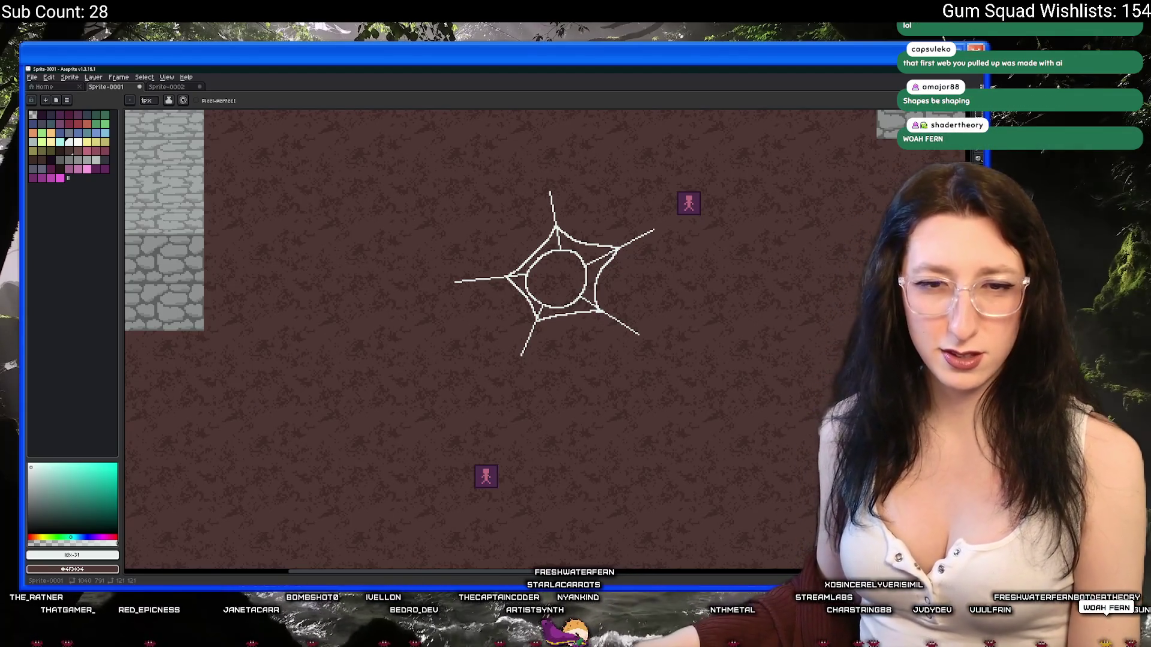
pyautogui.scroll(1, 490, 263)
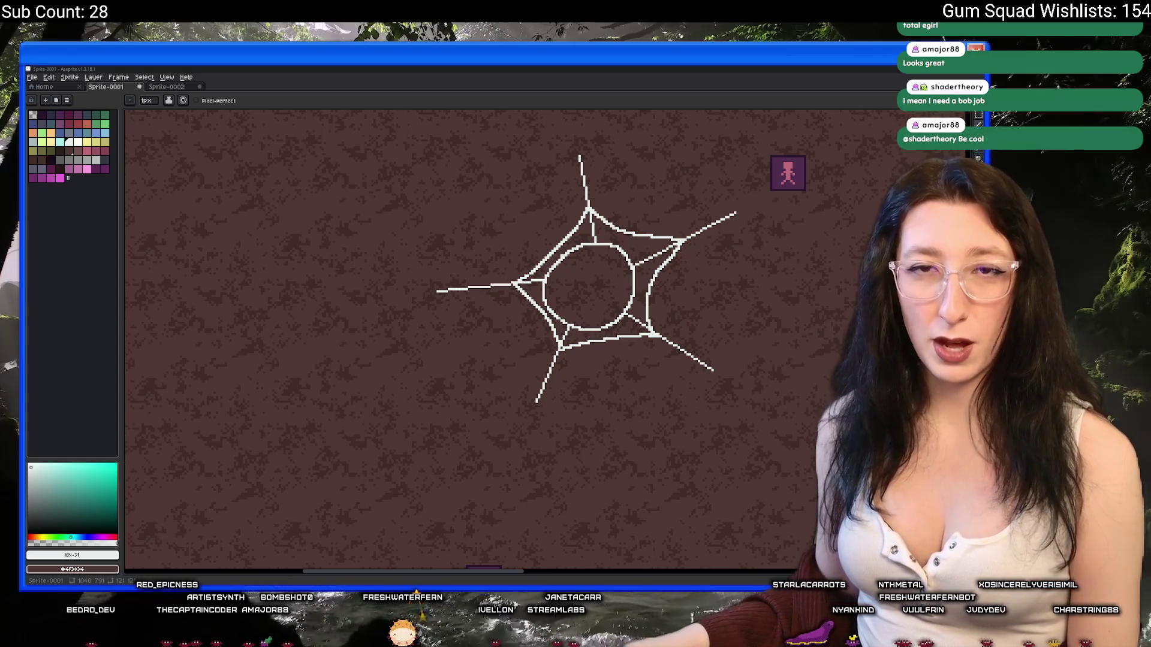
pyautogui.scroll(1, 512, 300)
# Draw strands linking the top spoke to the left spoke and the left junction toward the lower spoke
pyautogui.moveTo(478, 291); pyautogui.dragTo(447, 386)
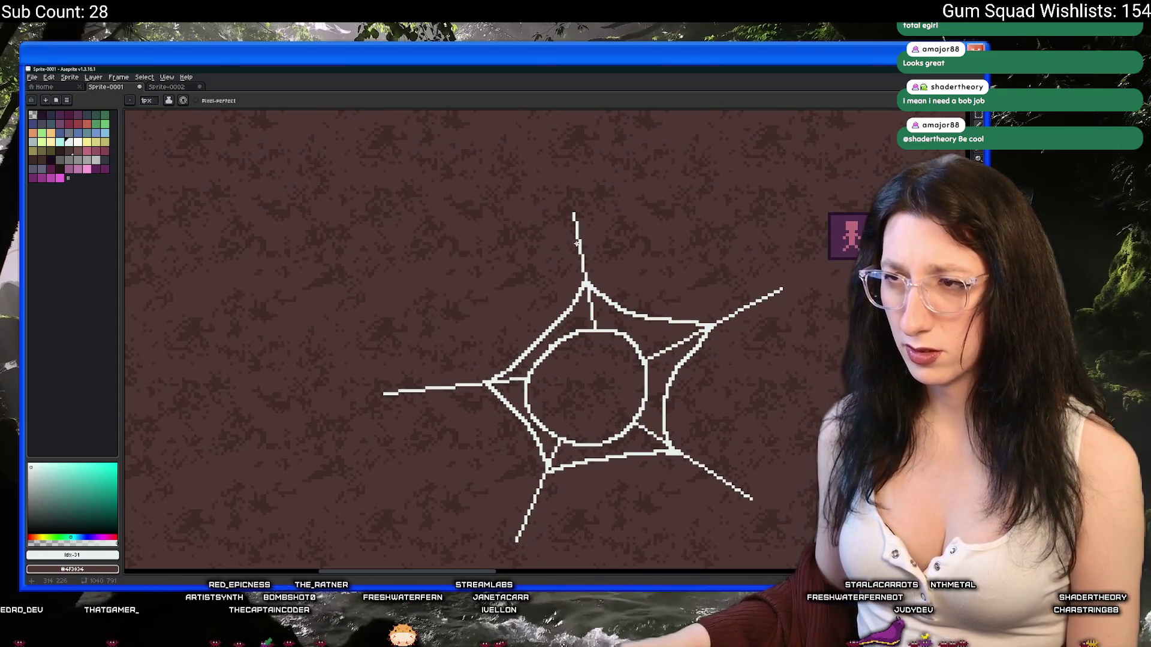
pyautogui.moveTo(576, 235)
pyautogui.mouseDown()
pyautogui.moveTo(550, 281)
pyautogui.moveTo(442, 386)
pyautogui.mouseUp()
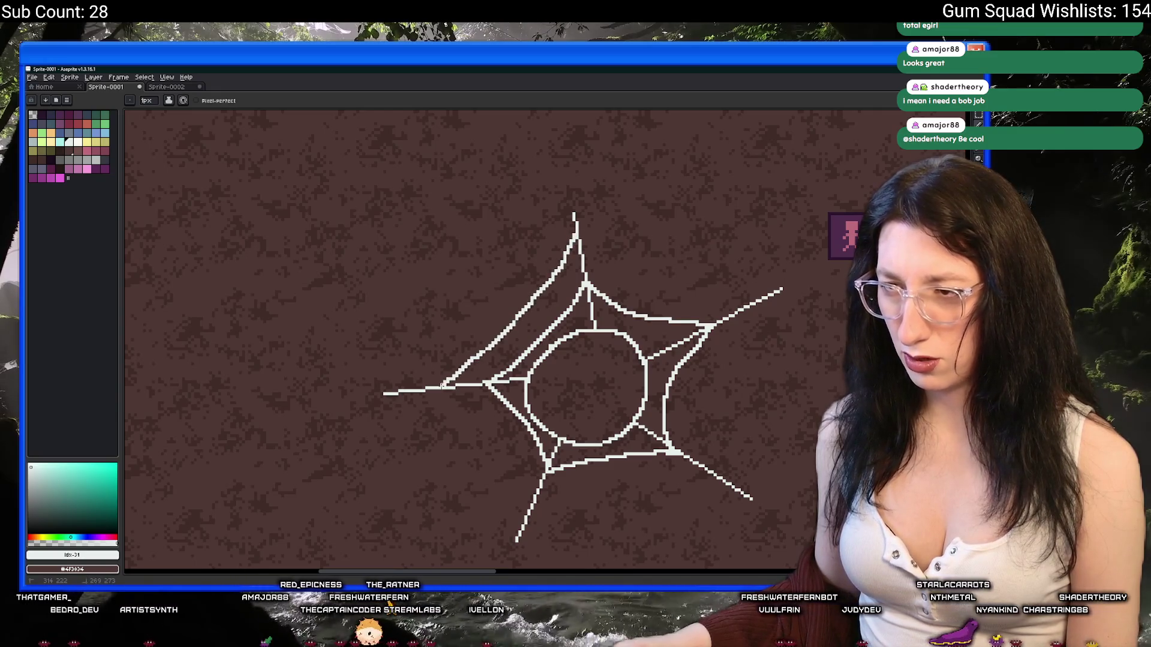
pyautogui.scroll(-2, 507, 361)
pyautogui.scroll(2, 507, 357)
pyautogui.scroll(-2, 508, 353)
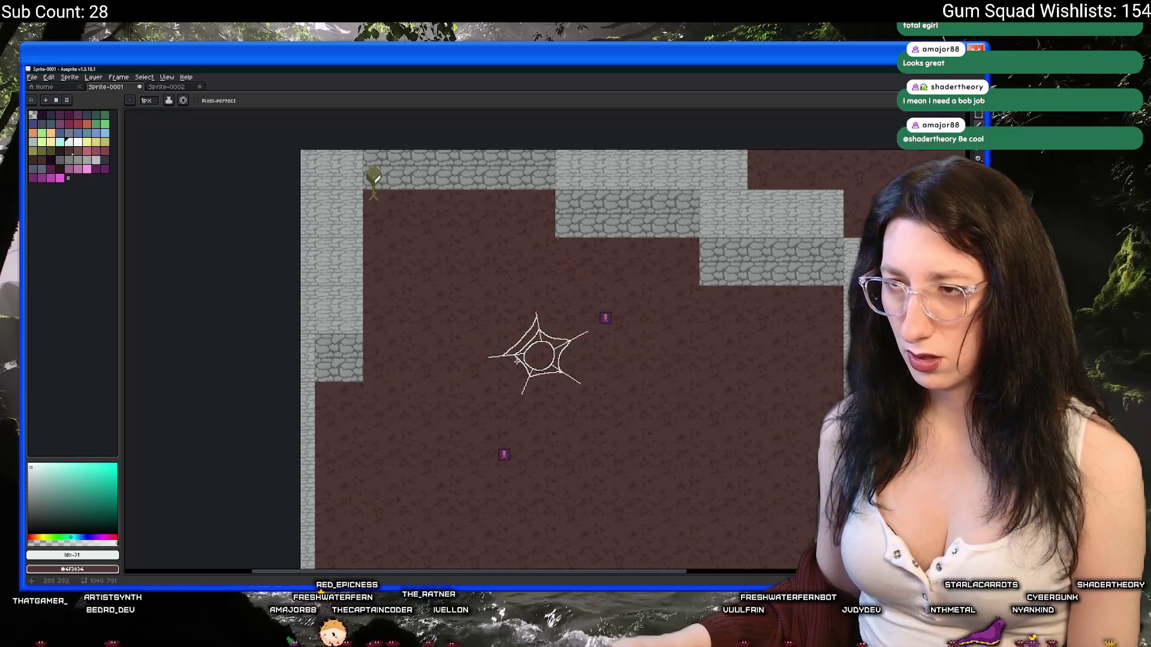
pyautogui.scroll(2, 507, 349)
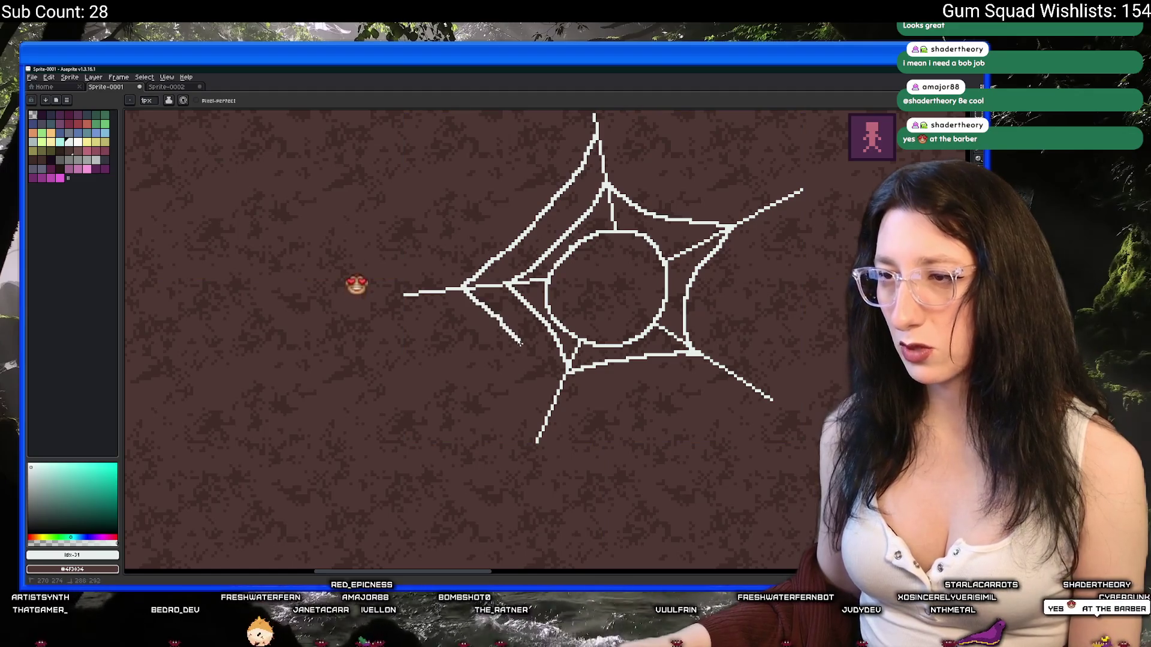
pyautogui.scroll(-1, 551, 398)
pyautogui.scroll(1, 550, 407)
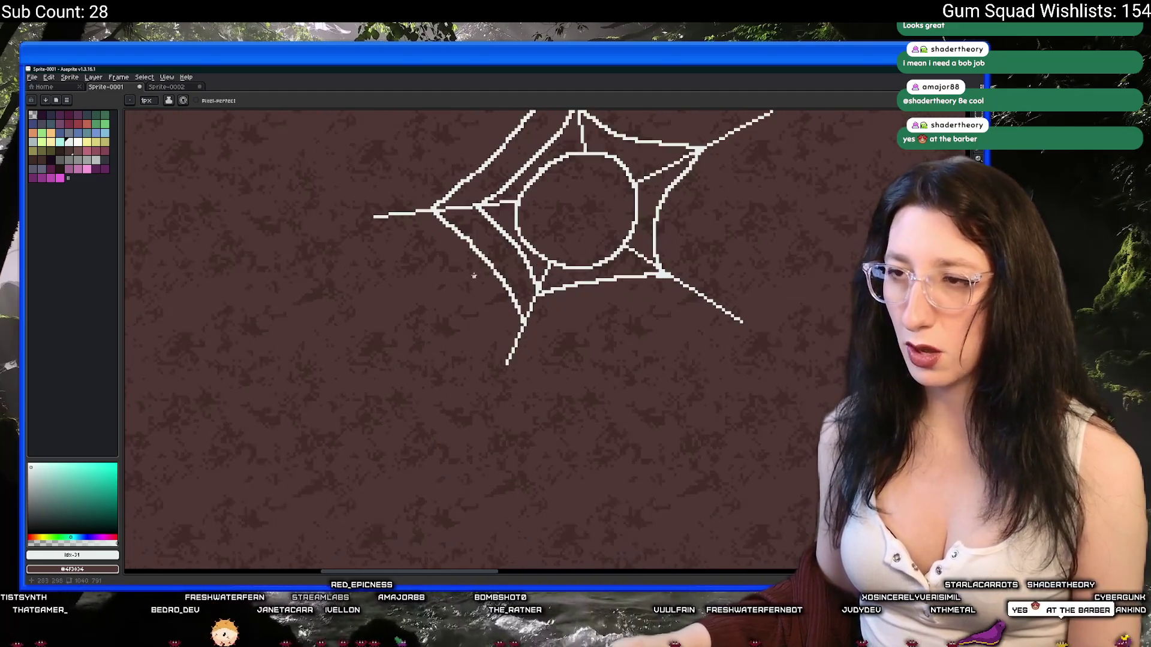
pyautogui.moveTo(431, 211)
pyautogui.mouseDown()
pyautogui.moveTo(490, 265)
pyautogui.moveTo(519, 316)
pyautogui.mouseUp()
pyautogui.scroll(-3, 523, 325)
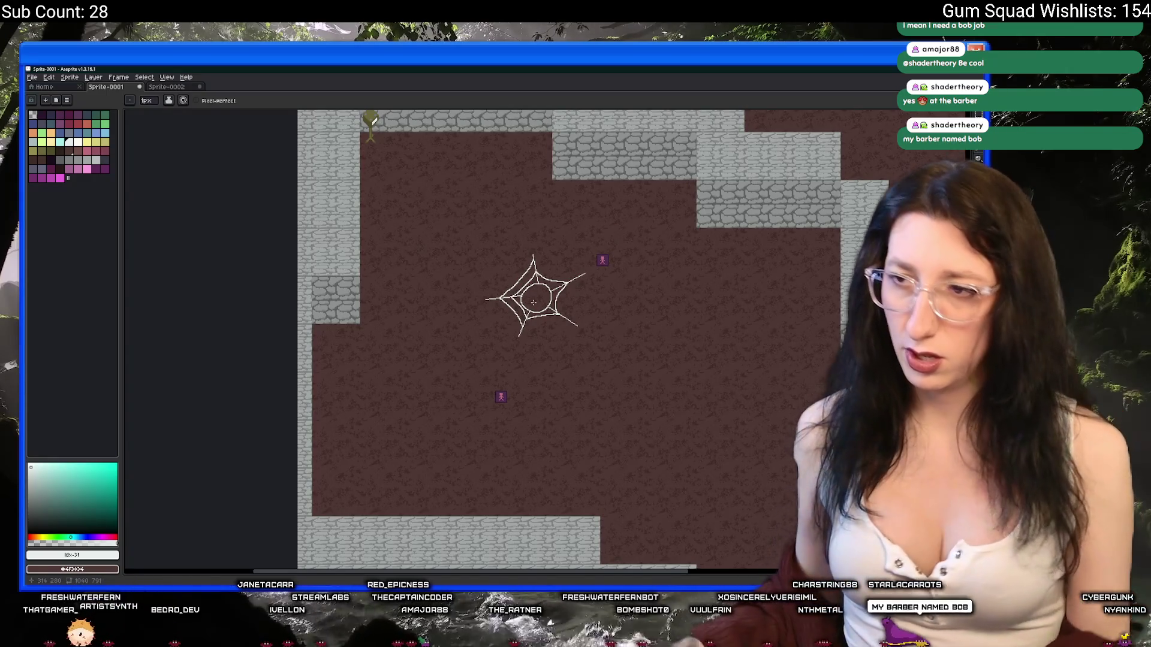
pyautogui.scroll(3, 534, 302)
# Try, then undo, trial strokes along the left, circle, lower and upper-right strands
pyautogui.moveTo(477, 277)
pyautogui.mouseDown()
pyautogui.moveTo(300, 292)
pyautogui.moveTo(484, 276)
pyautogui.mouseUp()
pyautogui.hotkey('ctrl', 'z')
pyautogui.hotkey('ctrl', 'z')
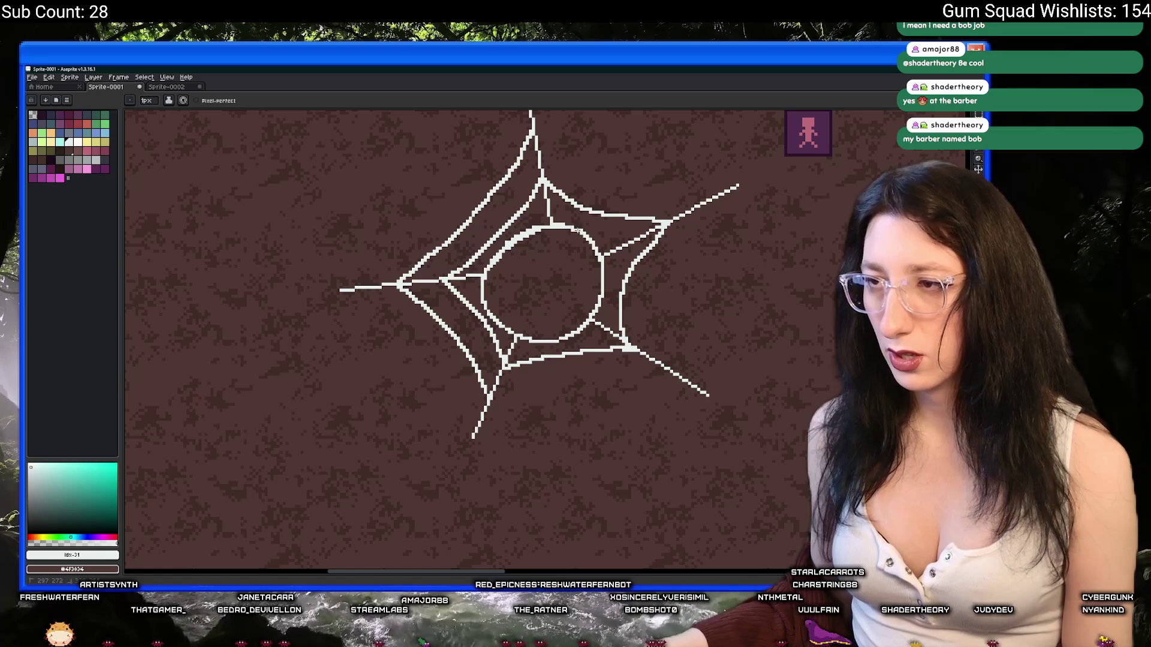
pyautogui.moveTo(600, 246)
pyautogui.mouseDown()
pyautogui.moveTo(601, 305)
pyautogui.moveTo(498, 295)
pyautogui.mouseUp()
pyautogui.hotkey('ctrl', 'z')
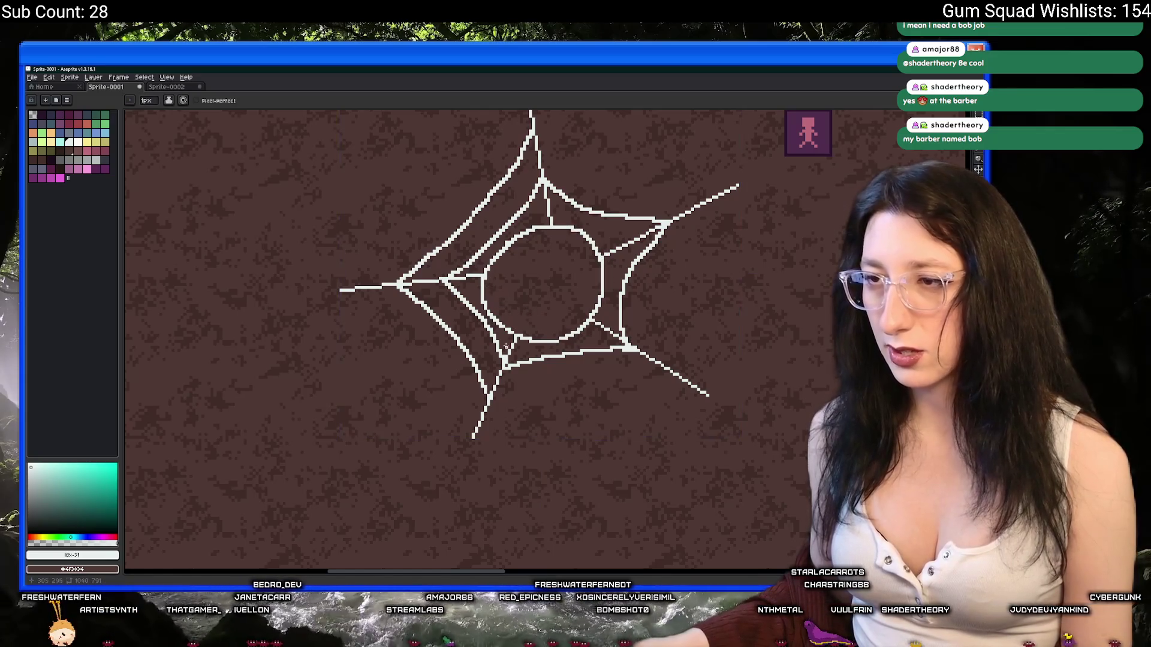
pyautogui.moveTo(503, 360); pyautogui.dragTo(459, 446)
pyautogui.hotkey('ctrl', 'z')
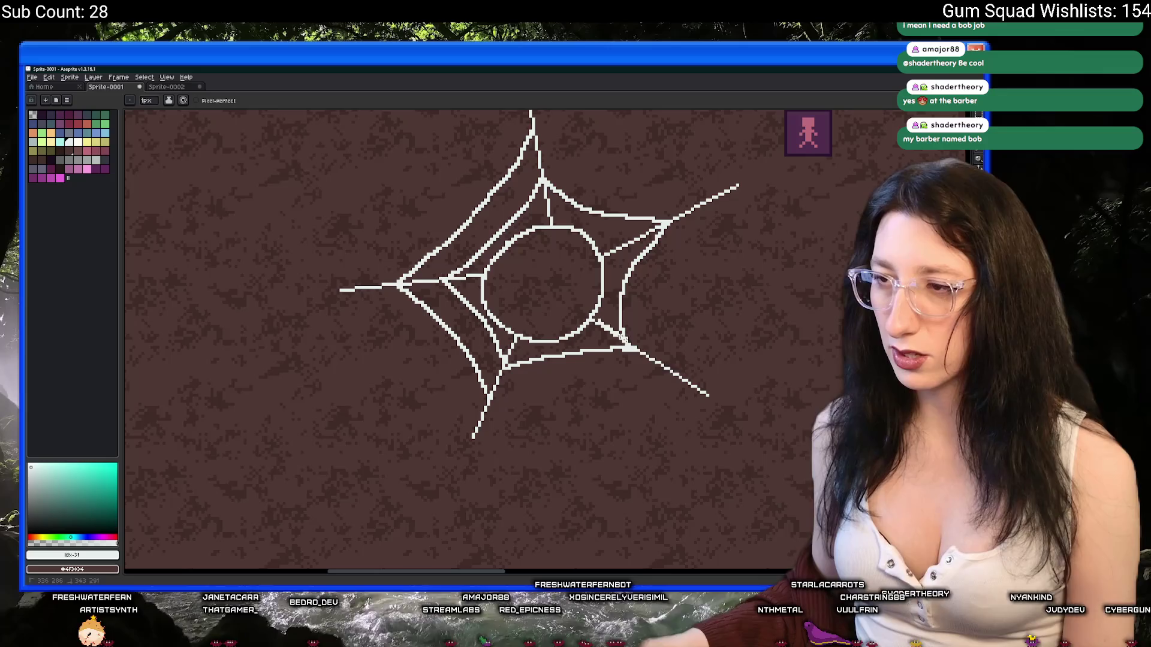
pyautogui.moveTo(607, 327); pyautogui.dragTo(709, 388)
pyautogui.hotkey('ctrl', 'z')
pyautogui.moveTo(738, 186); pyautogui.dragTo(655, 226)
pyautogui.hotkey('ctrl', 'z')
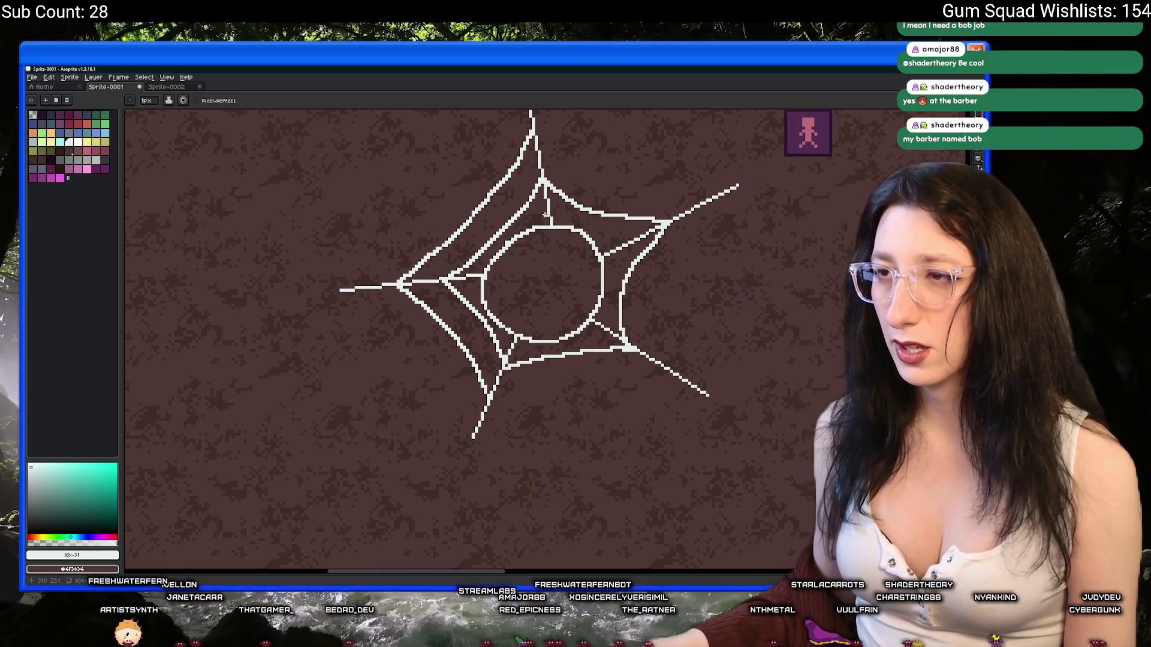
# Test and undo more strands off the circle, keep the Pencil active, and recentre the web
pyautogui.scroll(2, 544, 216)
pyautogui.moveTo(555, 342); pyautogui.dragTo(603, 209)
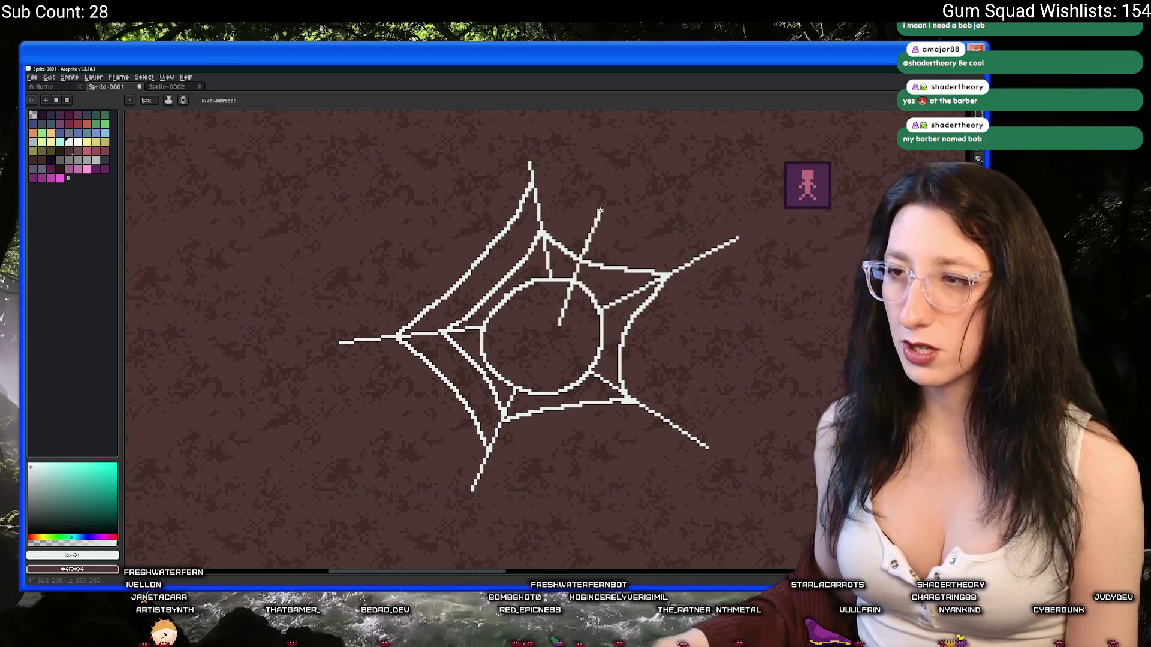
pyautogui.hotkey('ctrl', 'z')
pyautogui.moveTo(539, 248); pyautogui.dragTo(457, 315)
pyautogui.hotkey('ctrl', 'z')
pyautogui.moveTo(497, 358)
pyautogui.mouseDown()
pyautogui.moveTo(461, 401)
pyautogui.moveTo(606, 405)
pyautogui.mouseUp()
pyautogui.hotkey('ctrl', 'z')
pyautogui.hotkey('ctrl', 'z')
pyautogui.press('v')
pyautogui.press('b')
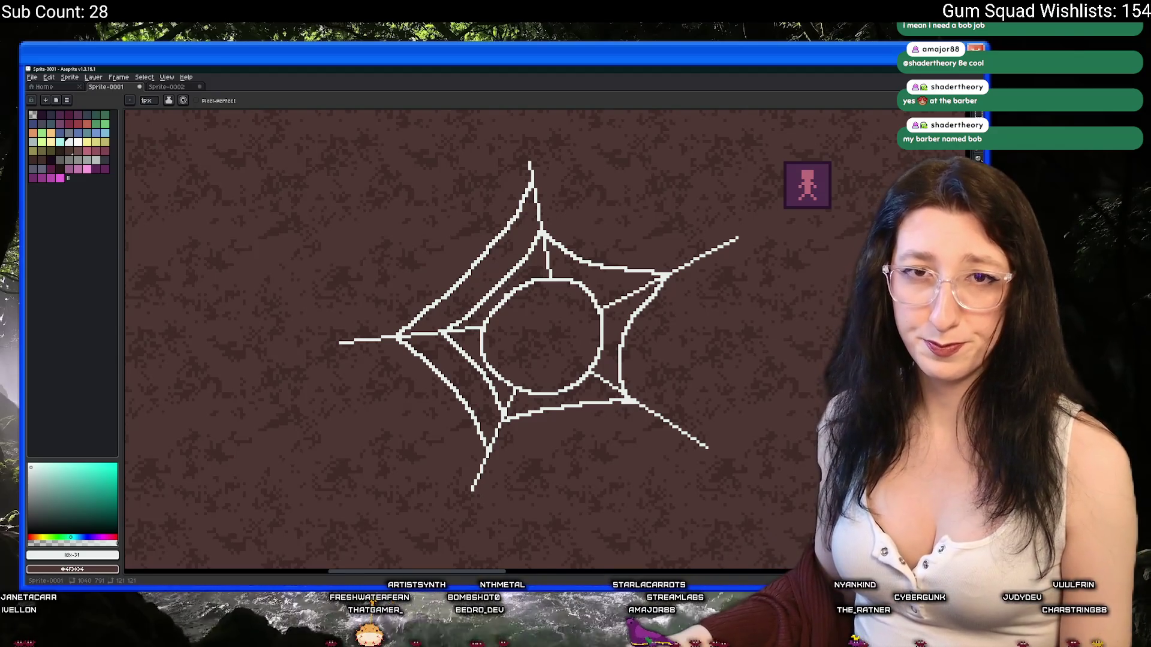
pyautogui.moveTo(628, 353); pyautogui.dragTo(576, 255)
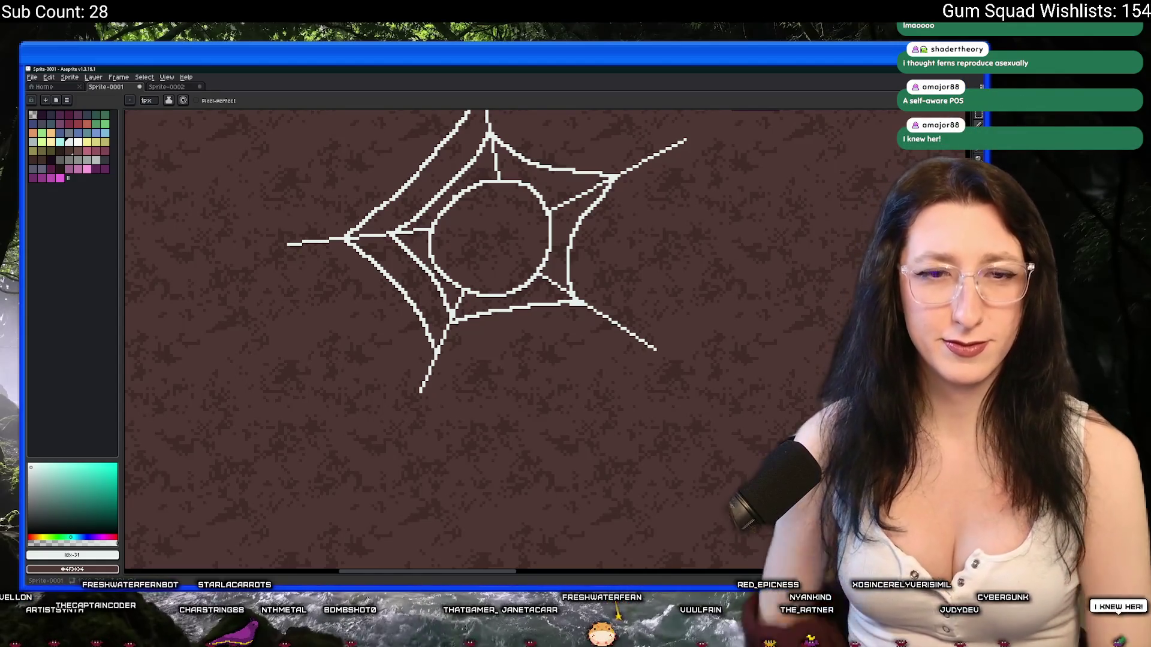
pyautogui.scroll(1, 437, 348)
# Draw the lower strand from the lower junction to the diagonal strand, redrawing it once
pyautogui.moveTo(437, 348)
pyautogui.mouseDown()
pyautogui.moveTo(270, 327)
pyautogui.moveTo(534, 293)
pyautogui.mouseUp()
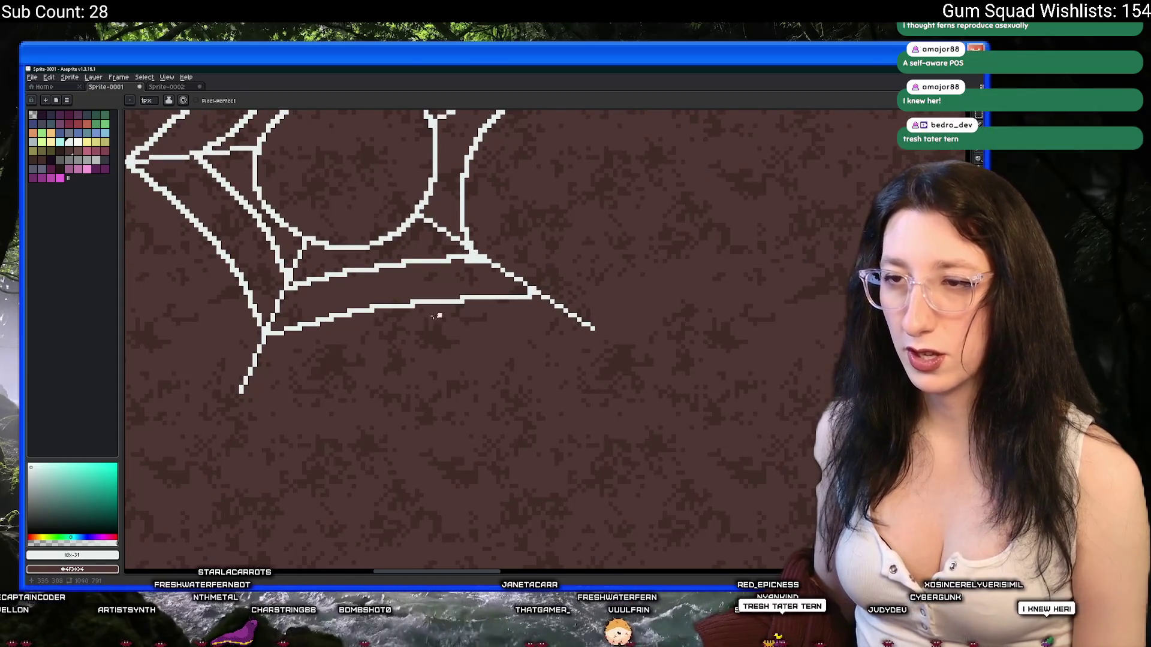
pyautogui.hotkey('ctrl', 'z')
pyautogui.moveTo(266, 332); pyautogui.dragTo(532, 293)
pyautogui.scroll(-3, 533, 292)
pyautogui.scroll(3, 532, 293)
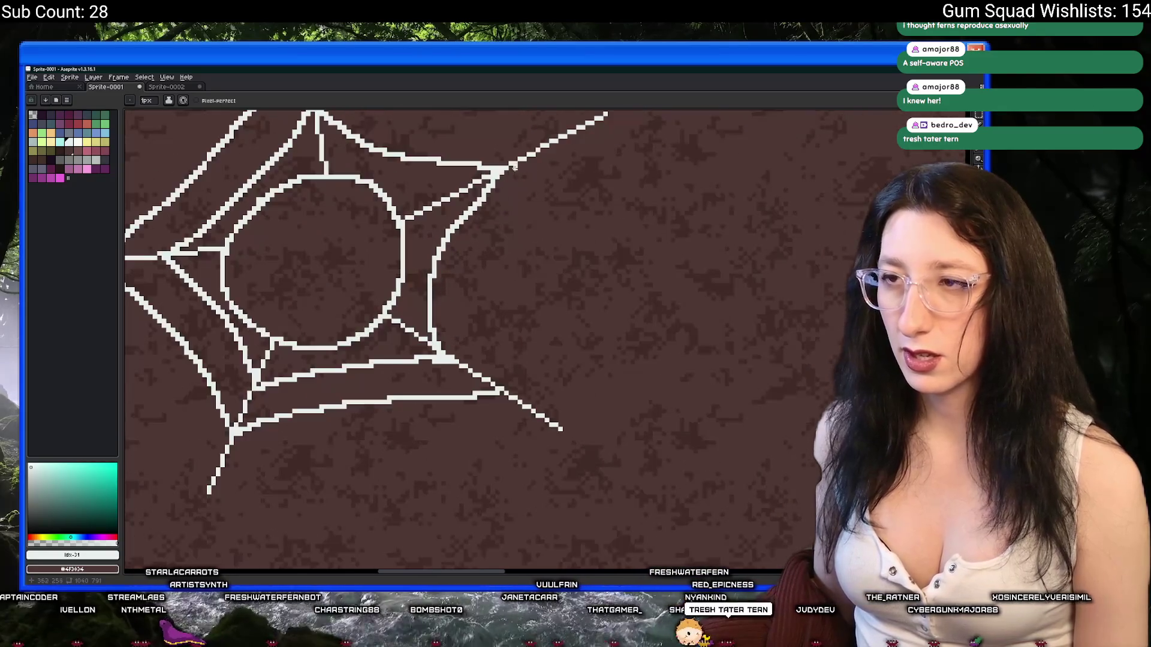
# Add a right-side strand up to the upper-right strand and a curved strand from the top junction
pyautogui.moveTo(472, 432)
pyautogui.mouseDown()
pyautogui.moveTo(466, 303)
pyautogui.moveTo(511, 197)
pyautogui.mouseUp()
pyautogui.scroll(-3, 510, 197)
pyautogui.scroll(3, 497, 294)
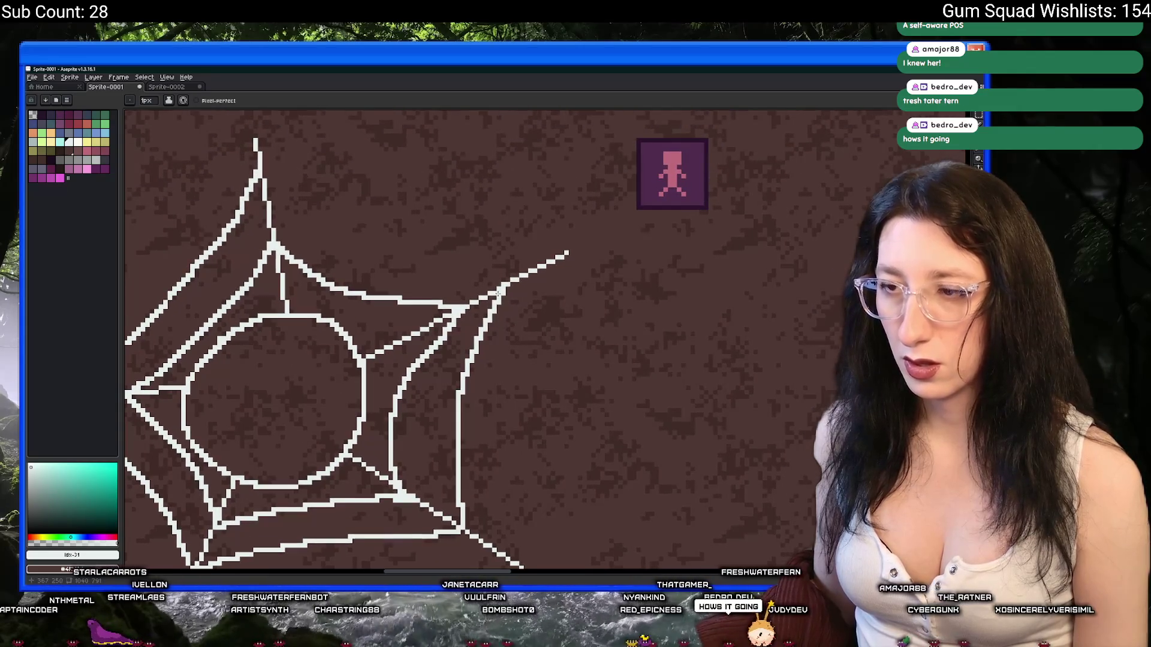
pyautogui.hotkey('ctrl', 'z')
pyautogui.moveTo(462, 527)
pyautogui.mouseDown()
pyautogui.moveTo(467, 386)
pyautogui.moveTo(505, 286)
pyautogui.mouseUp()
pyautogui.moveTo(262, 174)
pyautogui.mouseDown()
pyautogui.moveTo(379, 255)
pyautogui.moveTo(505, 286)
pyautogui.mouseUp()
pyautogui.scroll(-5, 504, 288)
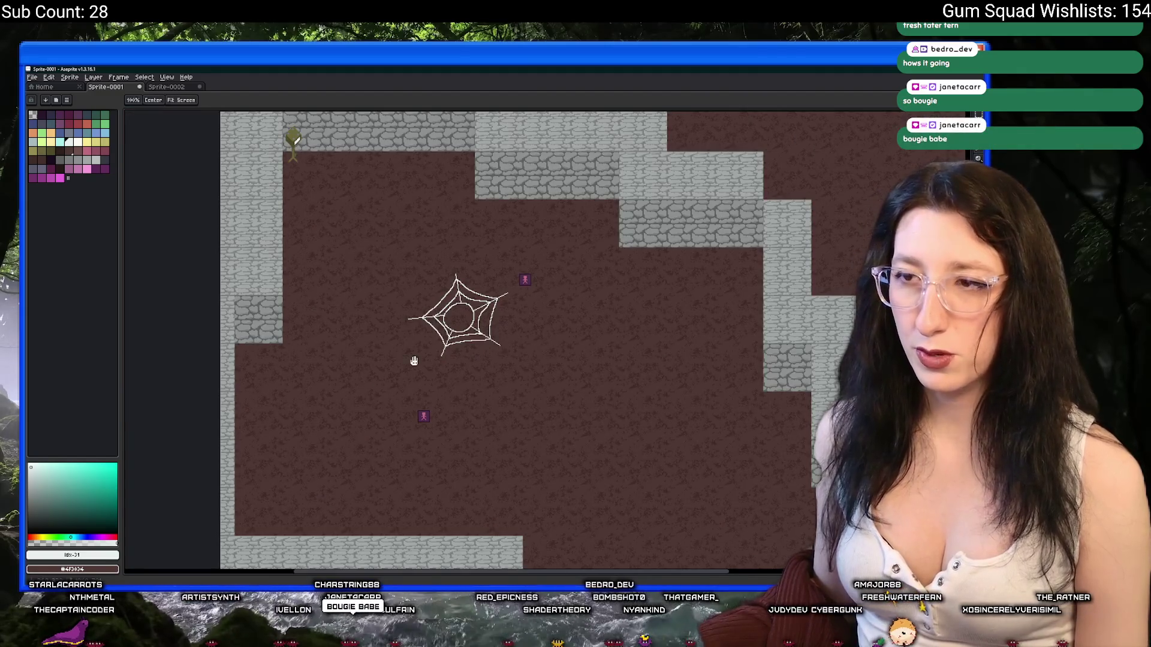
pyautogui.scroll(3, 531, 334)
pyautogui.moveTo(309, 389); pyautogui.dragTo(625, 337)
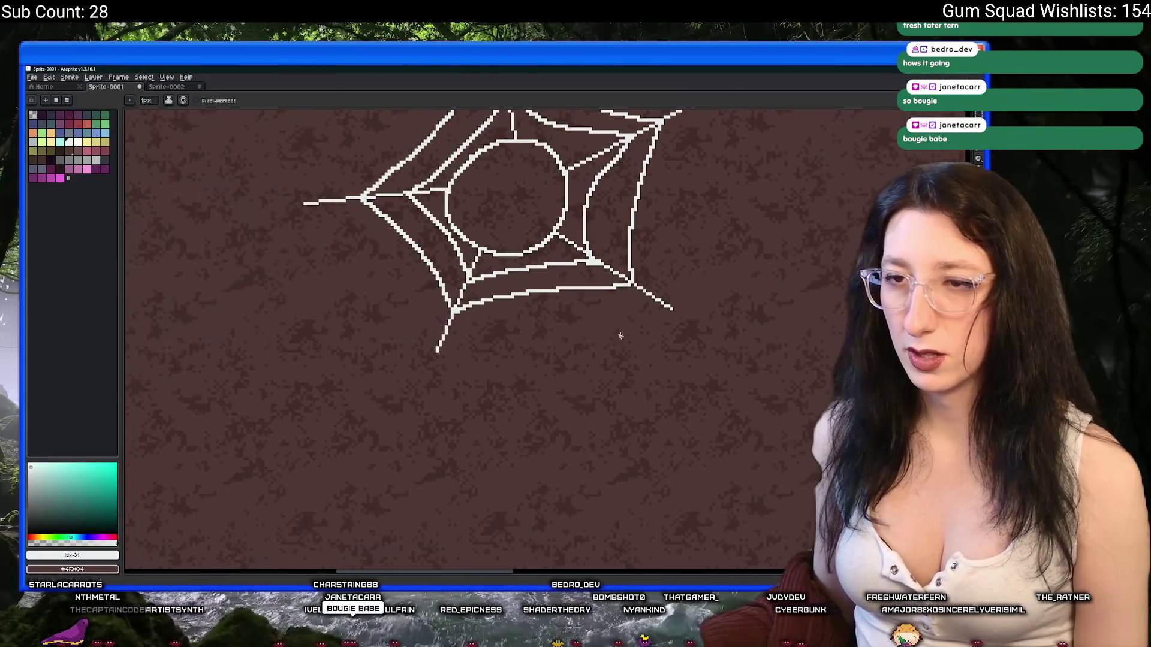
pyautogui.moveTo(378, 285); pyautogui.dragTo(345, 320)
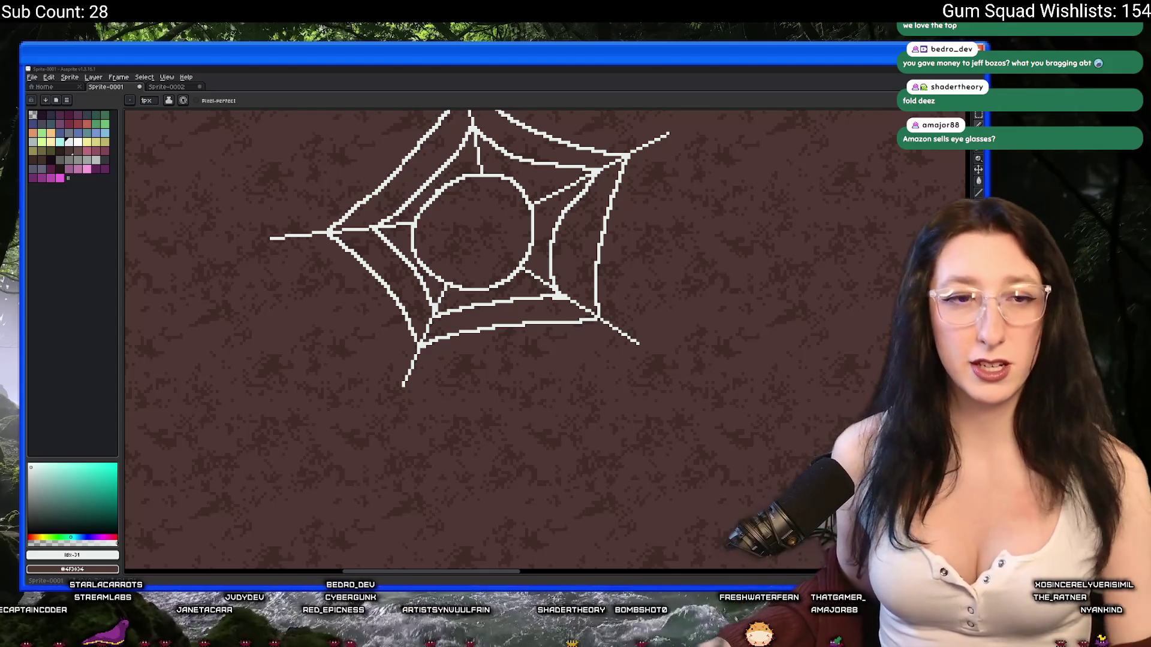
pyautogui.moveTo(478, 250); pyautogui.dragTo(451, 250)
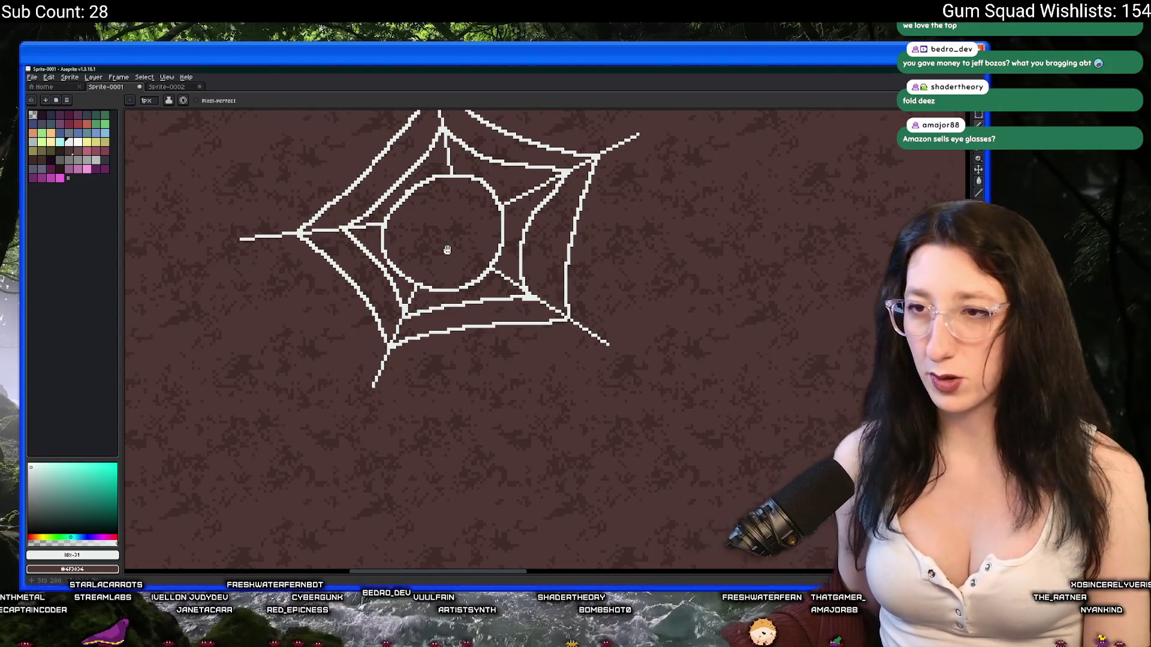
# Try, then undo, shallow diagonal strands from the web's left tip
pyautogui.scroll(2, 282, 246)
pyautogui.press('v')
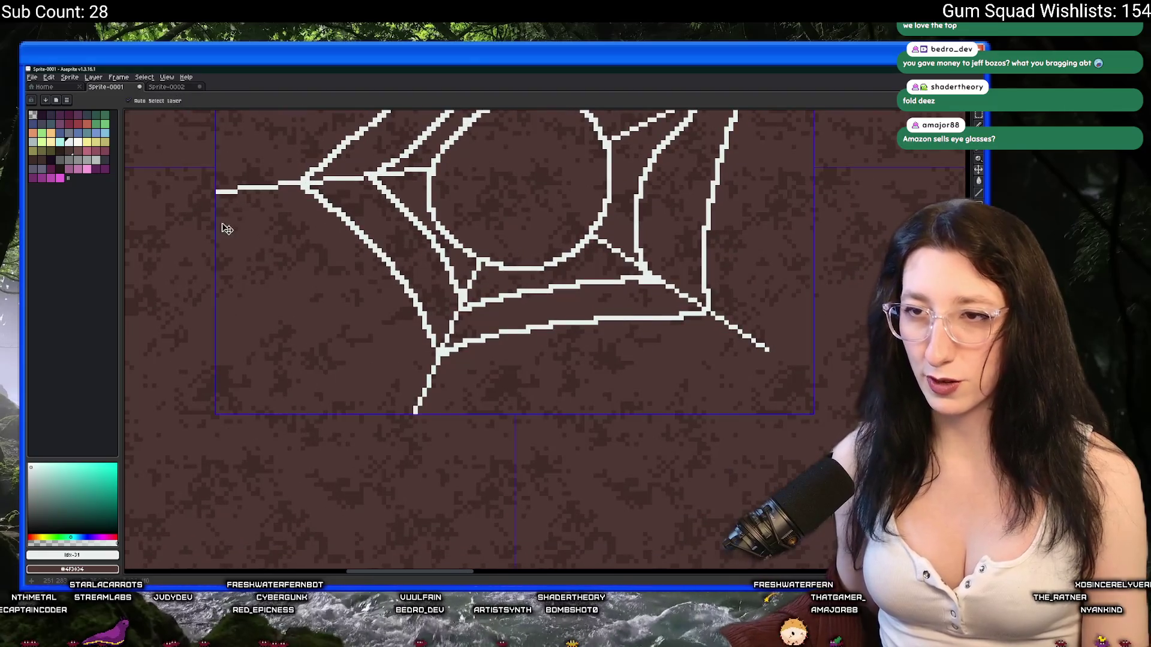
pyautogui.press('b')
pyautogui.moveTo(231, 218); pyautogui.dragTo(273, 311)
pyautogui.hotkey('ctrl', 'z')
pyautogui.moveTo(217, 193); pyautogui.dragTo(309, 254)
pyautogui.hotkey('ctrl', 'z')
# Draw a strand from the left tip down toward the bottom tip, redrawing it shorter
pyautogui.moveTo(217, 193)
pyautogui.mouseDown()
pyautogui.moveTo(279, 247)
pyautogui.moveTo(413, 420)
pyautogui.mouseUp()
pyautogui.scroll(-2, 362, 357)
pyautogui.scroll(2, 363, 356)
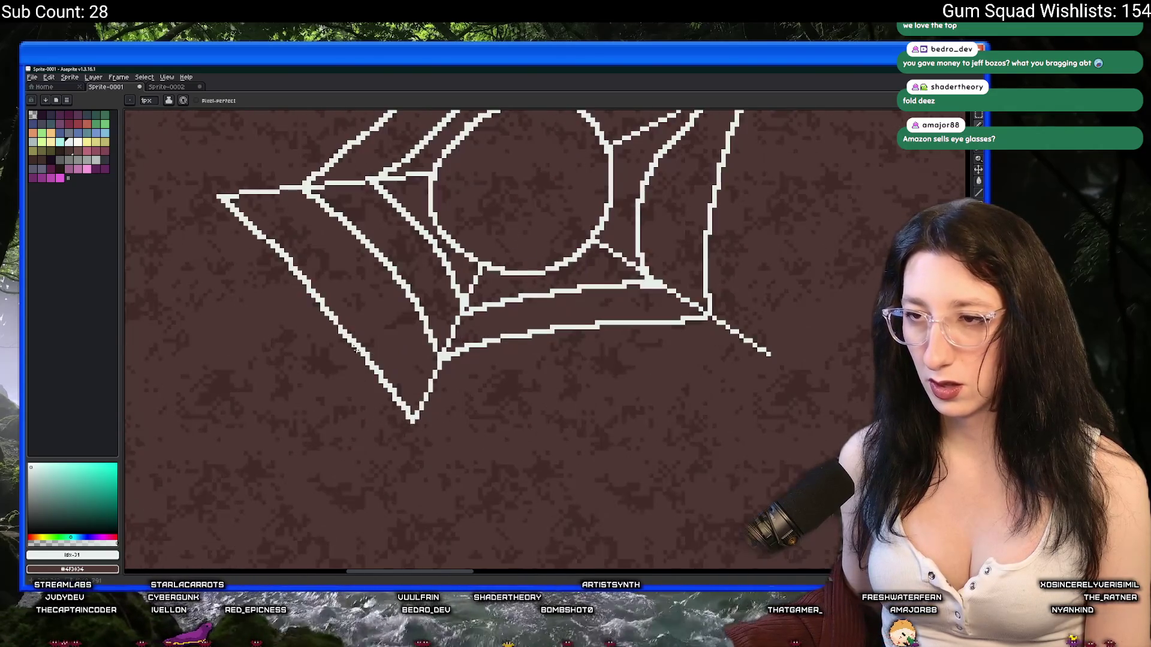
pyautogui.hotkey('ctrl', 'z')
pyautogui.moveTo(217, 194)
pyautogui.mouseDown()
pyautogui.moveTo(347, 310)
pyautogui.moveTo(414, 419)
pyautogui.mouseUp()
pyautogui.scroll(-2, 414, 419)
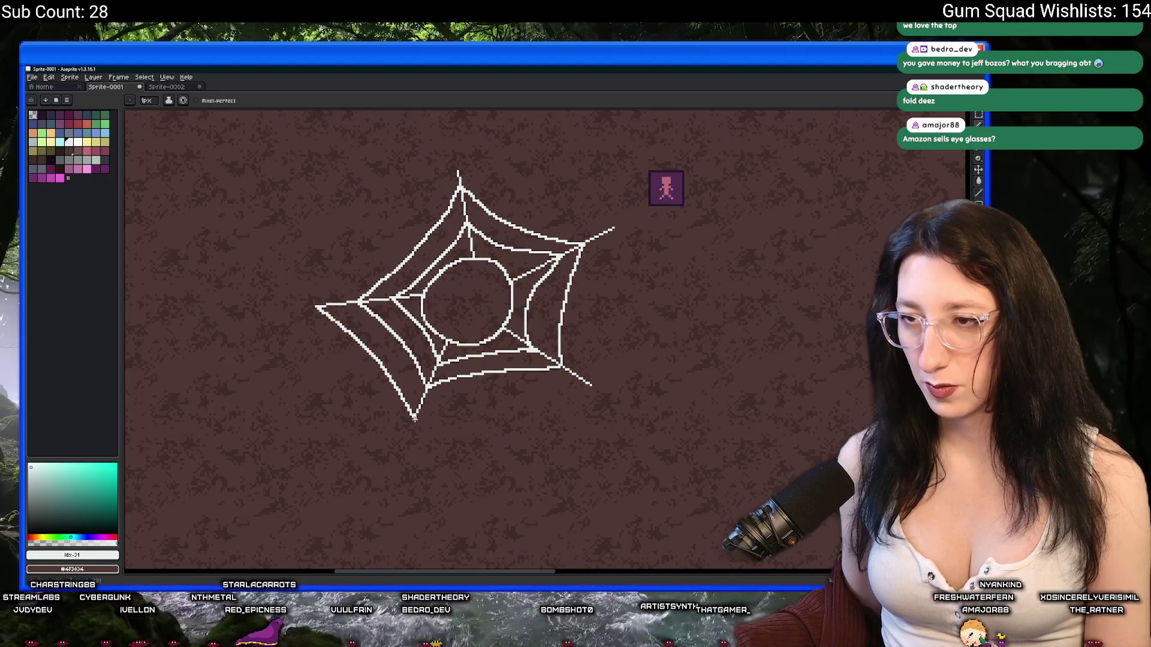
pyautogui.scroll(2, 413, 418)
# Add a strand from the right arm's tip toward the bottom tip and a long down-left diagonal
pyautogui.moveTo(643, 323)
pyautogui.mouseDown()
pyautogui.moveTo(509, 325)
pyautogui.moveTo(367, 367)
pyautogui.mouseUp()
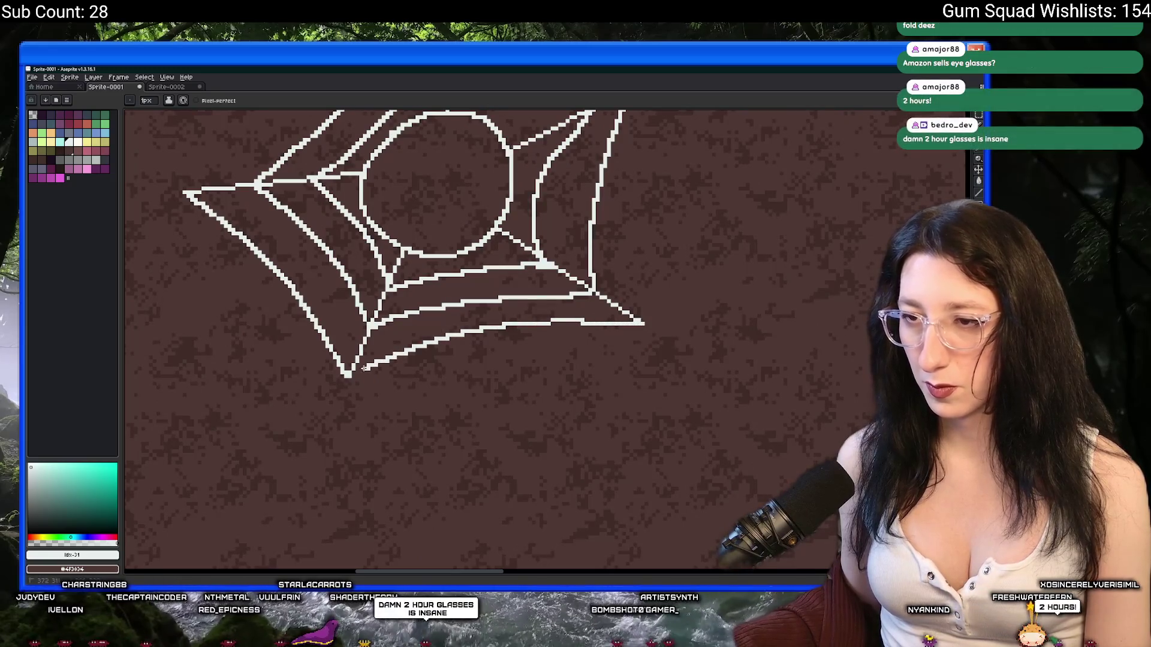
pyautogui.scroll(-2, 367, 367)
pyautogui.scroll(3, 309, 282)
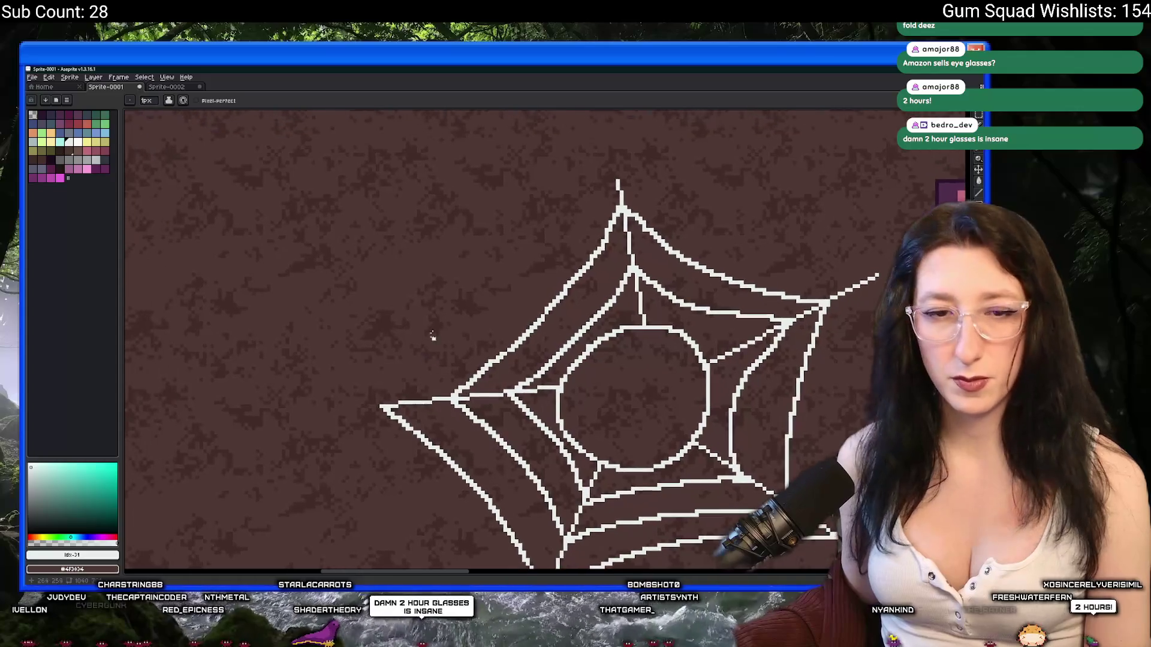
pyautogui.moveTo(425, 270); pyautogui.dragTo(444, 300)
pyautogui.moveTo(566, 236); pyautogui.dragTo(615, 264)
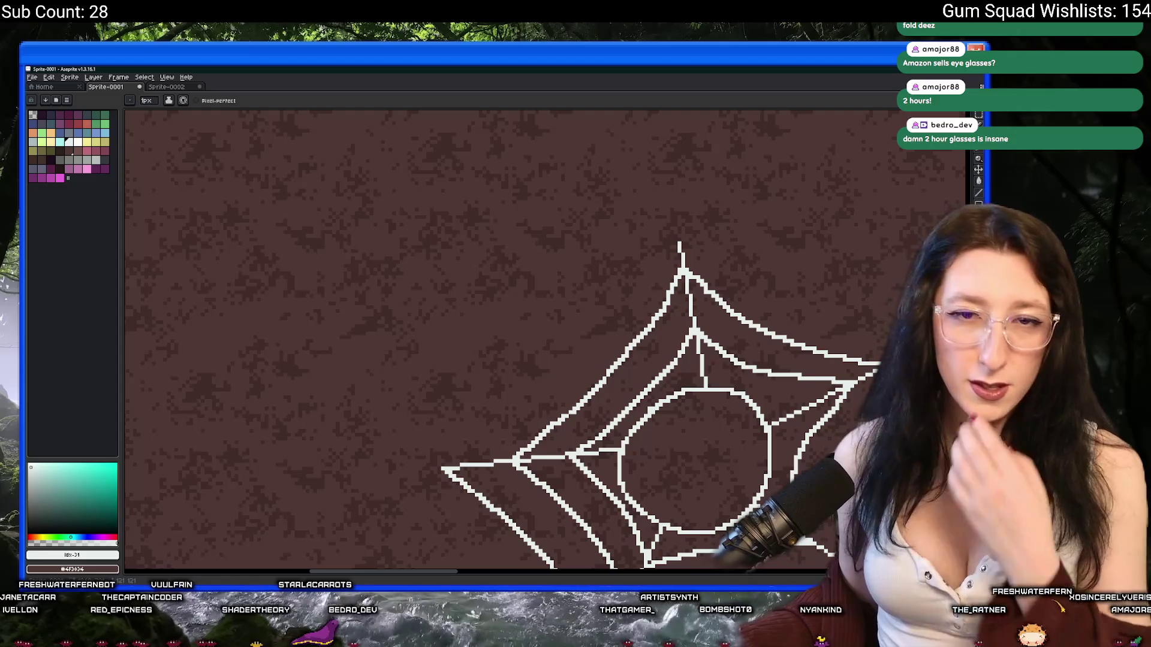
pyautogui.moveTo(642, 325); pyautogui.dragTo(687, 301)
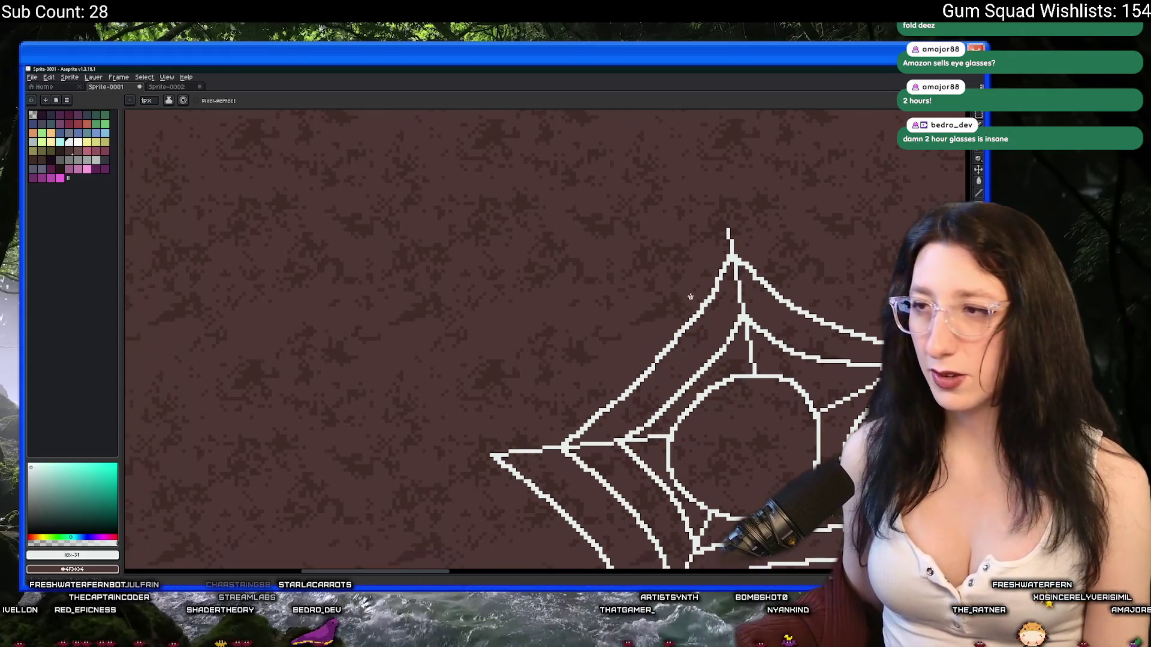
pyautogui.moveTo(725, 231); pyautogui.dragTo(493, 453)
# Draw strands from the left tip up-right and toward the top tip
pyautogui.scroll(-1, 533, 444)
pyautogui.scroll(-2, 533, 444)
pyautogui.scroll(2, 533, 444)
pyautogui.scroll(1, 536, 438)
pyautogui.moveTo(433, 503)
pyautogui.mouseDown()
pyautogui.moveTo(512, 469)
pyautogui.moveTo(574, 411)
pyautogui.moveTo(669, 279)
pyautogui.moveTo(432, 317)
pyautogui.mouseUp()
pyautogui.scroll(-1, 667, 281)
pyautogui.scroll(-1, 662, 293)
pyautogui.scroll(1, 351, 354)
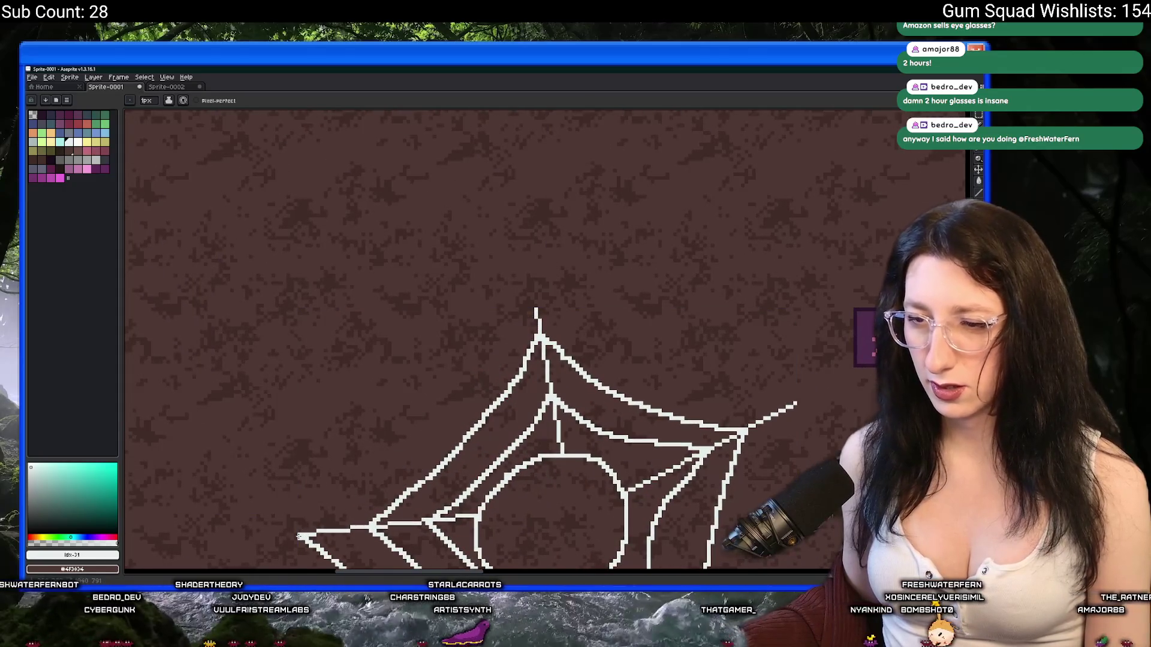
pyautogui.moveTo(299, 533)
pyautogui.mouseDown()
pyautogui.moveTo(490, 385)
pyautogui.moveTo(527, 334)
pyautogui.moveTo(615, 276)
pyautogui.moveTo(378, 489)
pyautogui.moveTo(233, 488)
pyautogui.moveTo(95, 469)
pyautogui.mouseUp()
pyautogui.press('v')
pyautogui.scroll(-3, 528, 334)
pyautogui.scroll(3, 516, 306)
pyautogui.press('b')
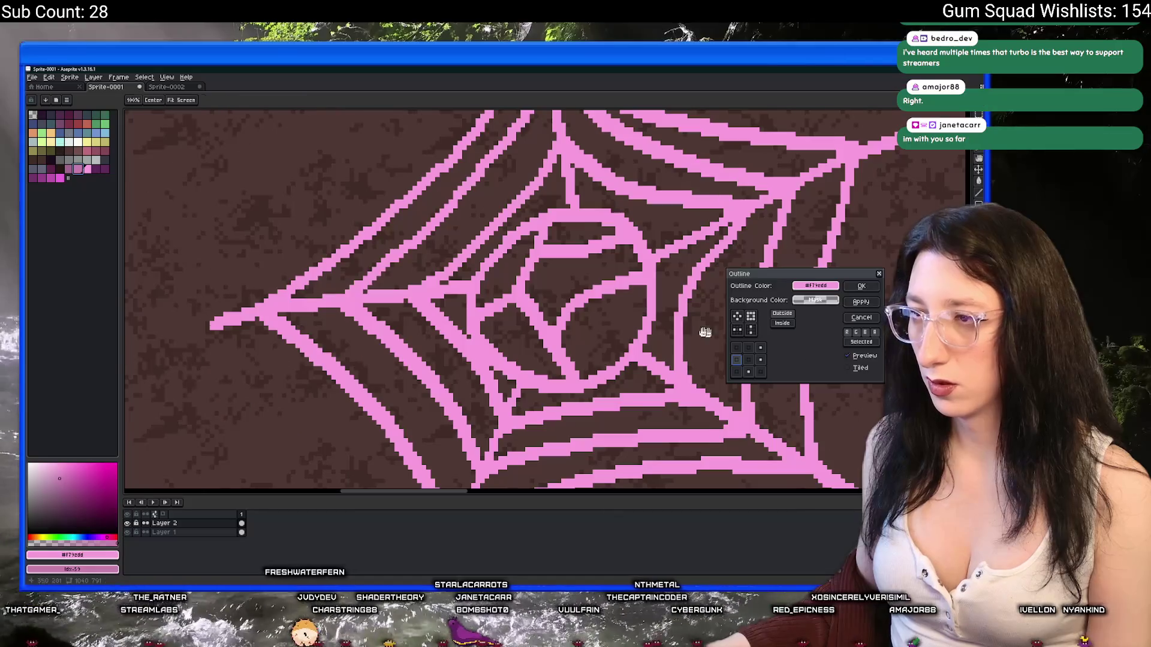
# Select the pink palette swatch as the outline colour
pyautogui.click(70, 169)
# Apply a mauve Outline effect (Shift+O) to the web with adjusted matrix sides, then zoom out
pyautogui.hotkey('shift', 'o')
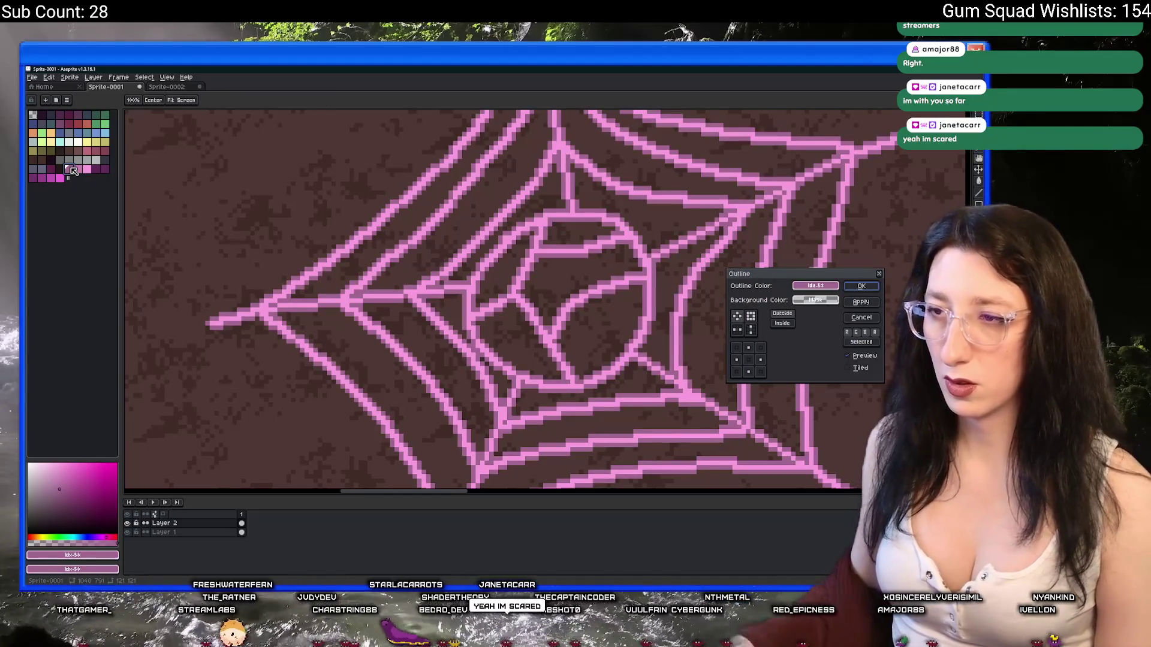
pyautogui.click(738, 359)
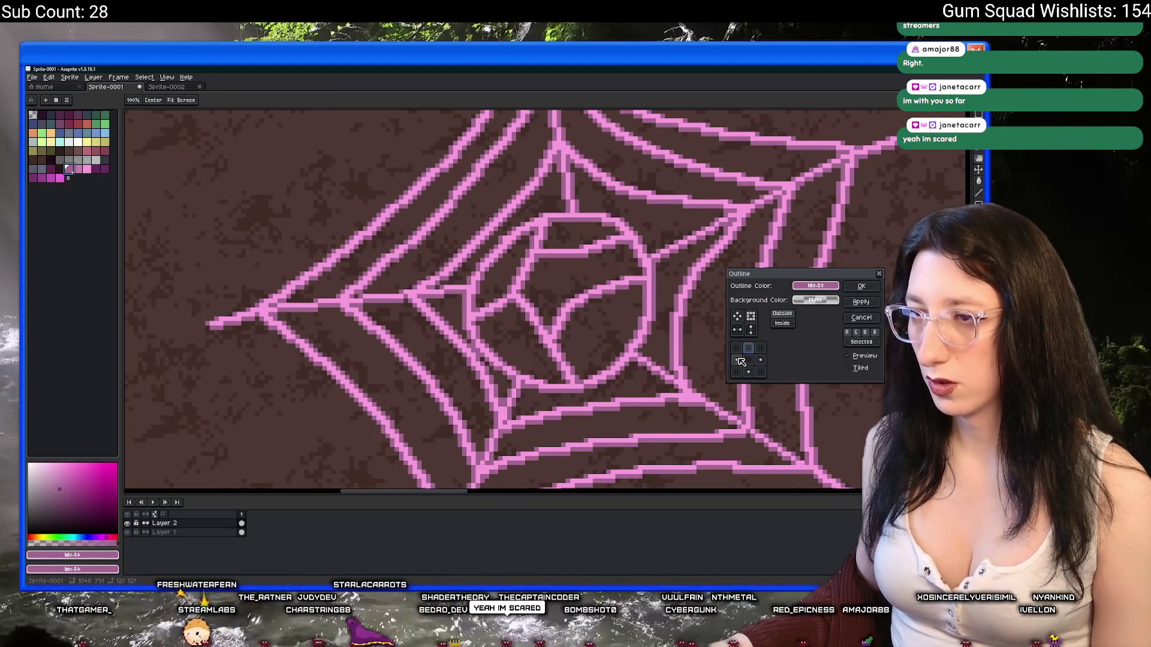
pyautogui.click(748, 348)
pyautogui.click(760, 359)
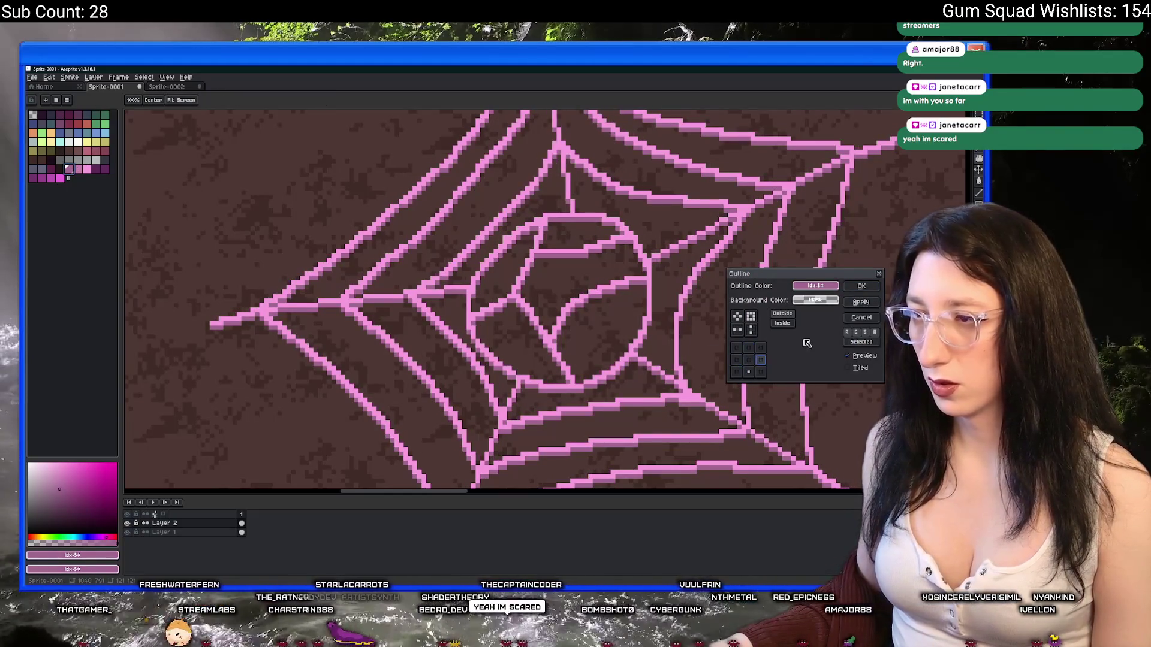
pyautogui.click(736, 359)
pyautogui.press('Return')
pyautogui.scroll(-4, 568, 248)
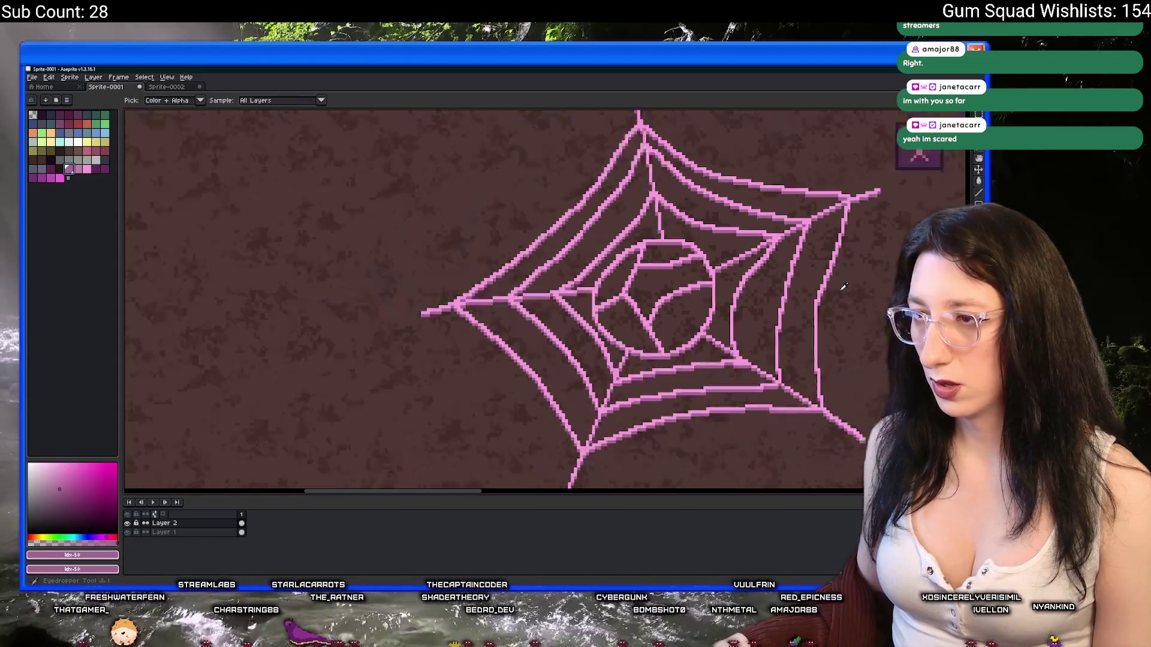
pyautogui.scroll(-2, 474, 362)
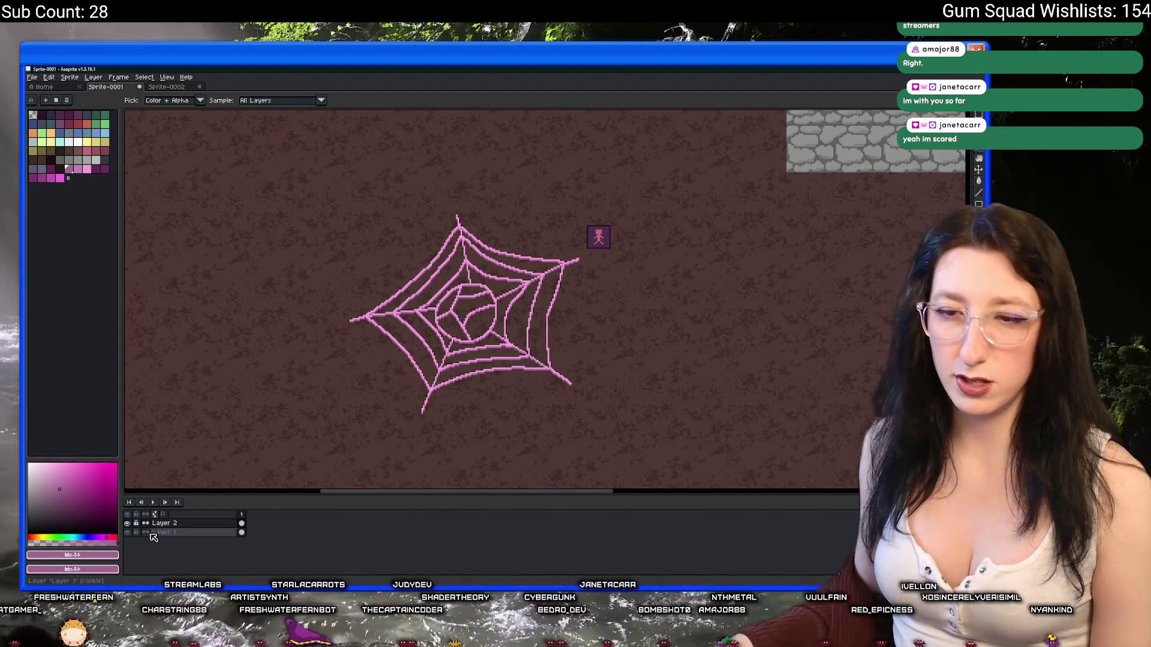
# Hide Layer 1's background and start File > Export, browsing the output location to Desktop
pyautogui.click(128, 531)
pyautogui.click(32, 77)
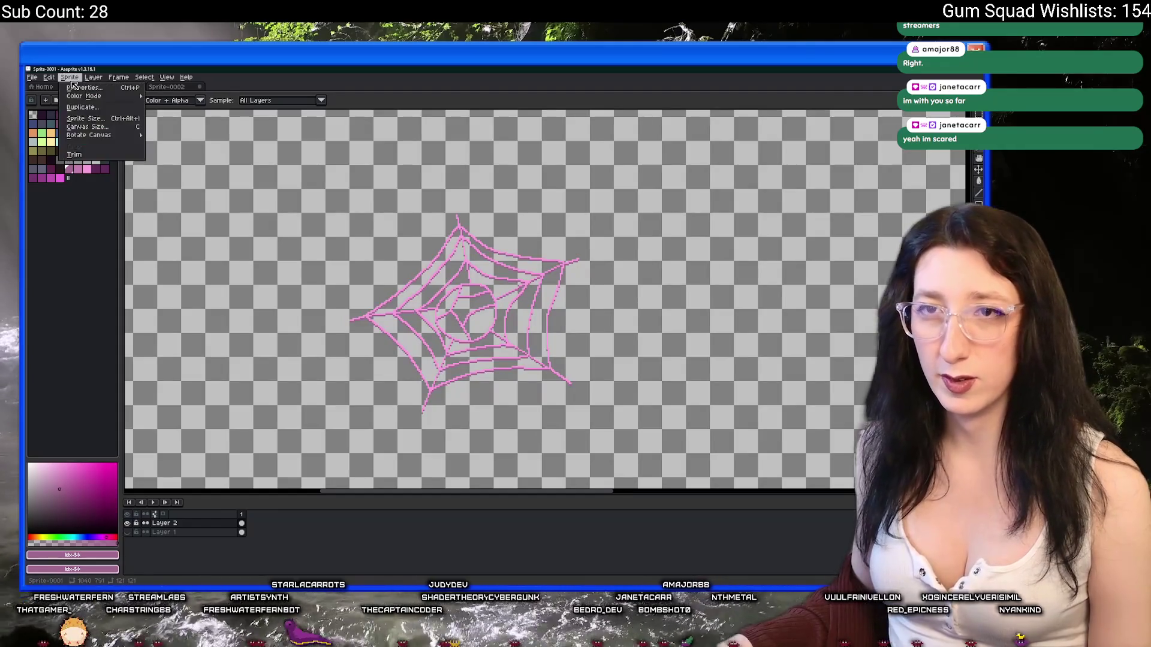
pyautogui.click(90, 157)
pyautogui.click(757, 240)
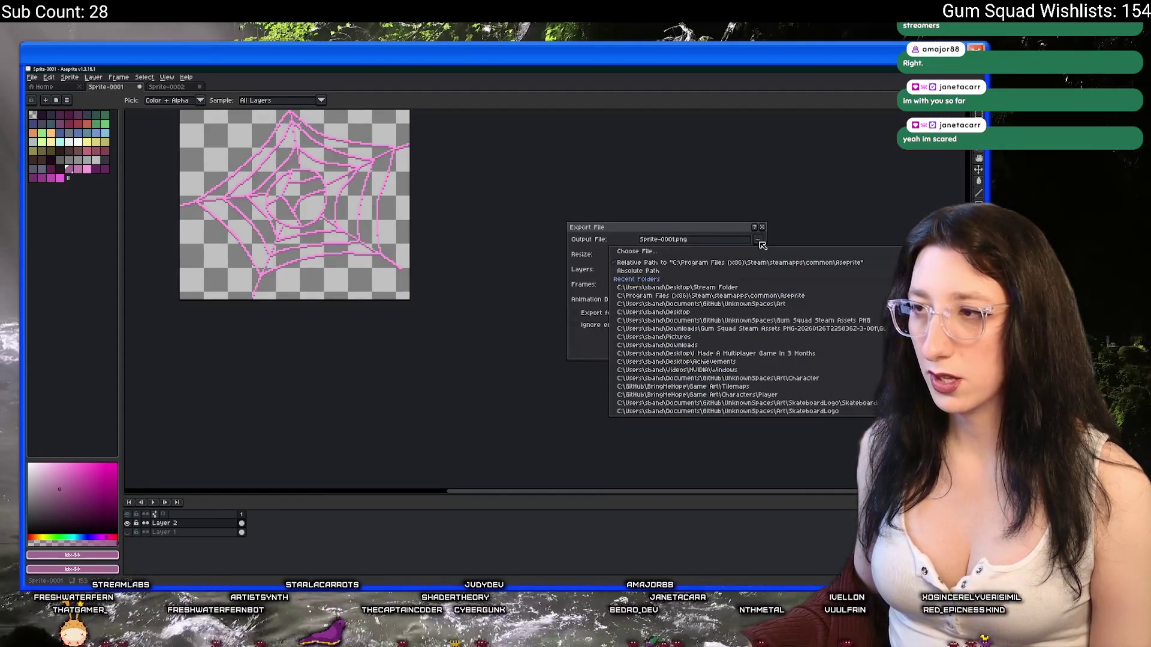
pyautogui.click(752, 252)
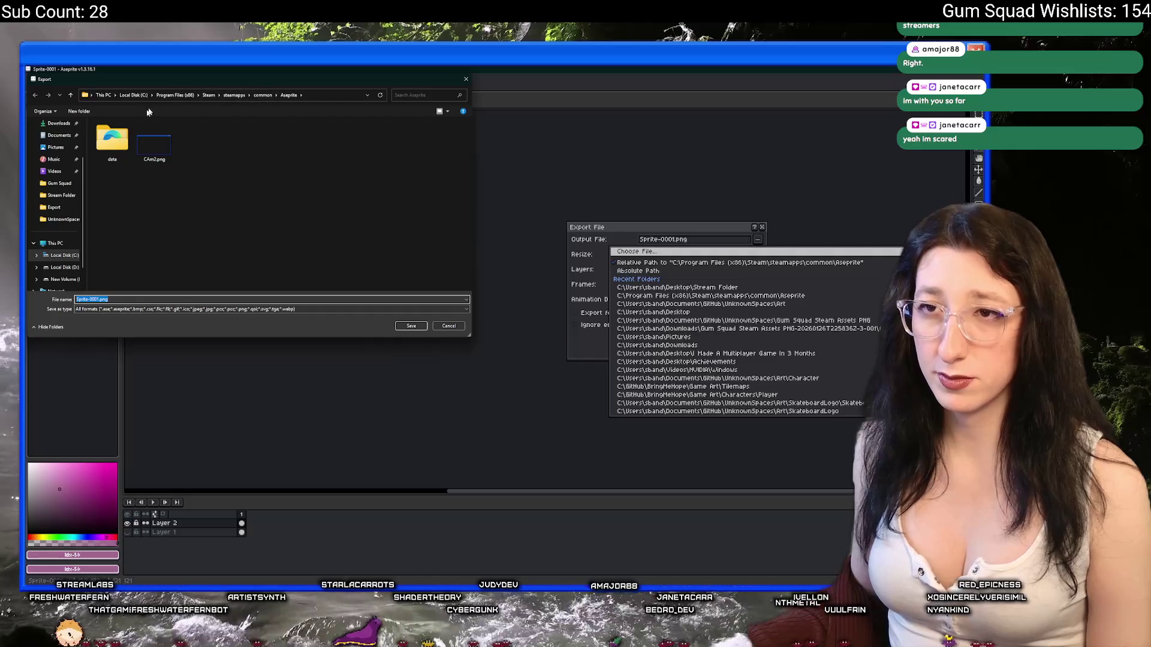
pyautogui.scroll(1, 52, 135)
pyautogui.click(56, 147)
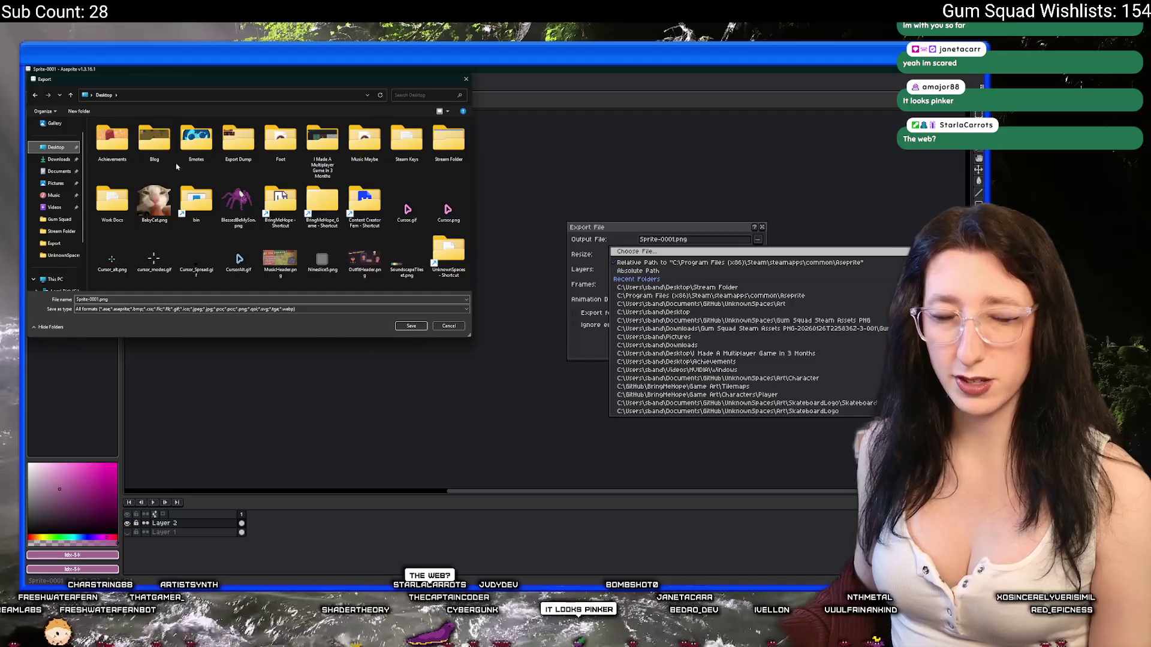
# Open BlessedBeMySon.png from the Desktop in an image viewer
pyautogui.click(248, 214)
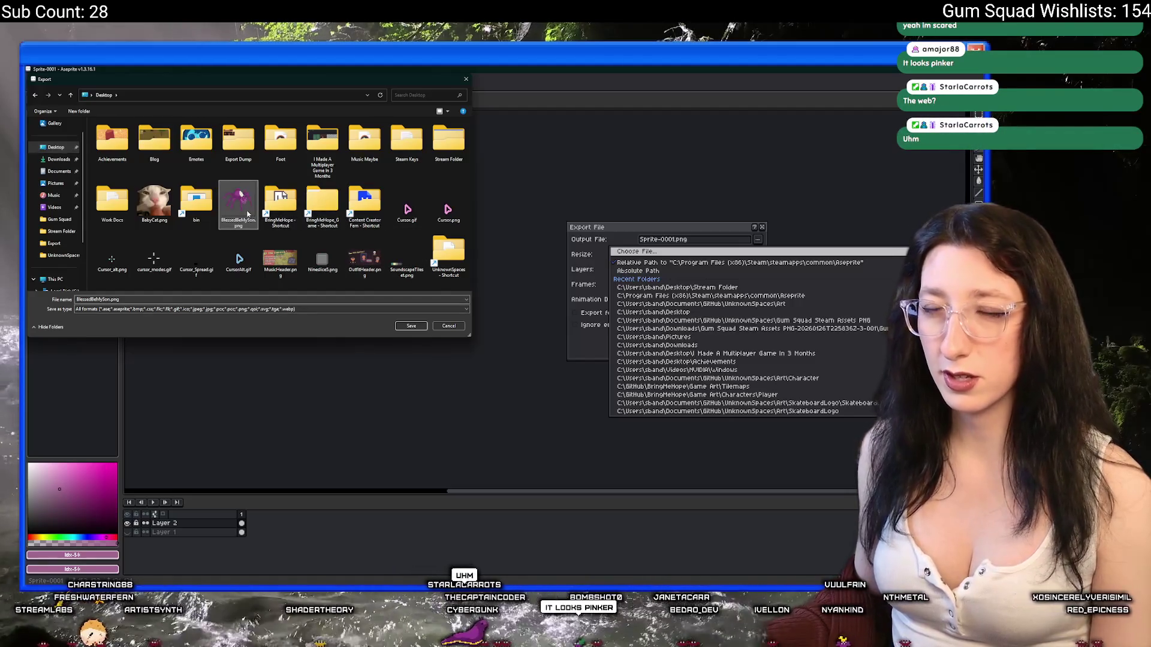
pyautogui.rightClick(247, 213)
pyautogui.click(288, 228)
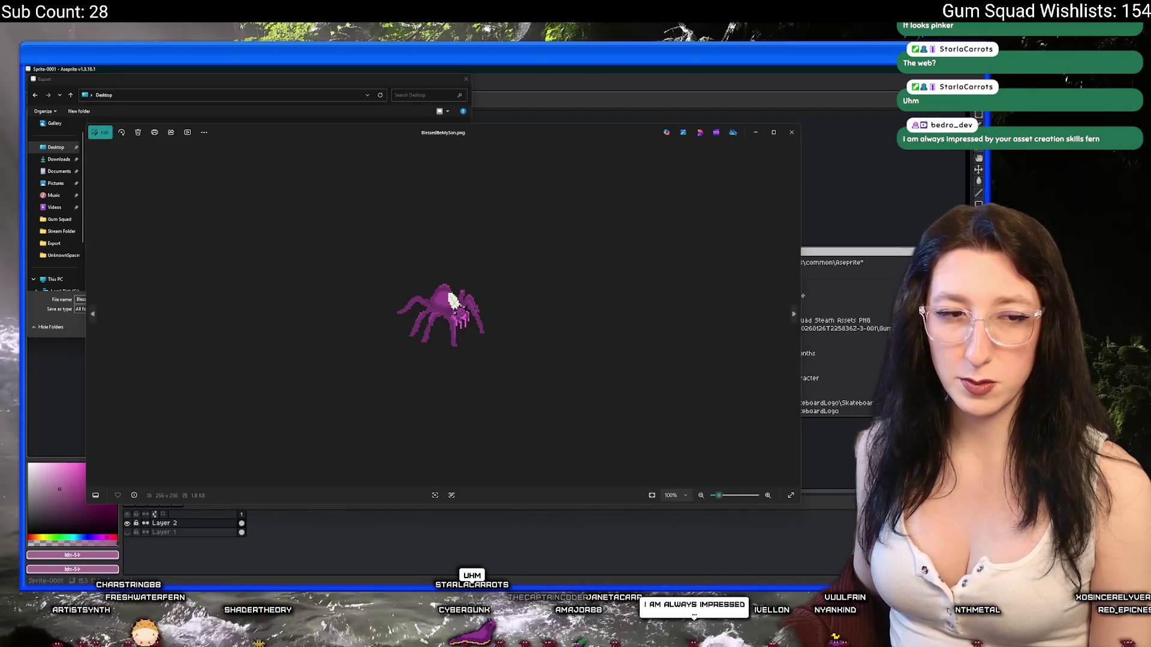
pyautogui.scroll(5, 318, 365)
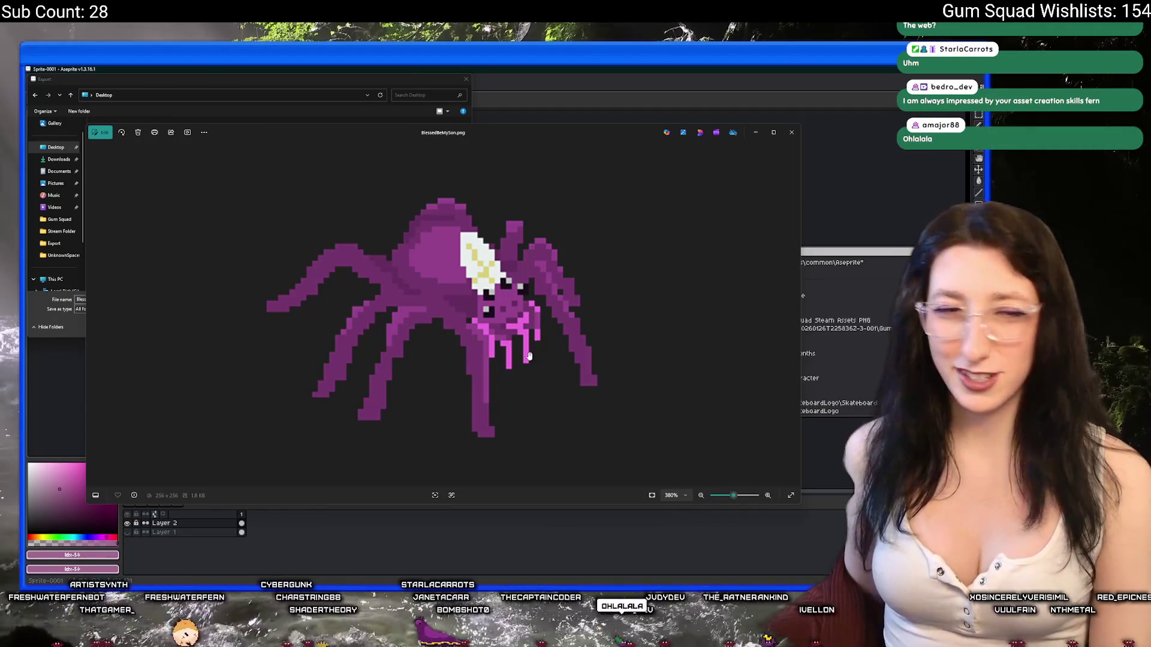
pyautogui.scroll(3, 432, 318)
pyautogui.moveTo(324, 293); pyautogui.dragTo(323, 269)
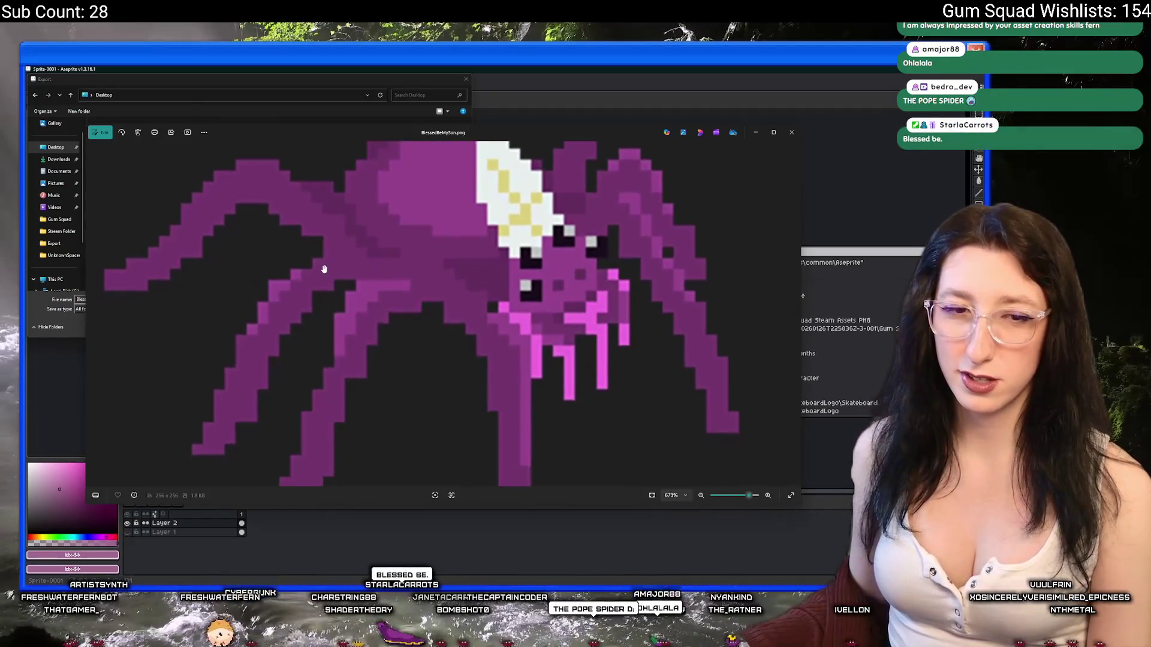
pyautogui.scroll(-3, 324, 269)
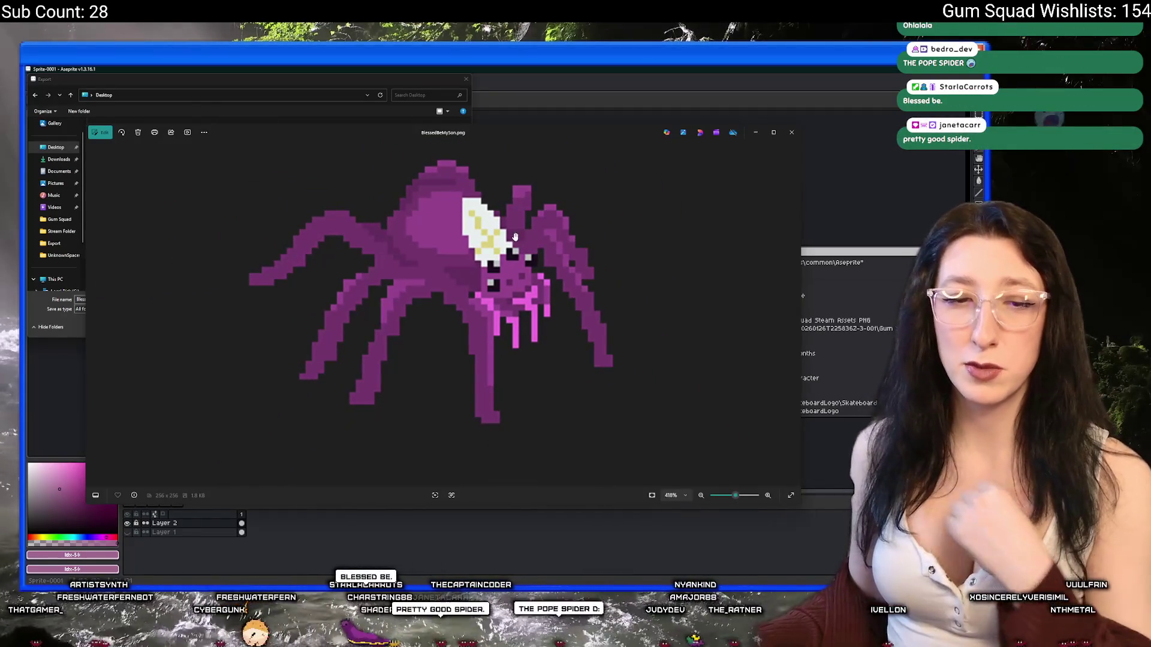
pyautogui.click(791, 135)
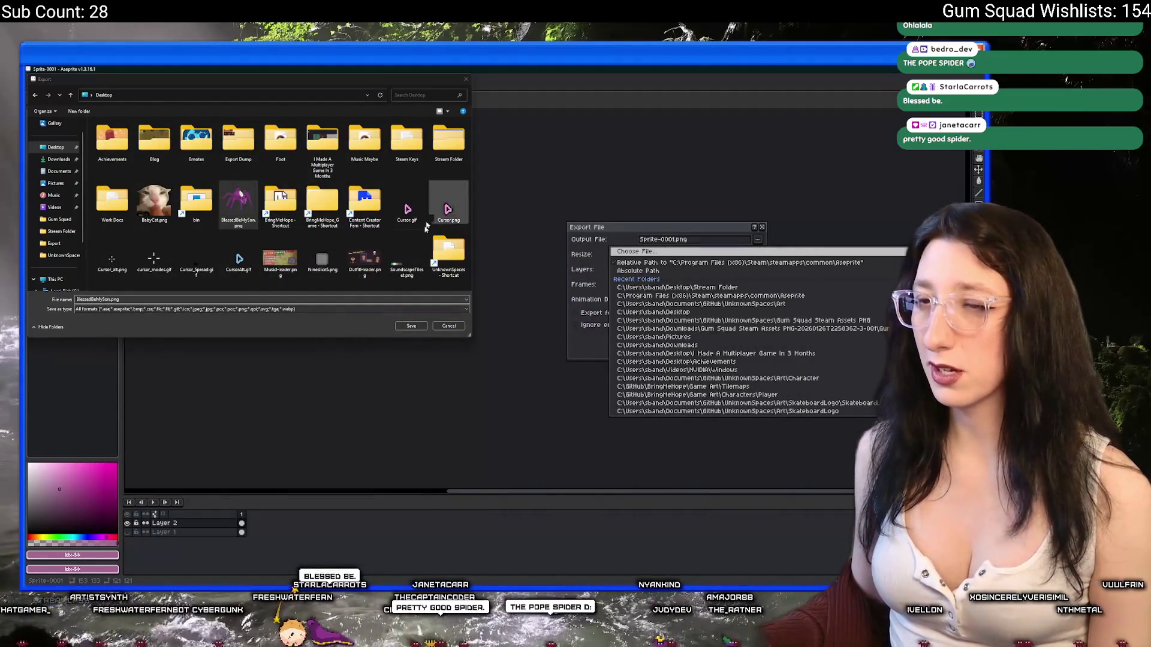
# Export the web as SpiderWeb0.png into the UnknownSpaces\Art folder
pyautogui.doubleClick(409, 269)
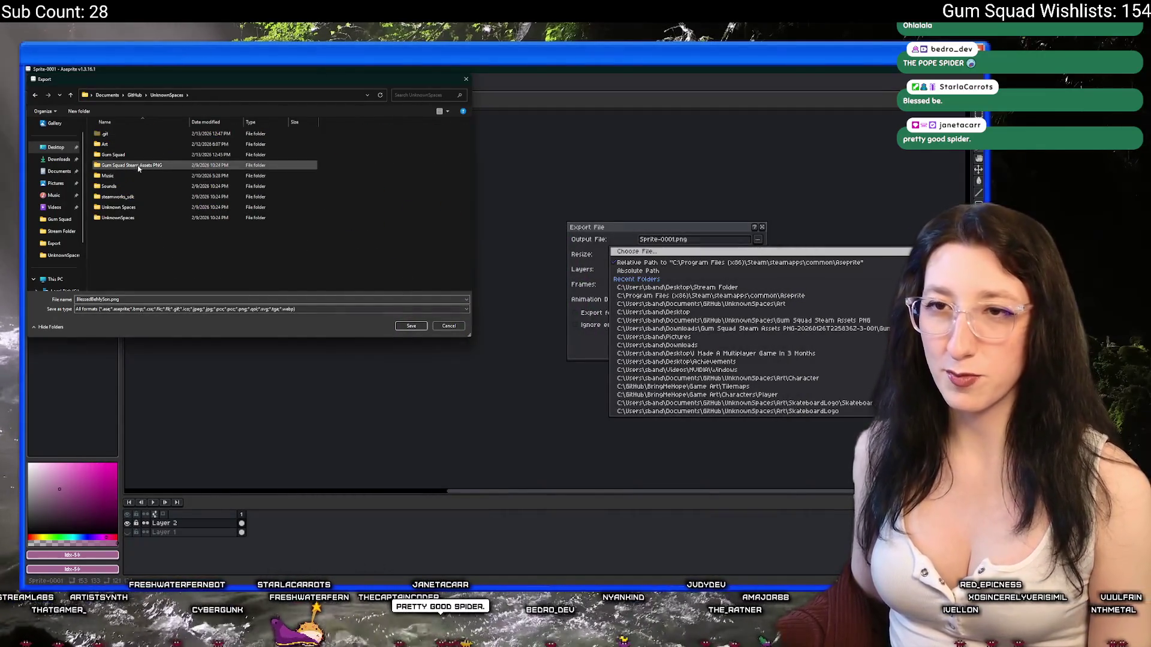
pyautogui.doubleClick(145, 143)
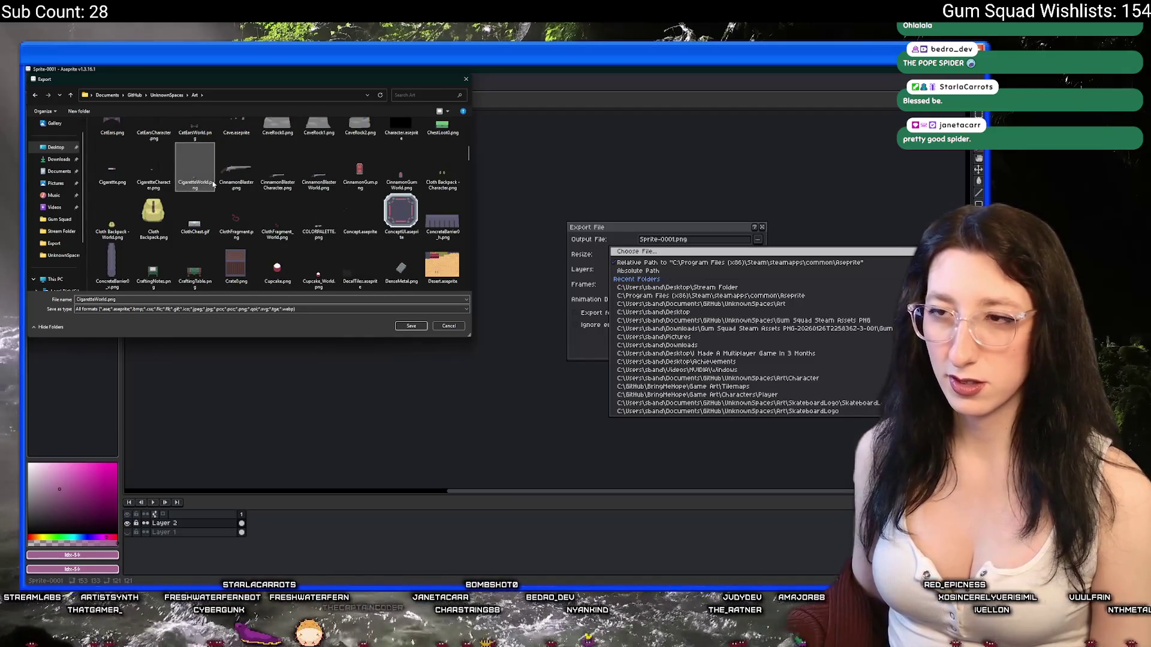
pyautogui.scroll(-15, 213, 184)
pyautogui.doubleClick(103, 298)
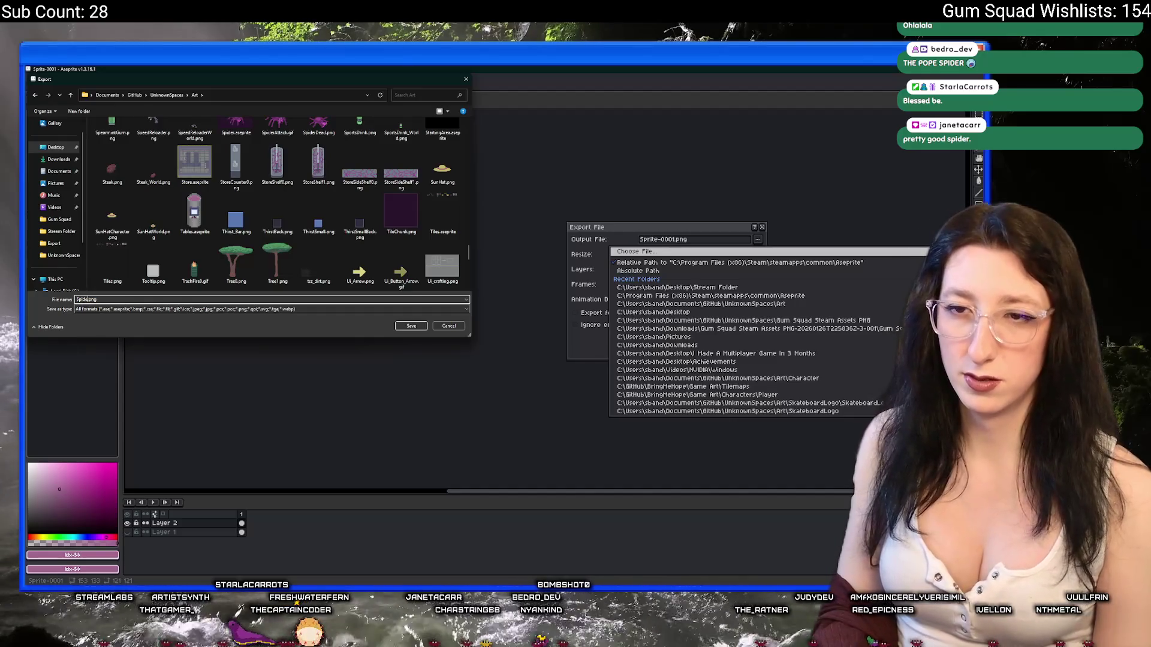
pyautogui.press('BackSpace')
pyautogui.press('BackSpace')
pyautogui.press('BackSpace')
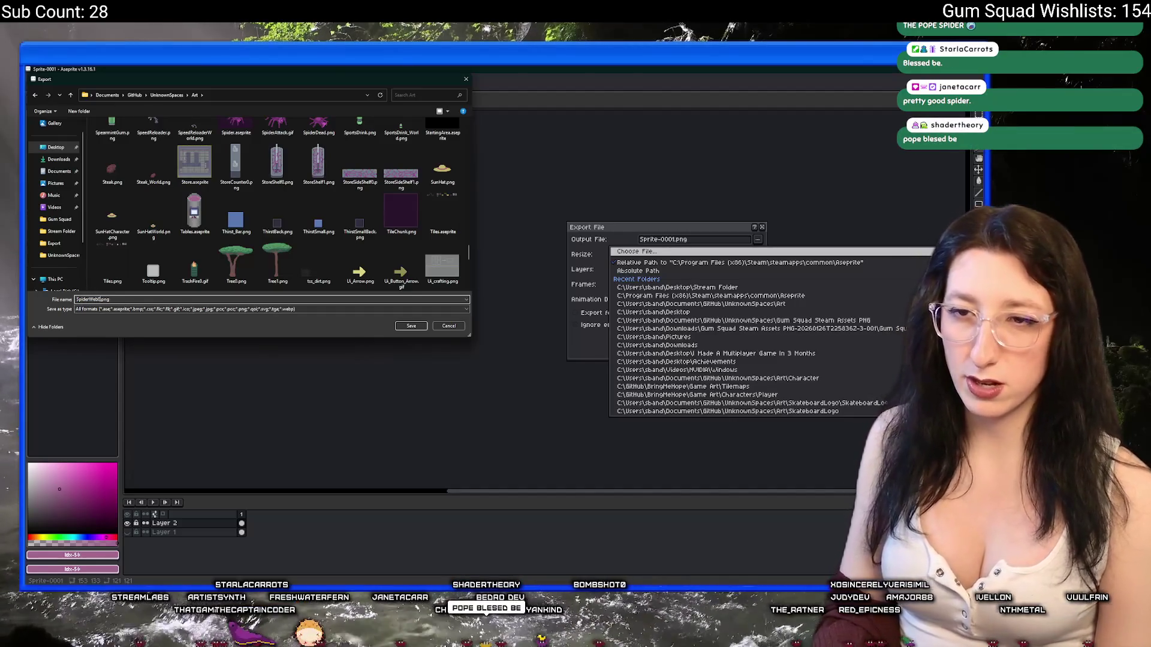
pyautogui.press('Return')
pyautogui.press('Return')
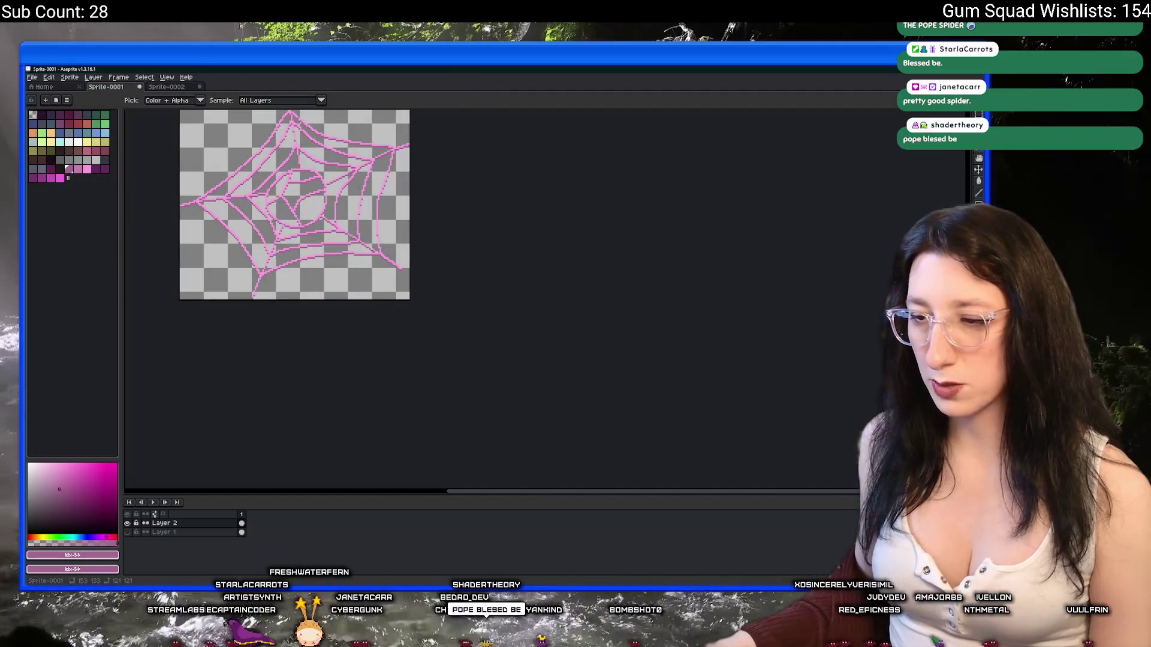
pyautogui.hotkey('alt', 'Tab')
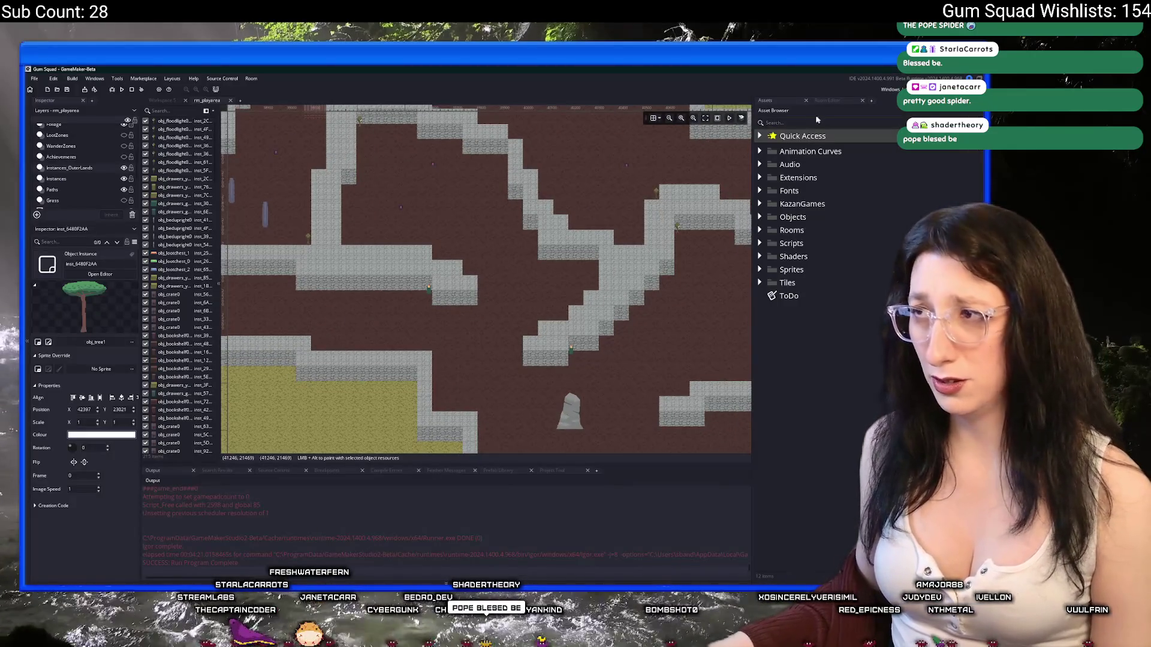
# Find spr_enemy_spider via a 'spider' search, duplicate it with Ctrl+D, and expand Sprites > Props
pyautogui.write('spide')
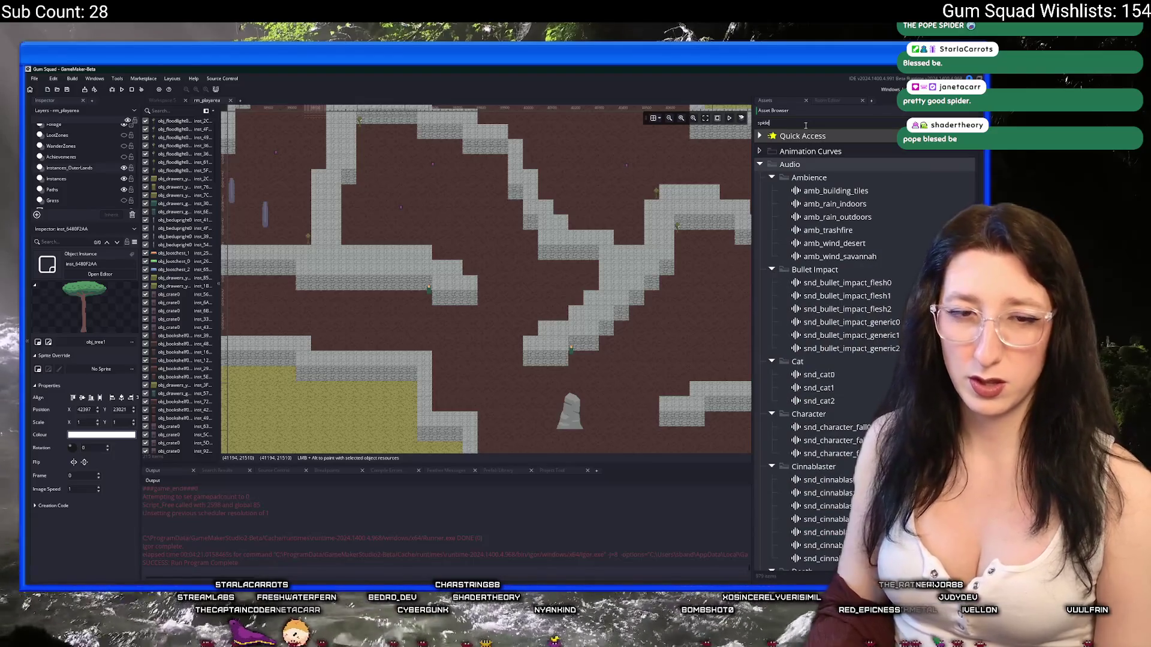
pyautogui.write('r')
pyautogui.click(863, 336)
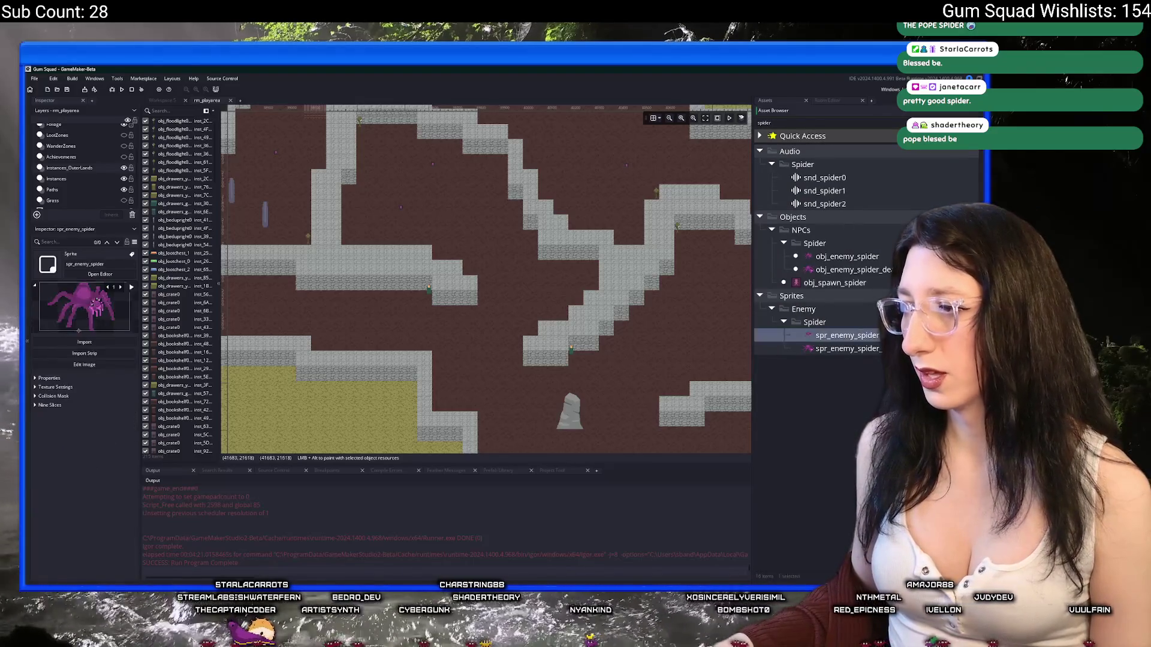
pyautogui.press('Escape')
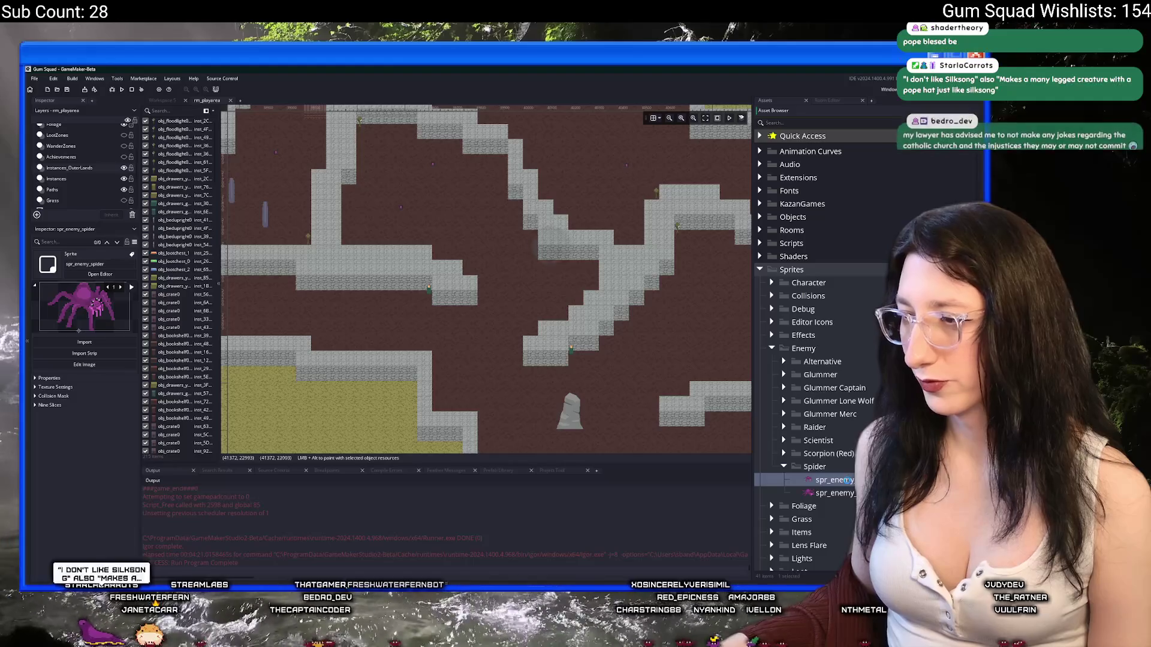
pyautogui.hotkey('ctrl', 'd')
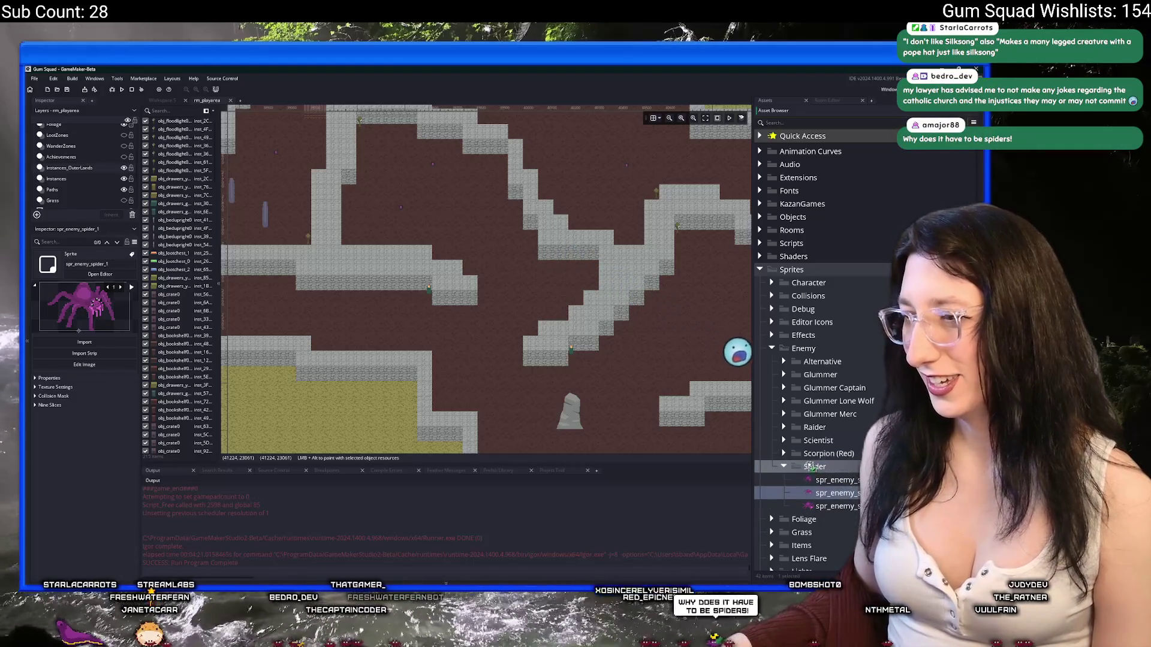
pyautogui.scroll(-3, 820, 515)
pyautogui.doubleClick(820, 529)
pyautogui.scroll(-5, 824, 510)
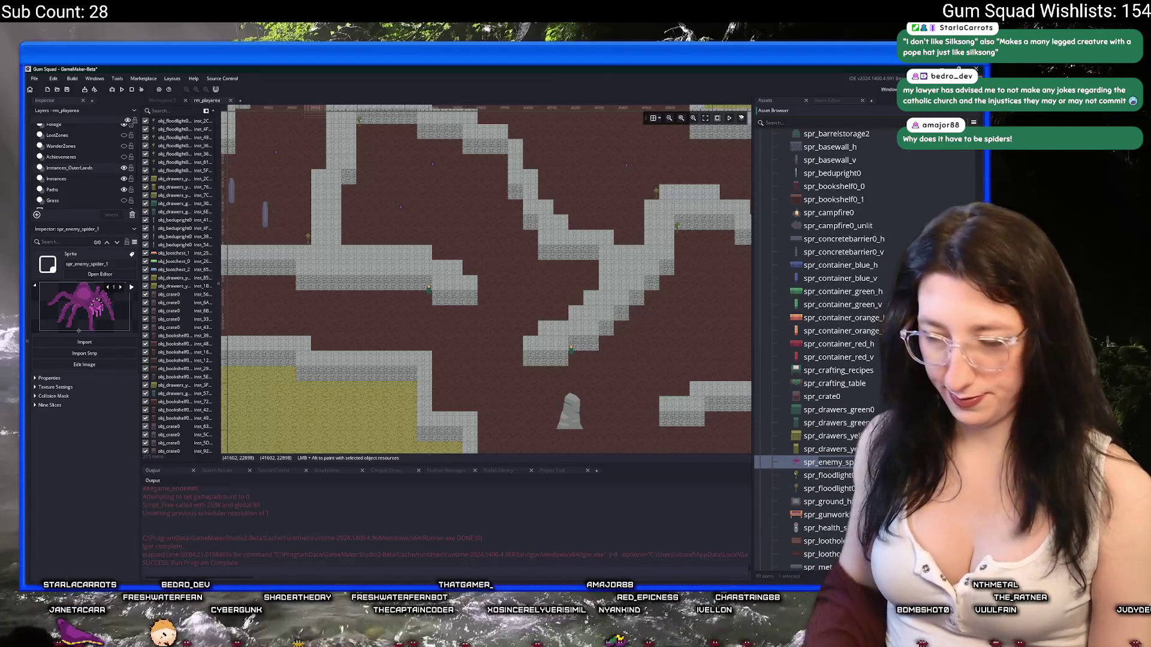
pyautogui.scroll(-3, 869, 373)
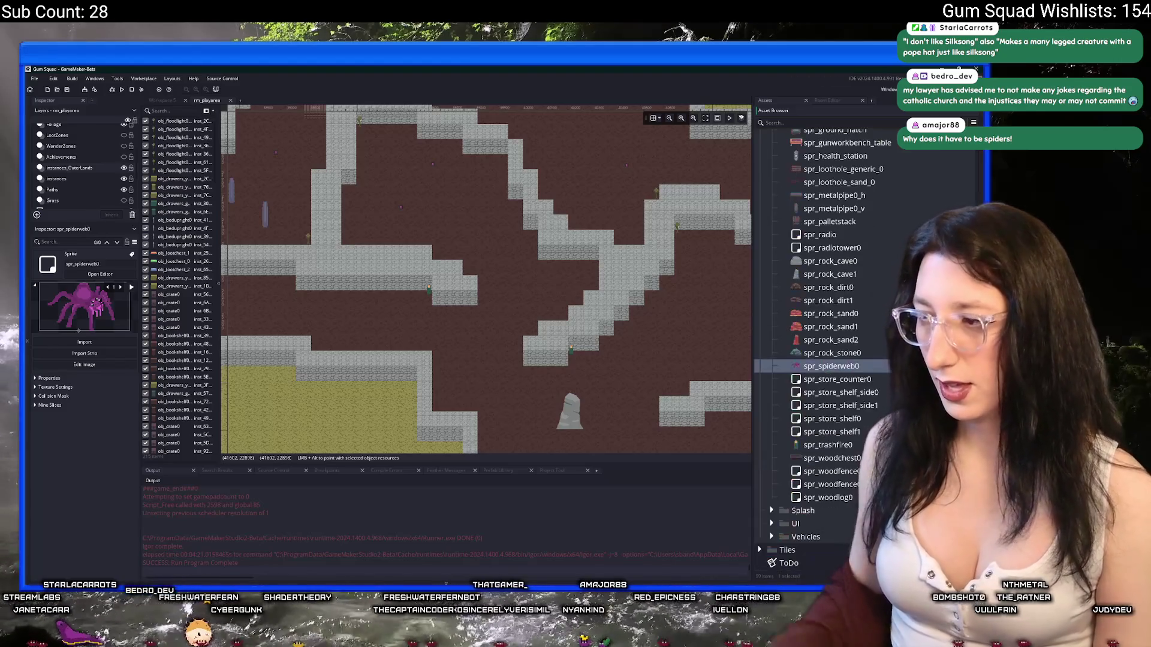
# Import the spiderweb PNG from UnknownSpaces\Art into spr_spiderweb0, replacing its frames
pyautogui.doubleClick(831, 366)
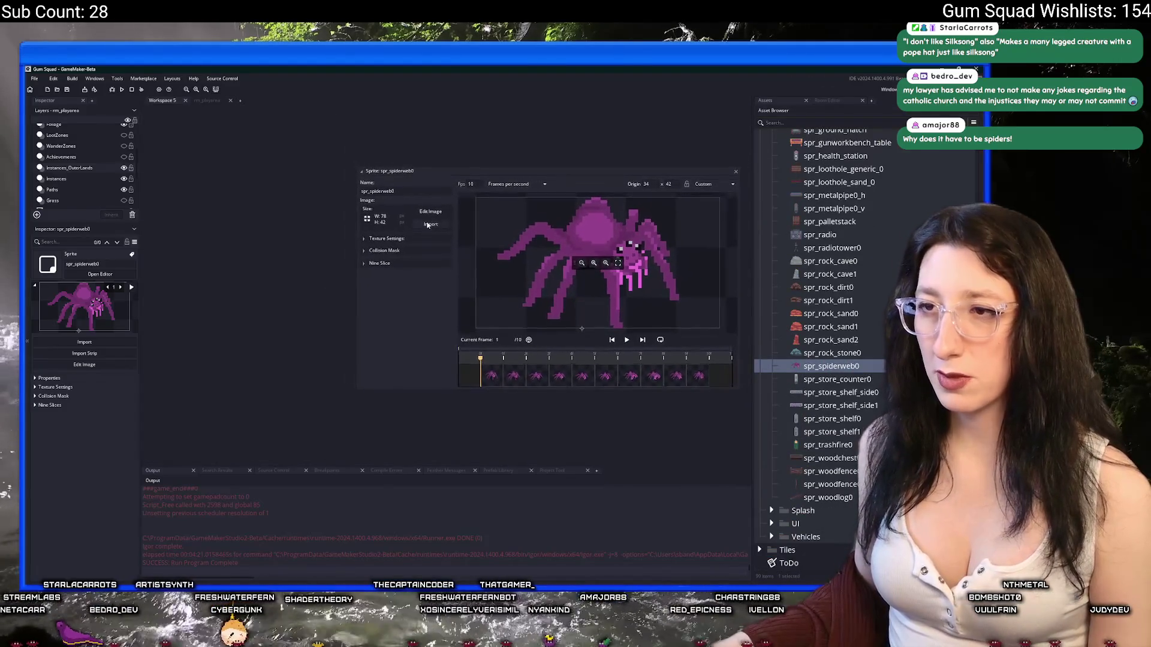
pyautogui.click(384, 217)
pyautogui.scroll(-1, 521, 360)
pyautogui.doubleClick(510, 379)
pyautogui.doubleClick(496, 240)
pyautogui.scroll(-5, 715, 292)
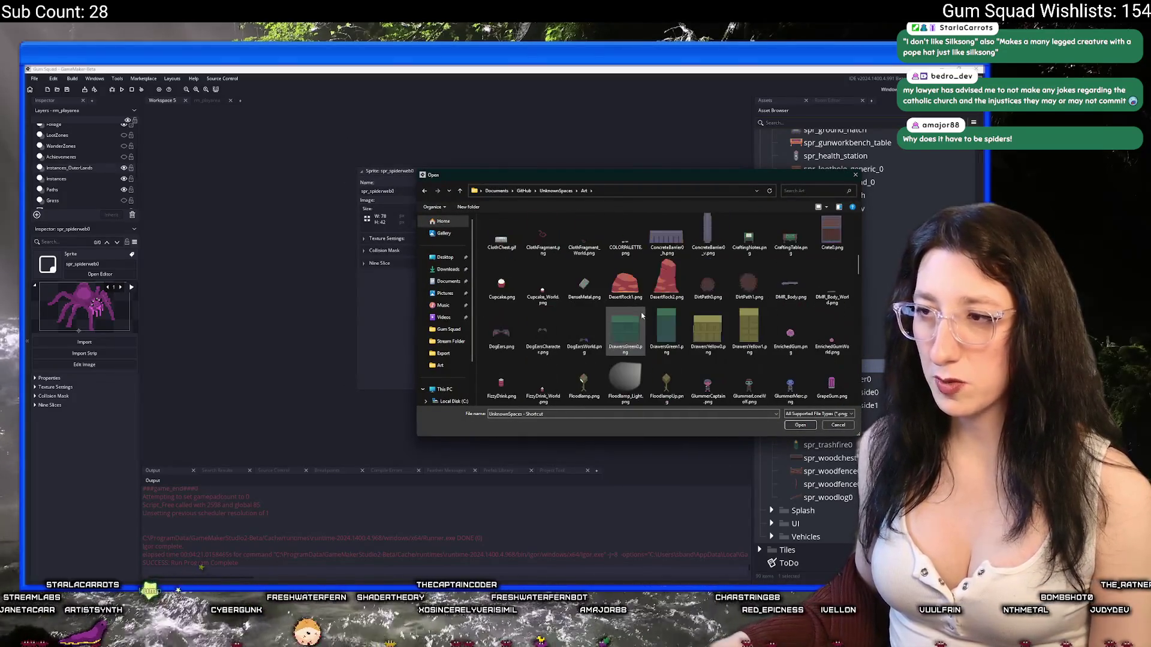
pyautogui.scroll(-6, 715, 292)
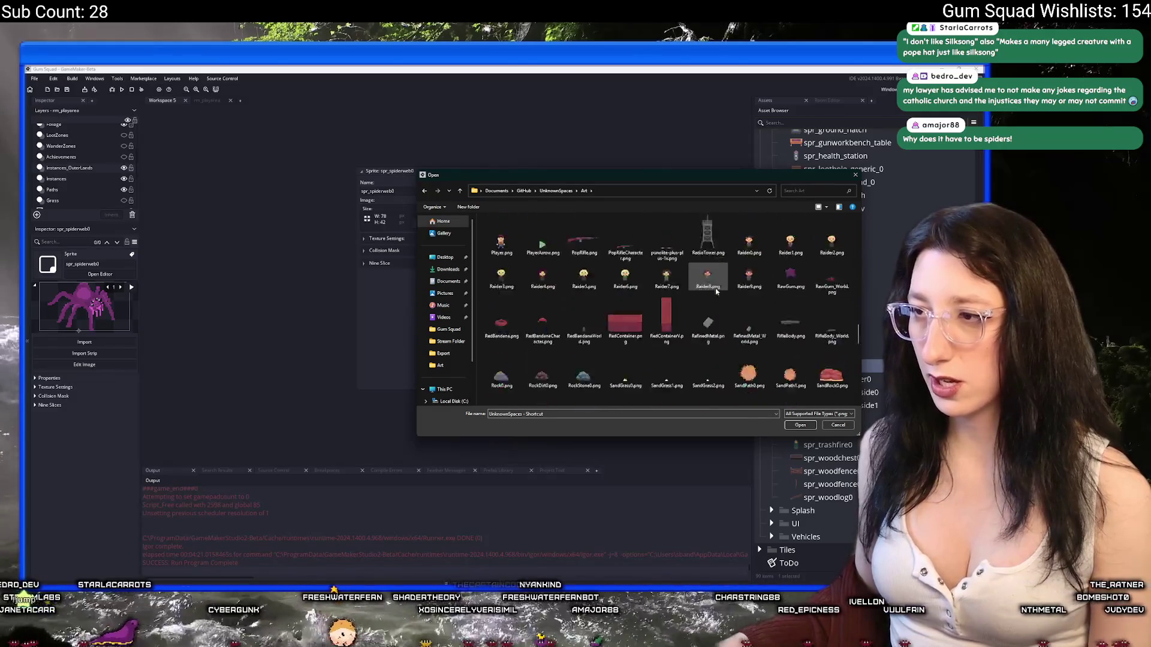
pyautogui.doubleClick(707, 297)
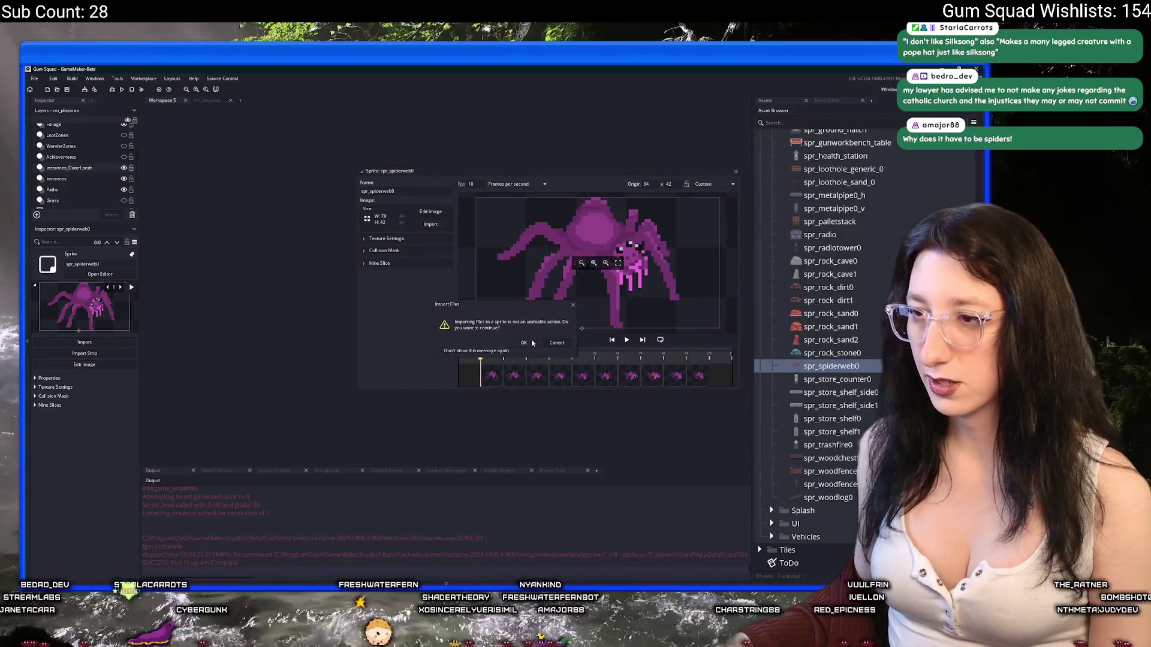
pyautogui.click(532, 343)
pyautogui.click(595, 261)
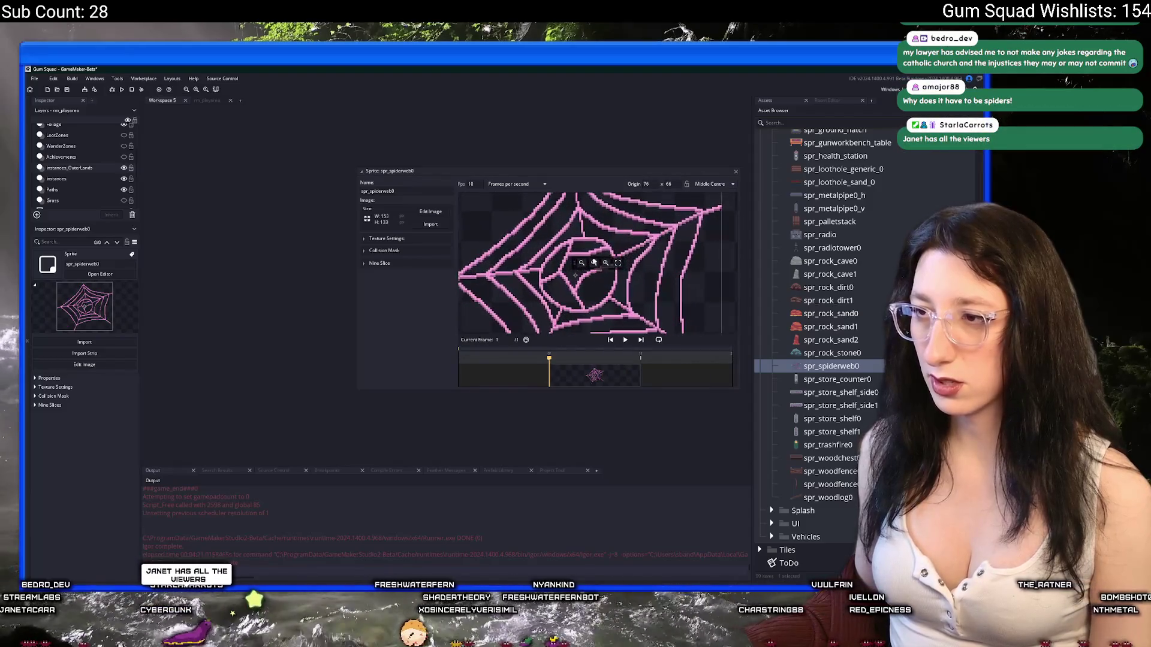
# Set the sprite's texture group to Default and close the sprite editor
pyautogui.click(380, 251)
pyautogui.click(380, 251)
pyautogui.click(387, 238)
pyautogui.click(395, 293)
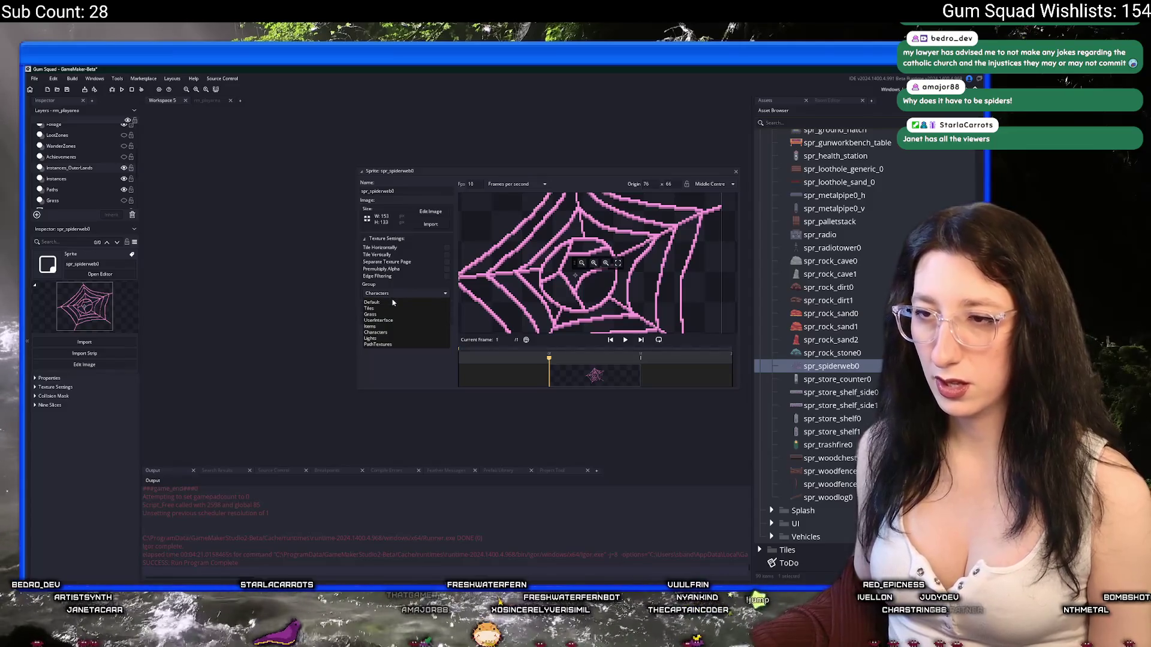
pyautogui.click(373, 302)
pyautogui.click(736, 173)
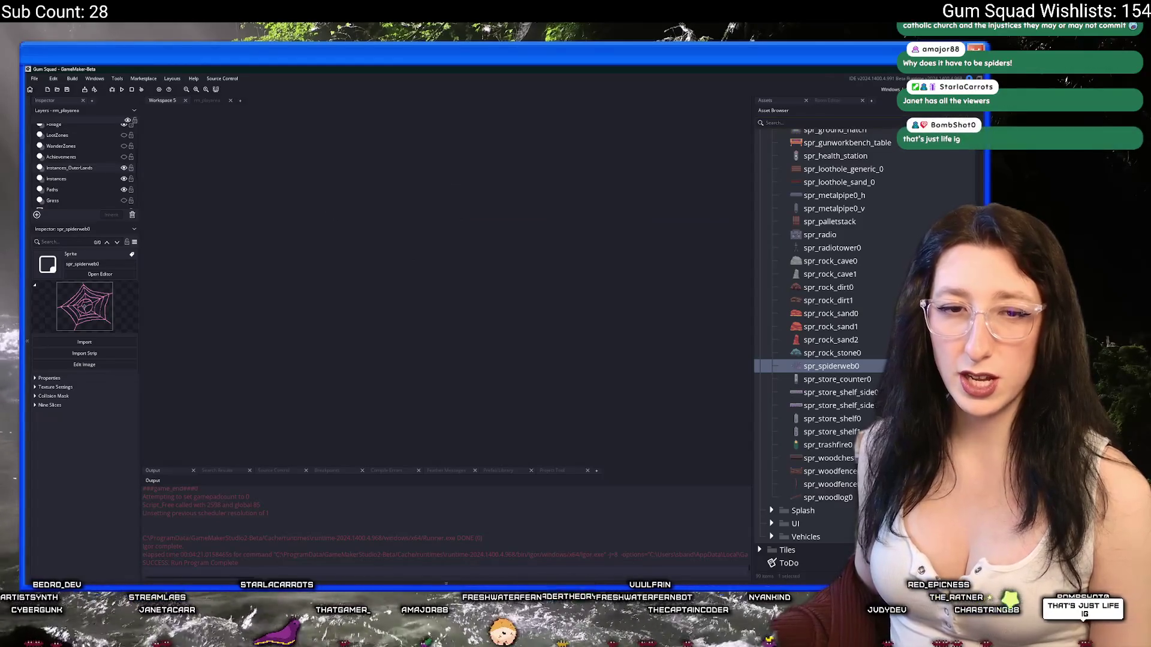
# Return to the rm_playarea room and bring the Asset Browser back into the side panel
pyautogui.click(208, 103)
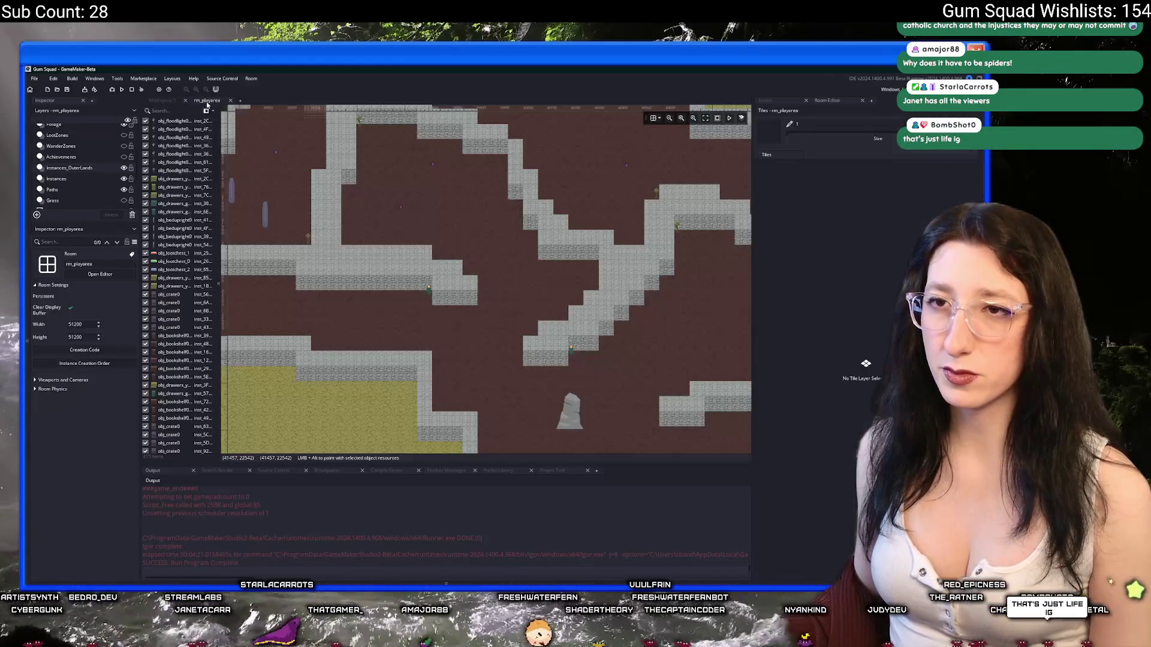
pyautogui.click(786, 101)
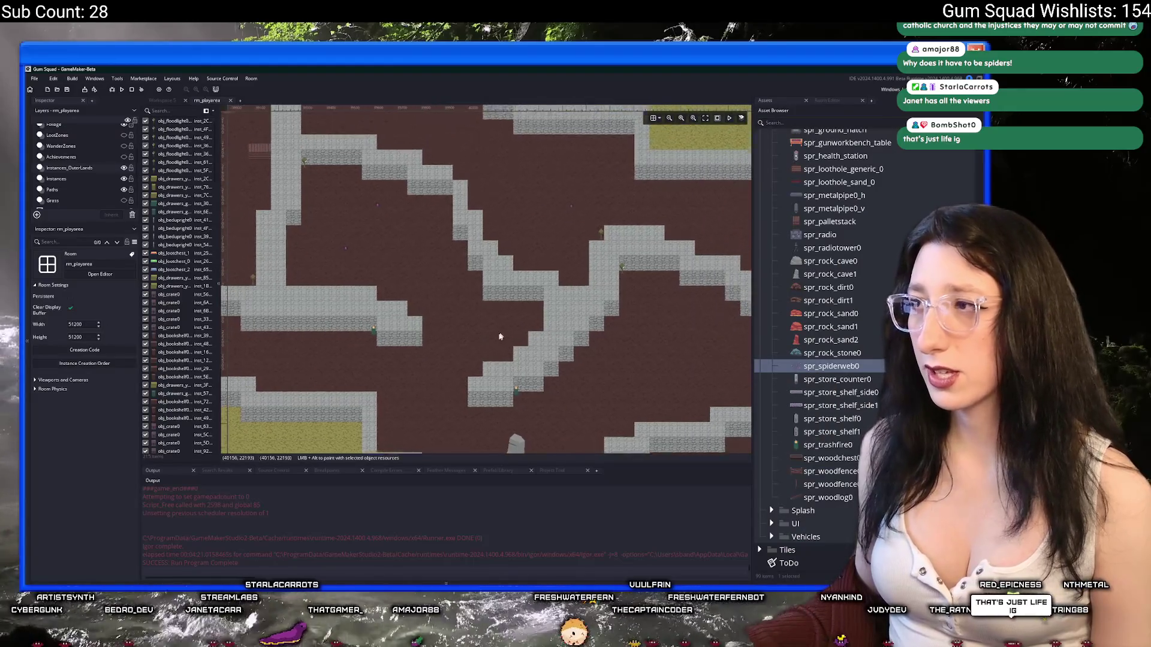
pyautogui.click(839, 367)
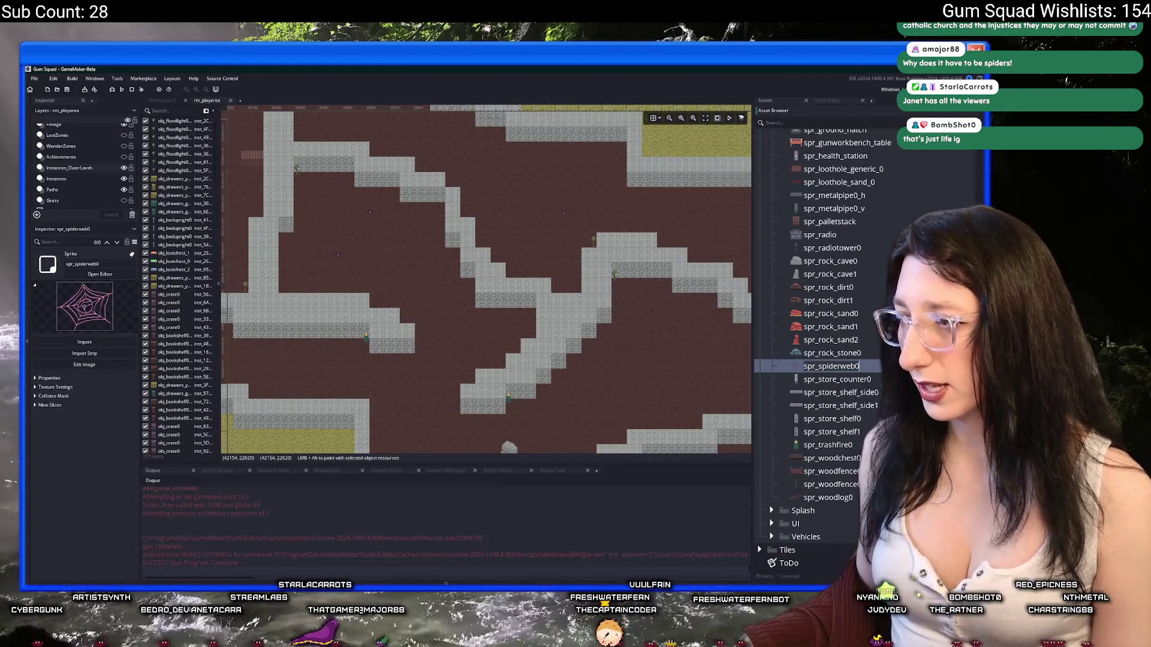
pyautogui.click(833, 418)
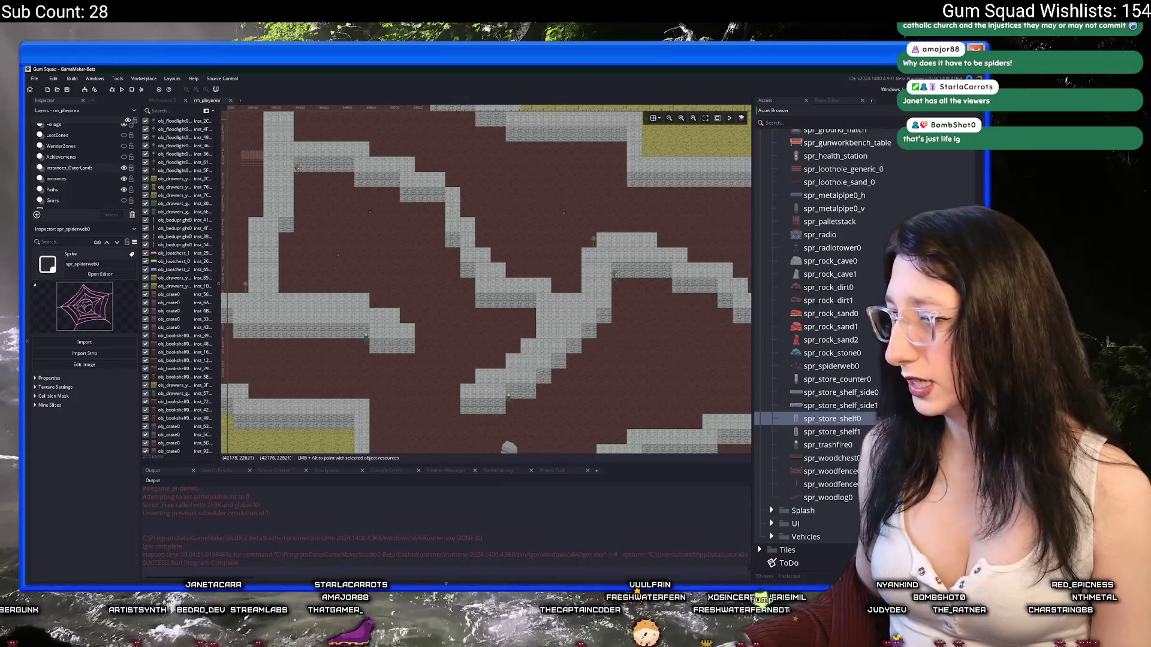
# Expand the Objects folder and its Props subfolder in the asset list
pyautogui.scroll(15, 863, 287)
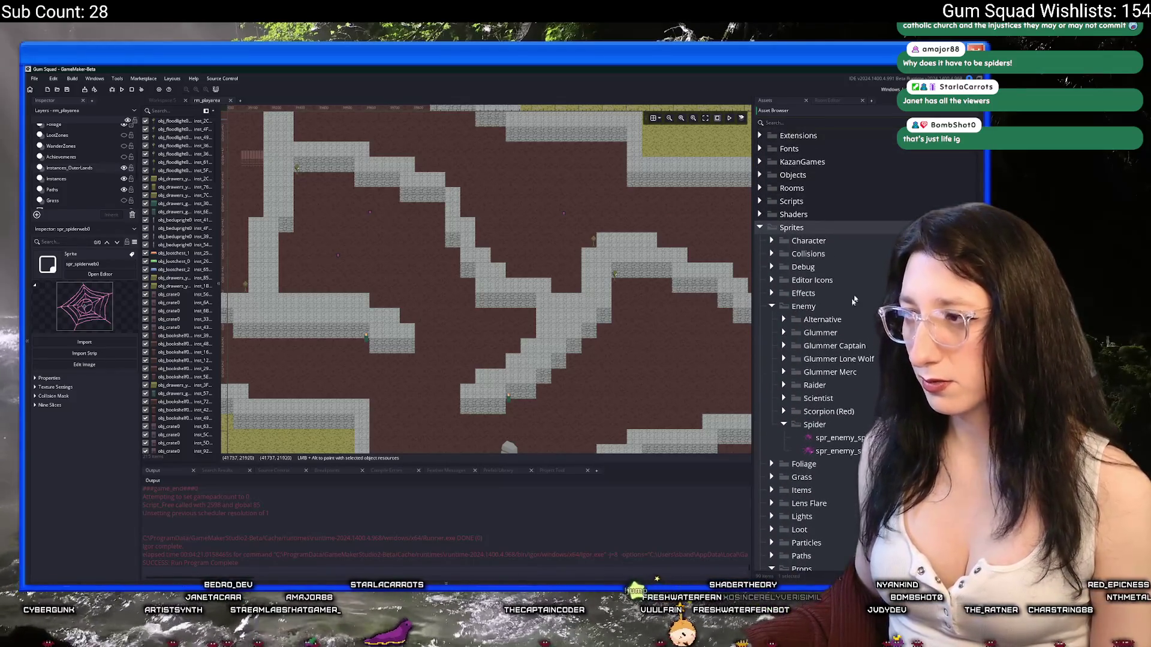
pyautogui.scroll(3, 864, 287)
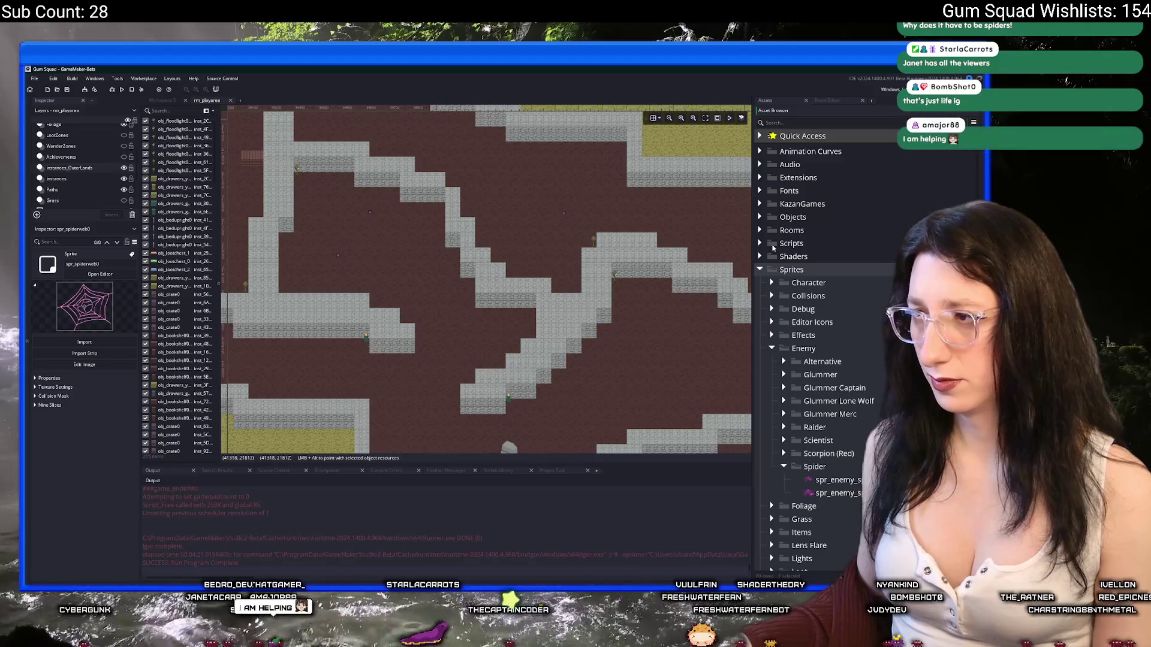
pyautogui.click(761, 218)
pyautogui.scroll(-3, 771, 222)
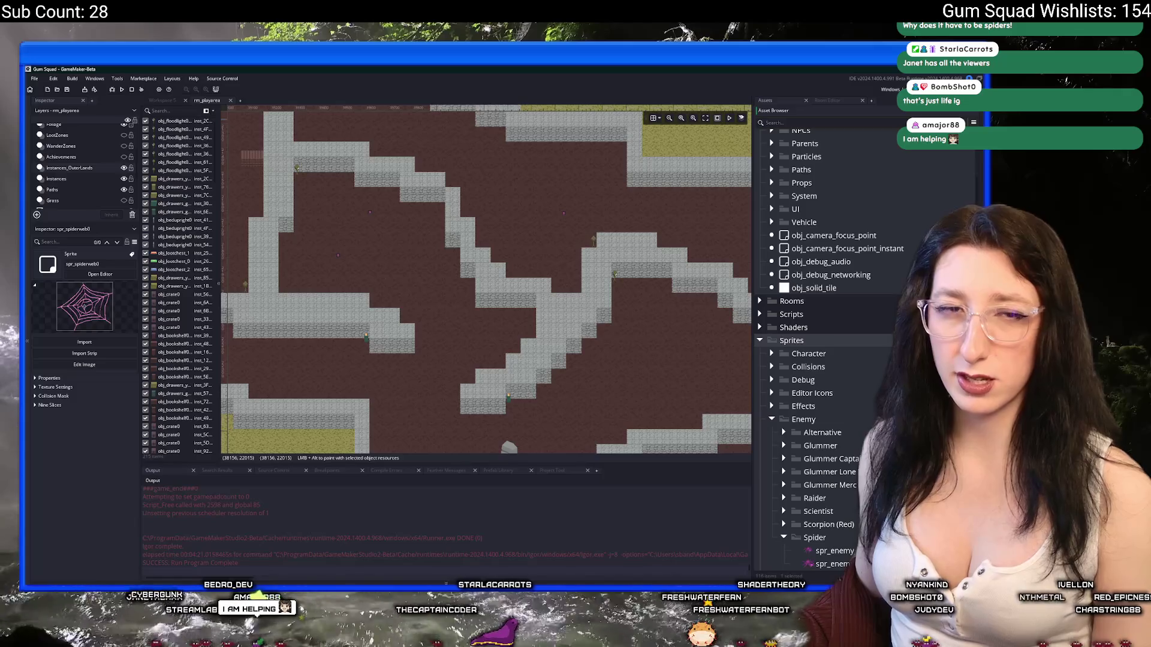
pyautogui.scroll(5, 839, 318)
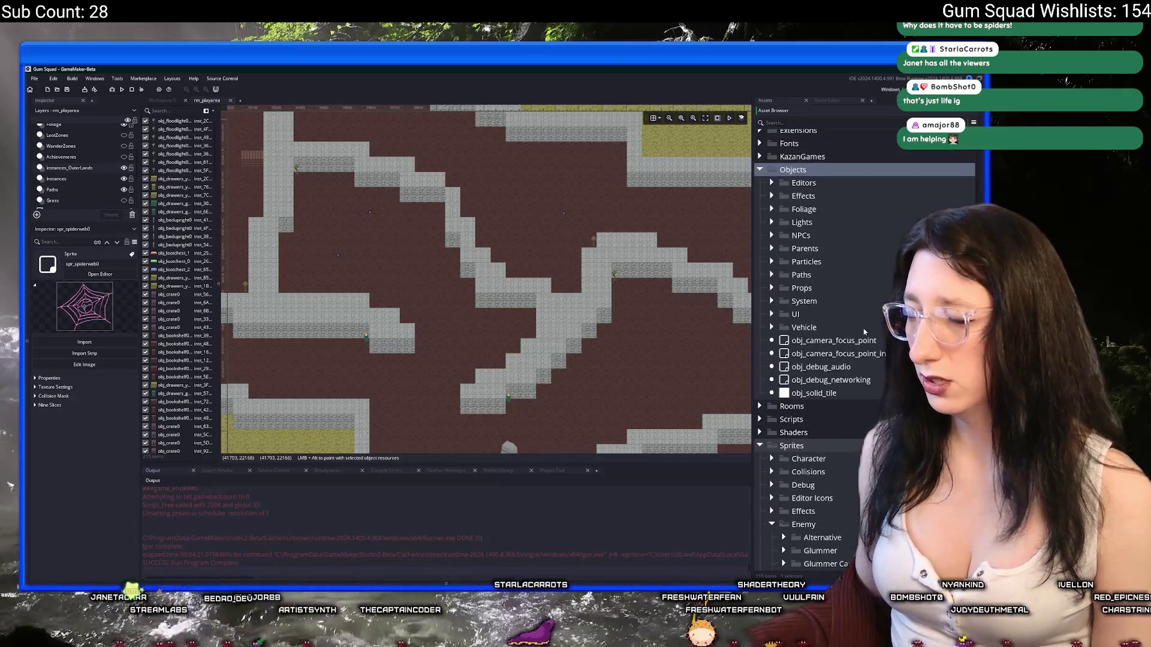
pyautogui.click(774, 337)
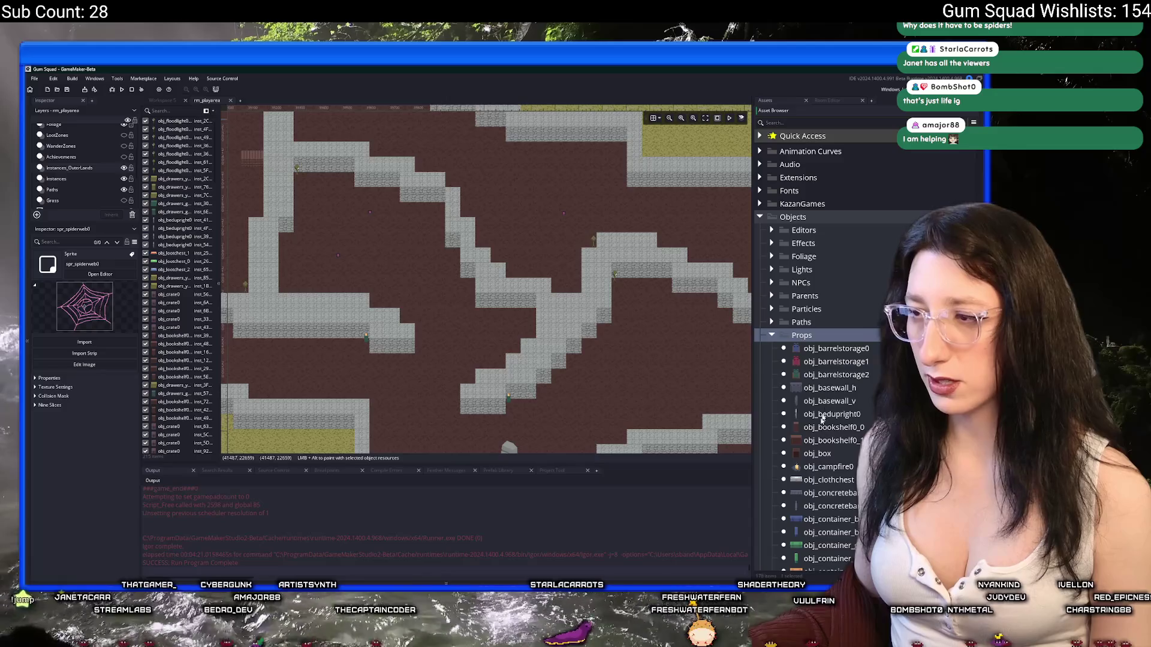
# Duplicate obj_ground_hatch and name the copy obj_ground_spiderweb0
pyautogui.scroll(-15, 839, 362)
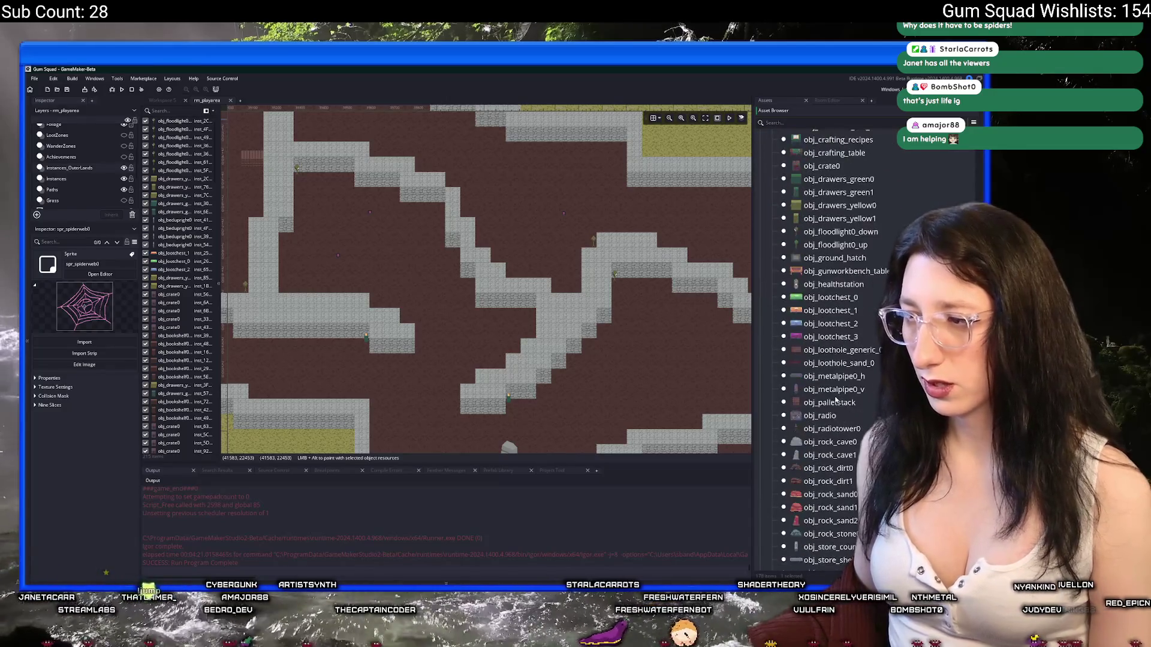
pyautogui.scroll(-4, 838, 410)
pyautogui.click(839, 375)
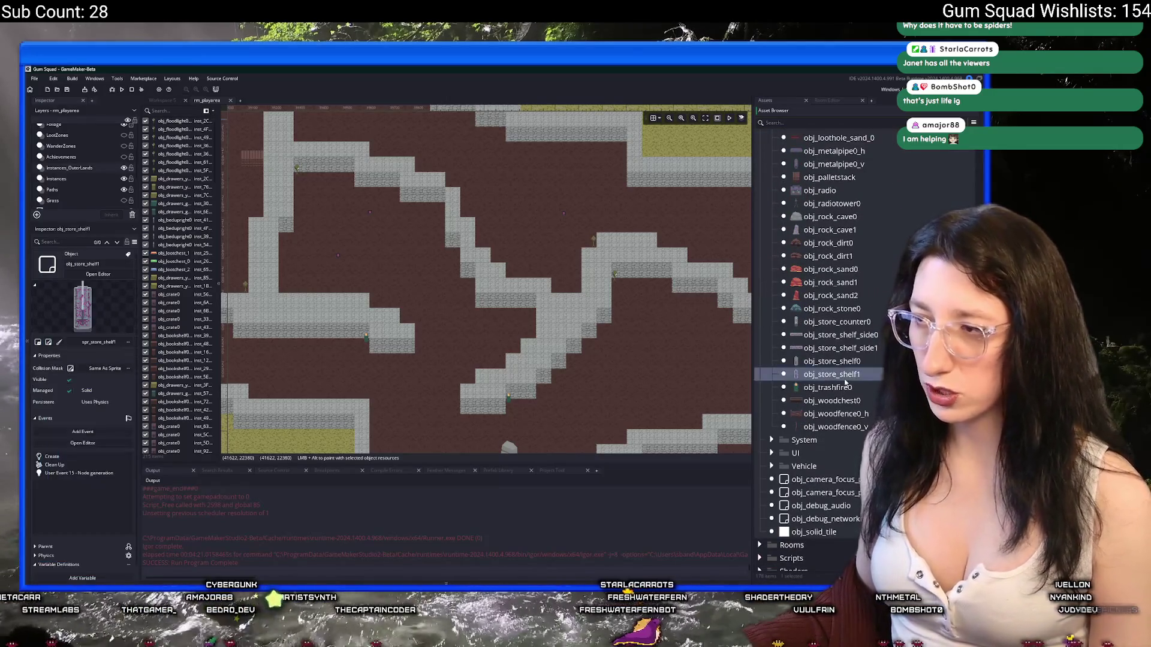
pyautogui.scroll(3, 827, 354)
pyautogui.scroll(7, 853, 381)
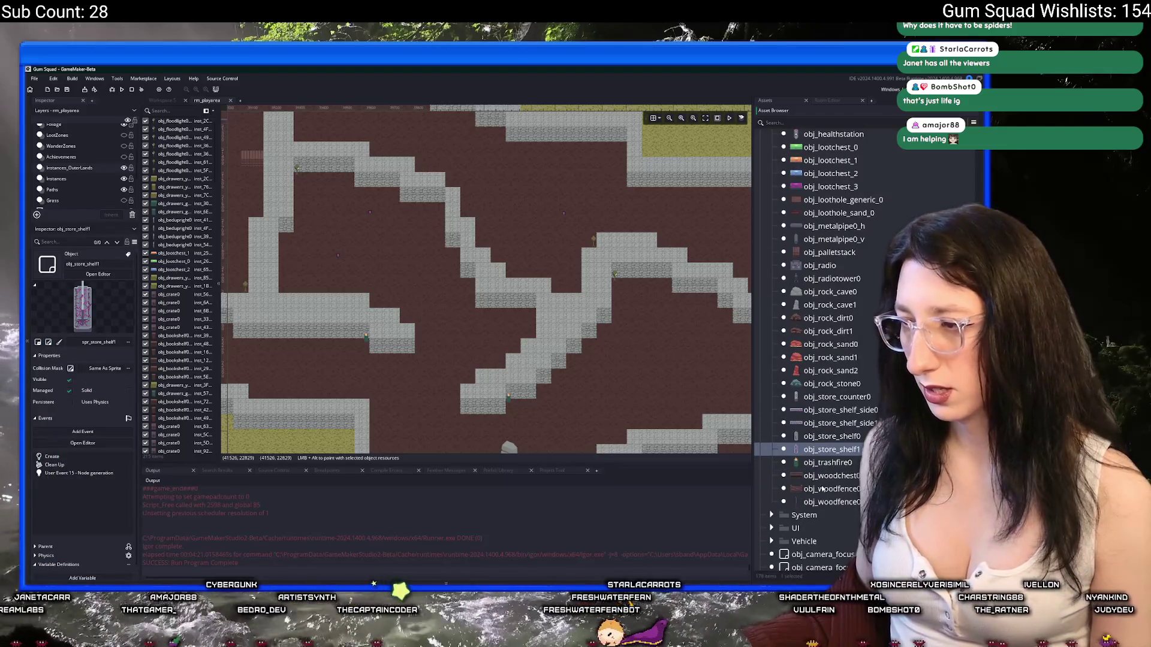
pyautogui.scroll(2, 848, 465)
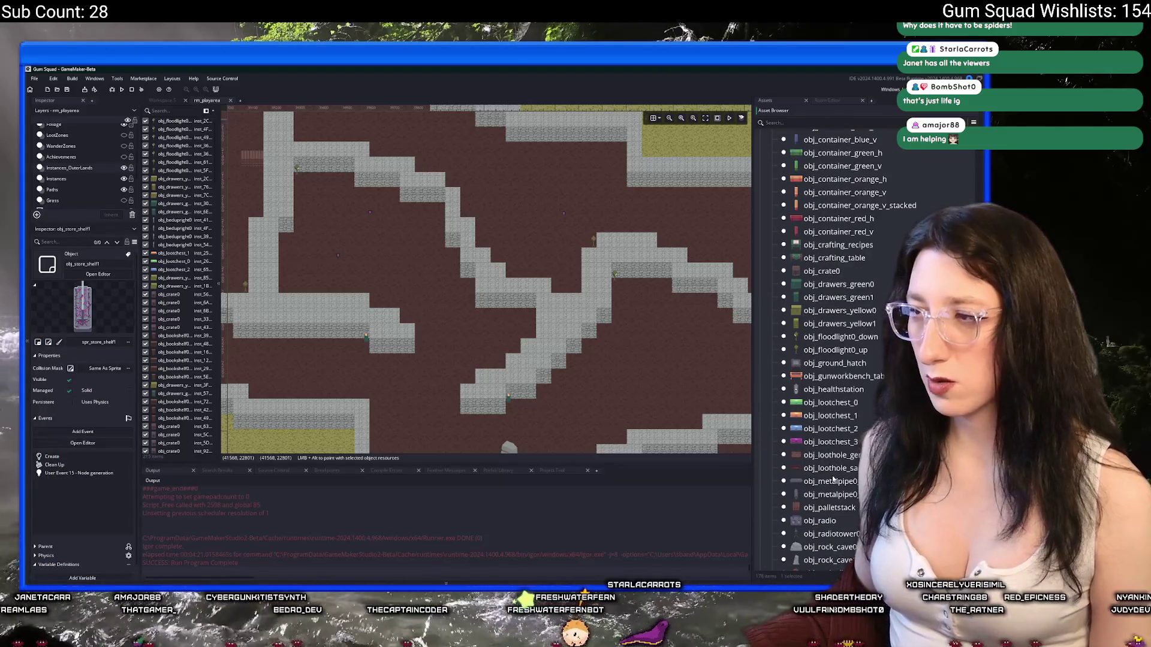
pyautogui.click(816, 366)
pyautogui.hotkey('ctrl', 'd')
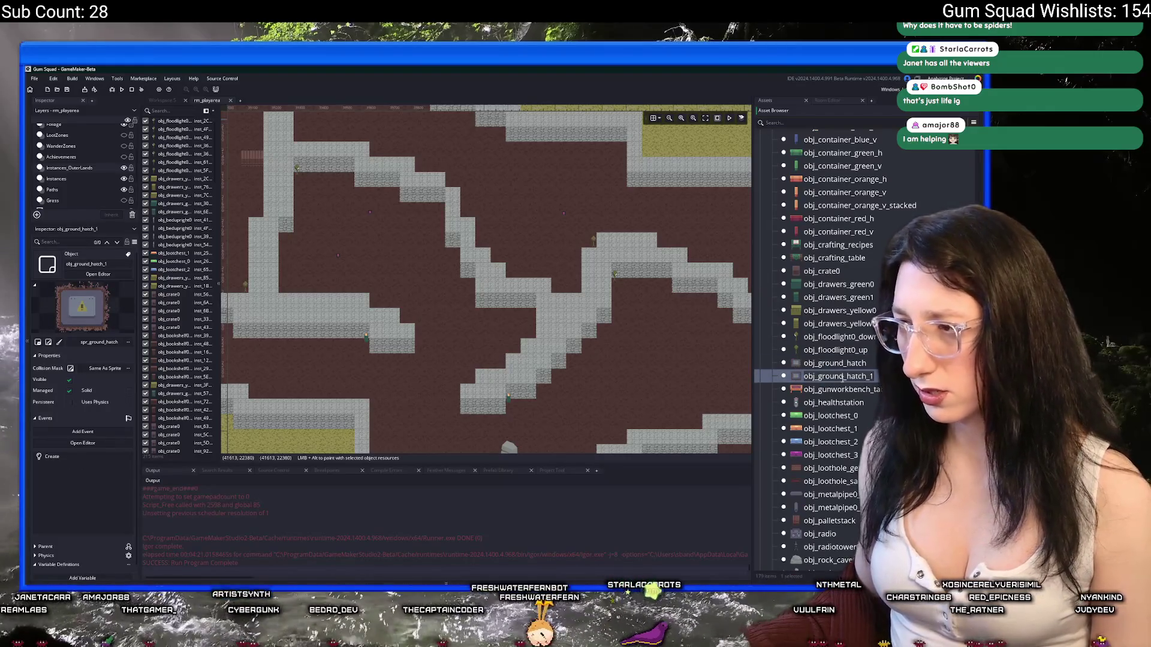
pyautogui.press('BackSpace')
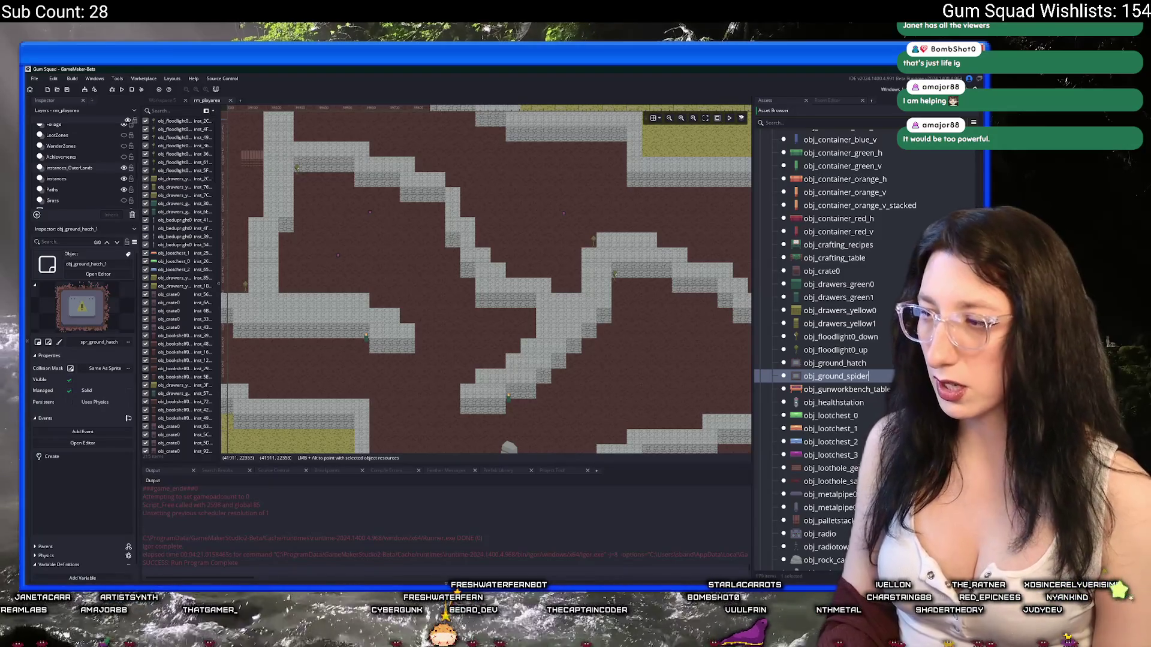
pyautogui.write('0')
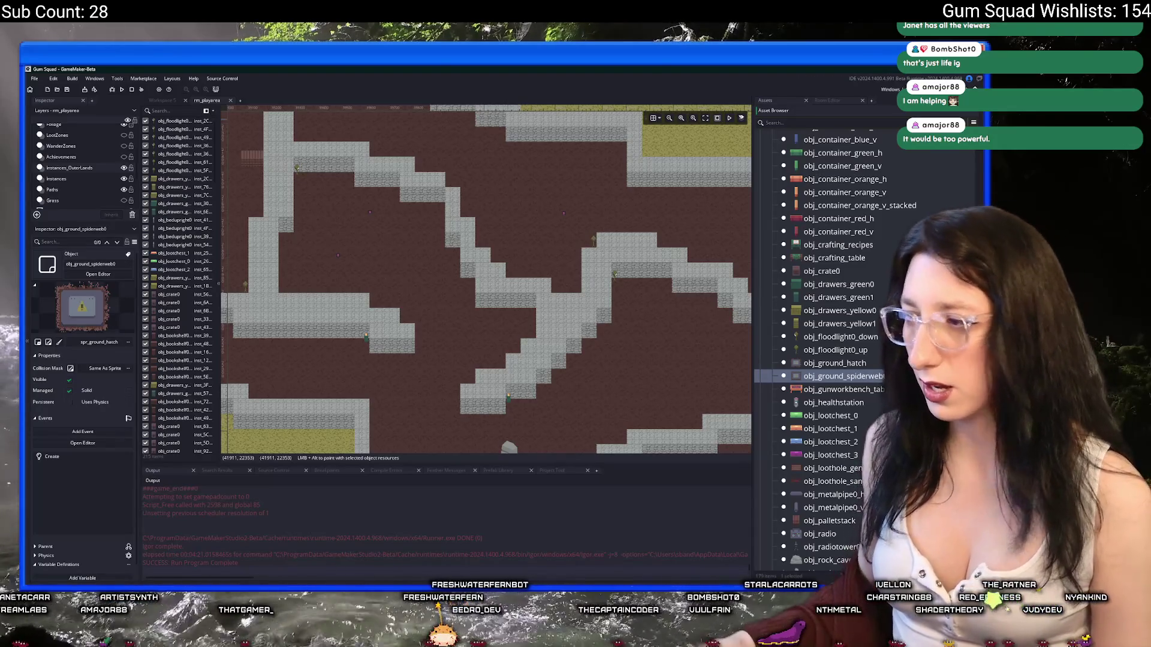
pyautogui.press('Return')
# Assign the spr_spiderweb0 sprite to obj_ground_spiderweb0, check its Create code, and return to rm_playarea
pyautogui.click(324, 214)
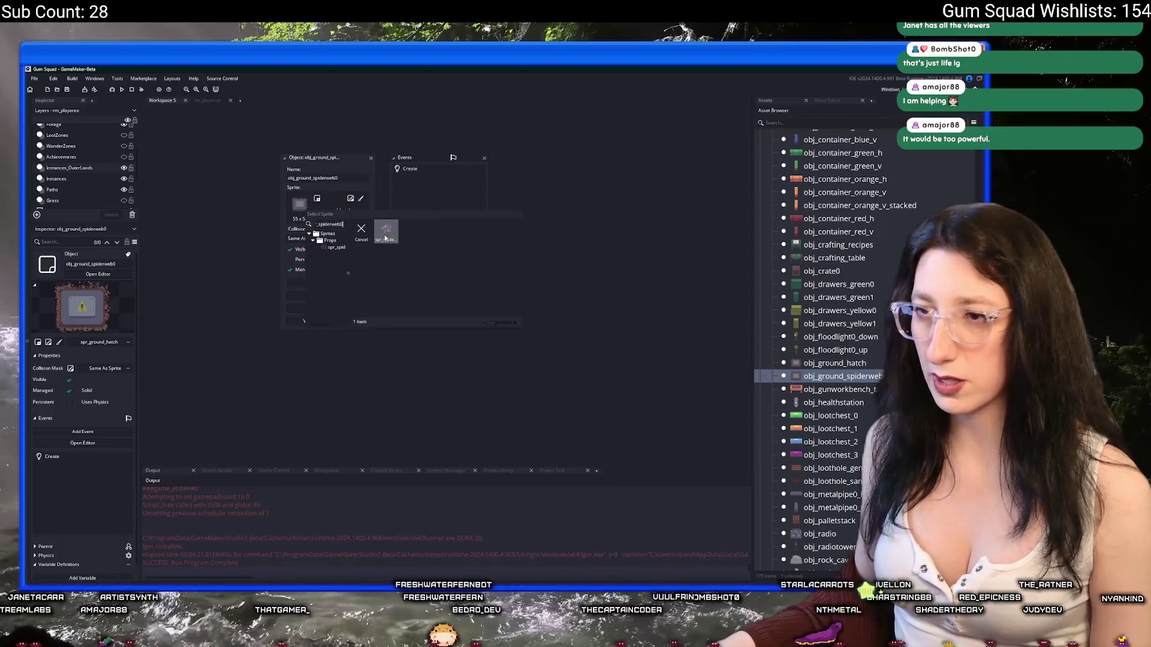
pyautogui.click(381, 229)
pyautogui.doubleClick(408, 169)
pyautogui.press('Down')
pyautogui.press('Down')
pyautogui.press('End')
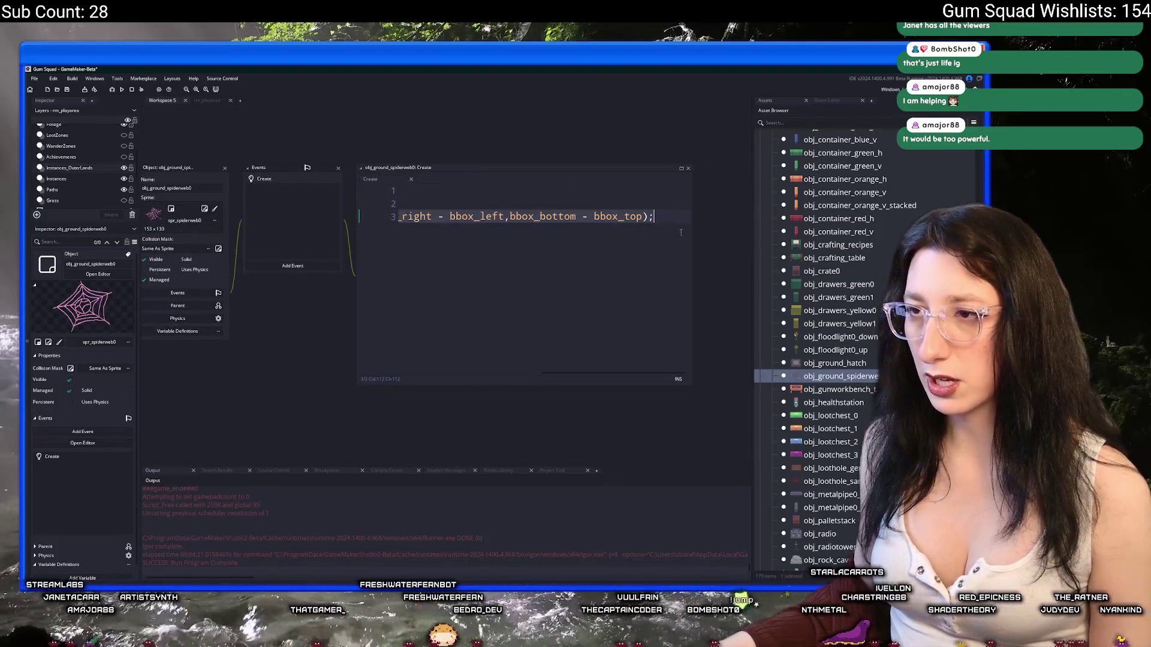
pyautogui.press('Home')
pyautogui.click(206, 101)
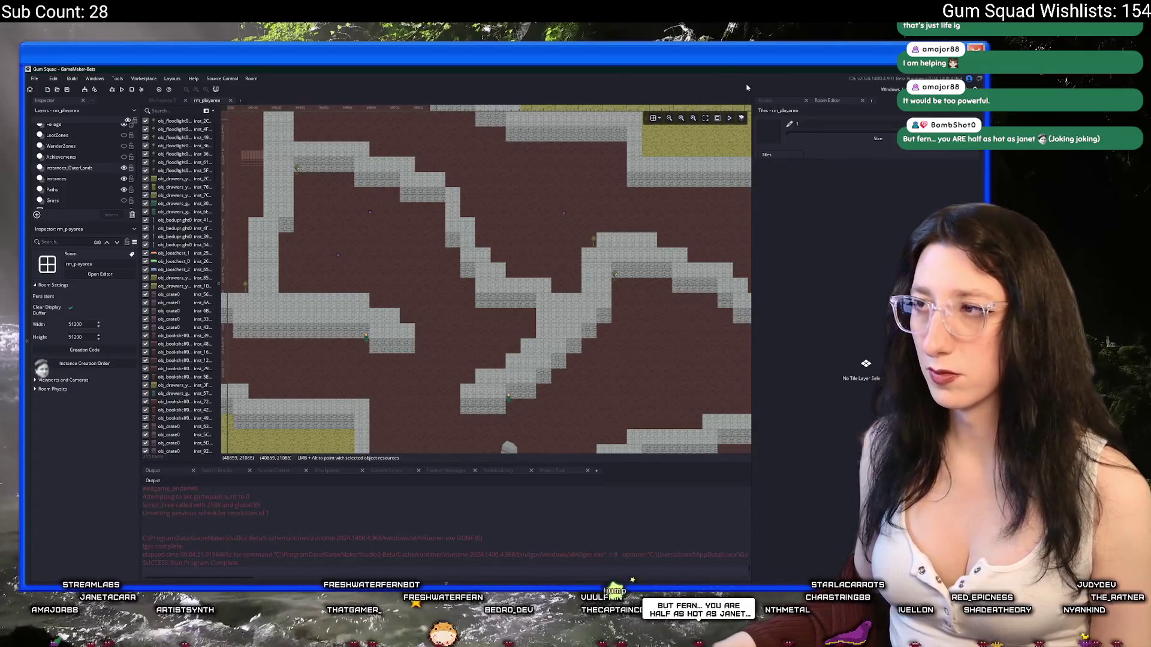
# Drag obj_ground_spiderweb0 into the room and place several overlapping webs on the dirt
pyautogui.click(765, 100)
pyautogui.moveTo(843, 376)
pyautogui.mouseDown()
pyautogui.moveTo(578, 248)
pyautogui.moveTo(430, 211)
pyautogui.mouseUp()
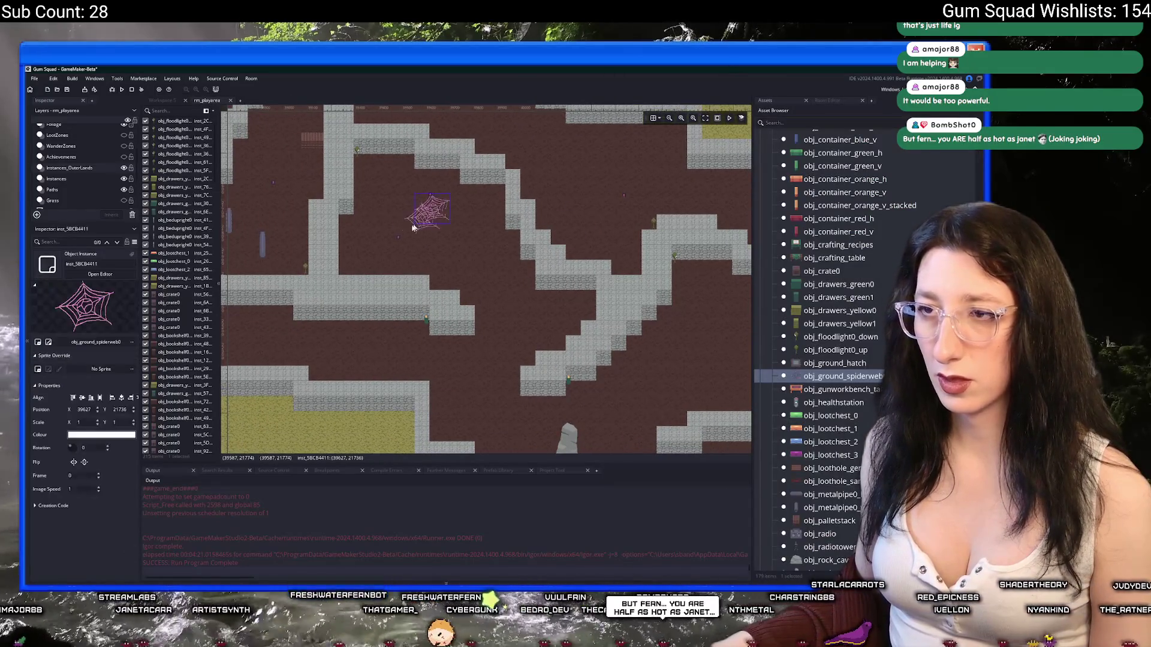
pyautogui.scroll(5, 414, 227)
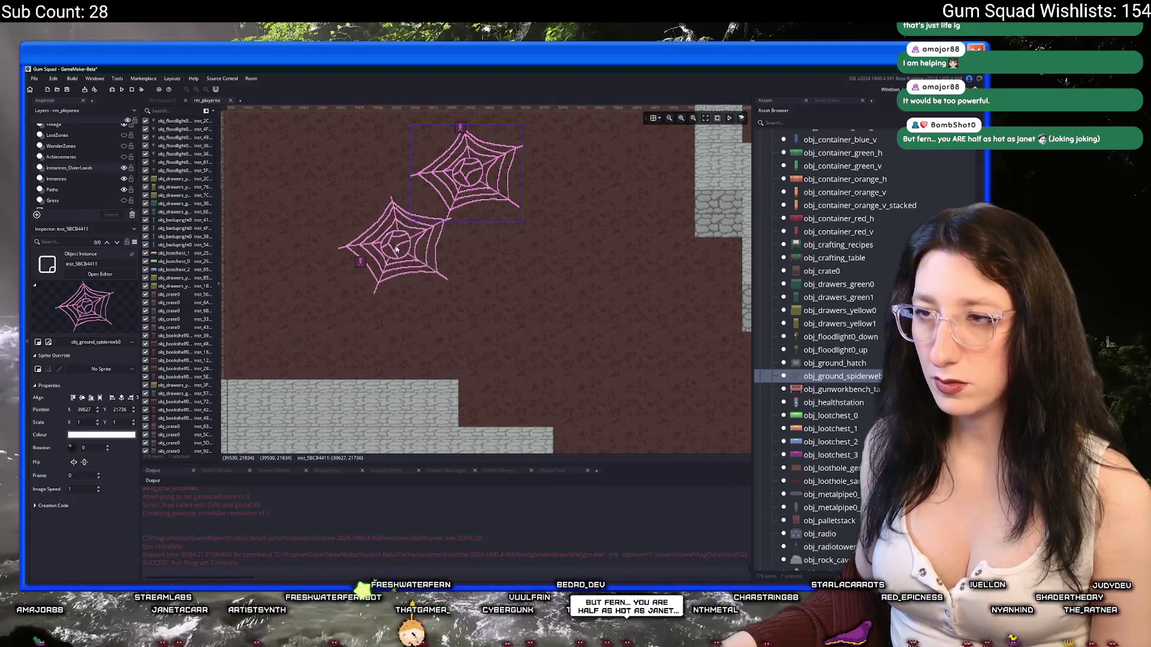
pyautogui.keyDown('alt'); pyautogui.click(395, 249); pyautogui.keyUp('alt')
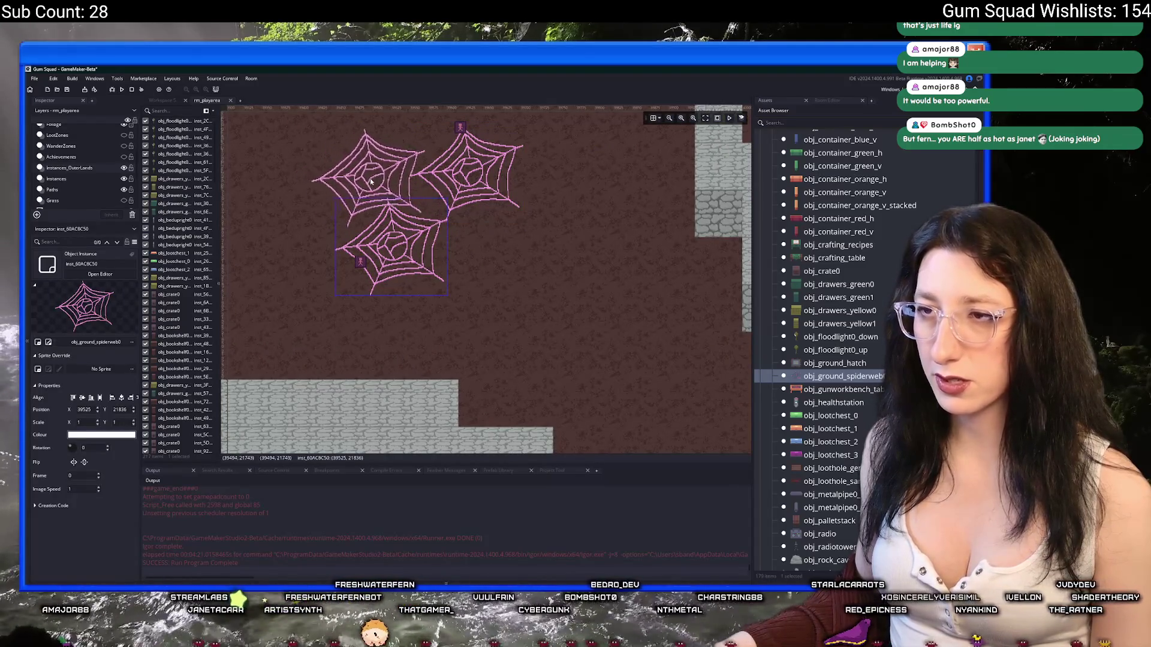
pyautogui.keyDown('alt'); pyautogui.click(370, 178); pyautogui.keyUp('alt')
pyautogui.scroll(-3, 431, 264)
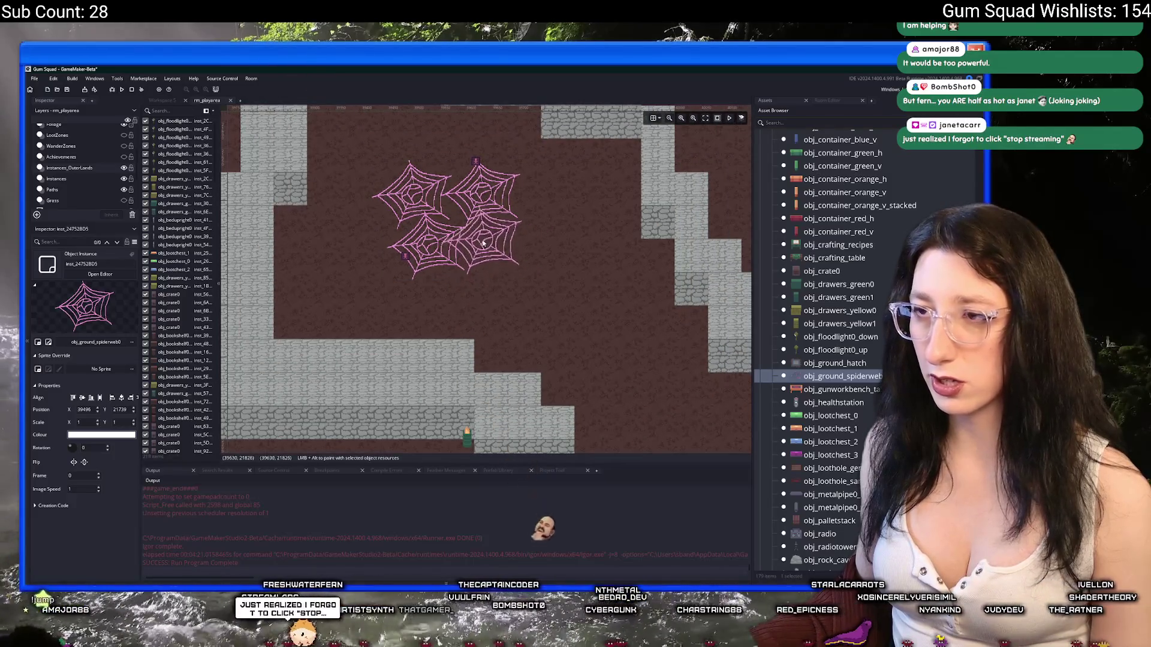
pyautogui.keyDown('alt'); pyautogui.click(481, 238); pyautogui.keyUp('alt')
pyautogui.keyDown('alt'); pyautogui.click(371, 236); pyautogui.keyUp('alt')
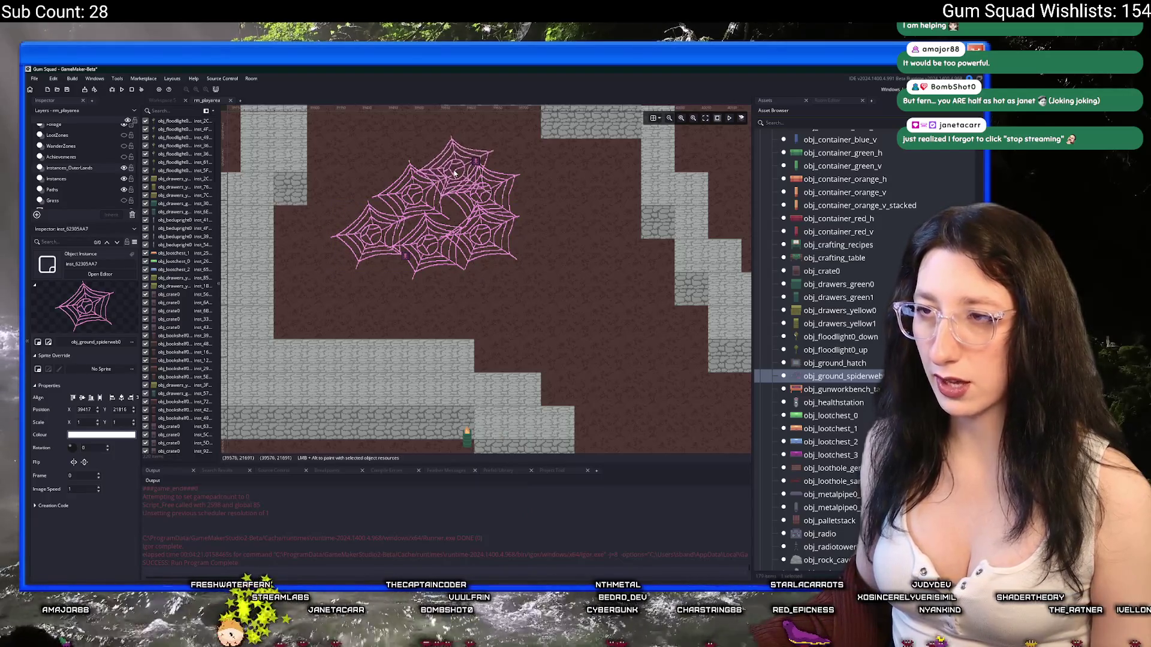
pyautogui.keyDown('alt'); pyautogui.click(449, 205); pyautogui.keyUp('alt')
# Extend the web cluster with more webs to the right, below and upper right
pyautogui.keyDown('alt'); pyautogui.click(517, 230); pyautogui.keyUp('alt')
pyautogui.keyDown('alt'); pyautogui.click(476, 263); pyautogui.keyUp('alt')
pyautogui.keyDown('alt'); pyautogui.click(451, 296); pyautogui.keyUp('alt')
pyautogui.keyDown('alt'); pyautogui.click(527, 273); pyautogui.keyUp('alt')
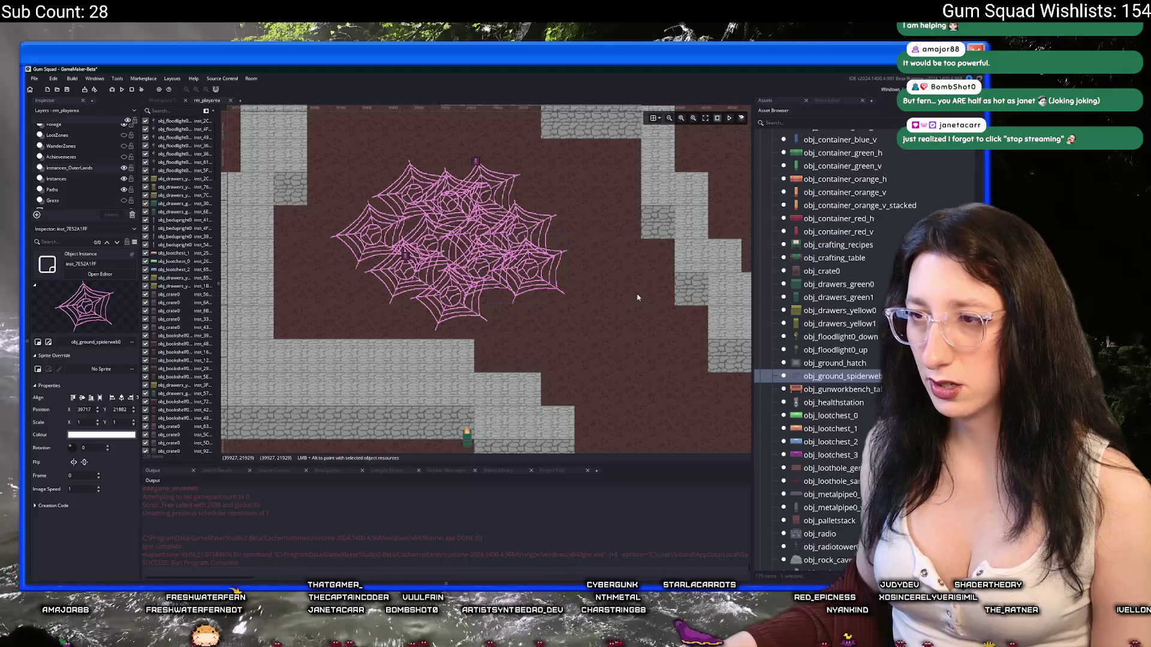
pyautogui.scroll(-3, 513, 303)
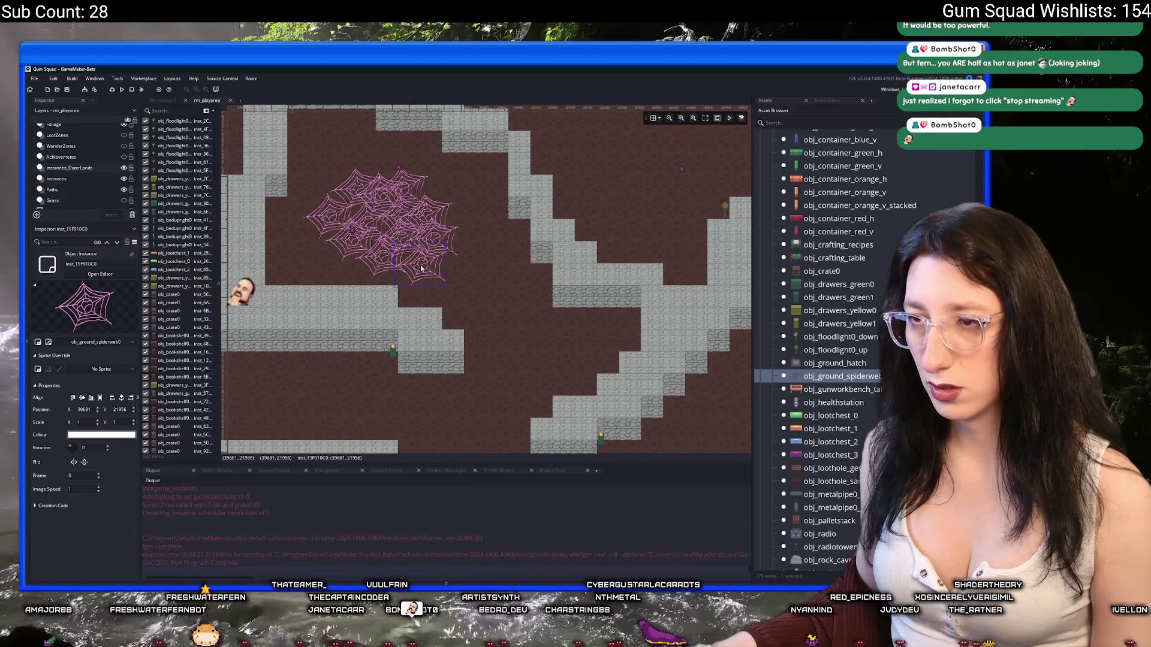
pyautogui.keyDown('alt'); pyautogui.click(440, 188); pyautogui.keyUp('alt')
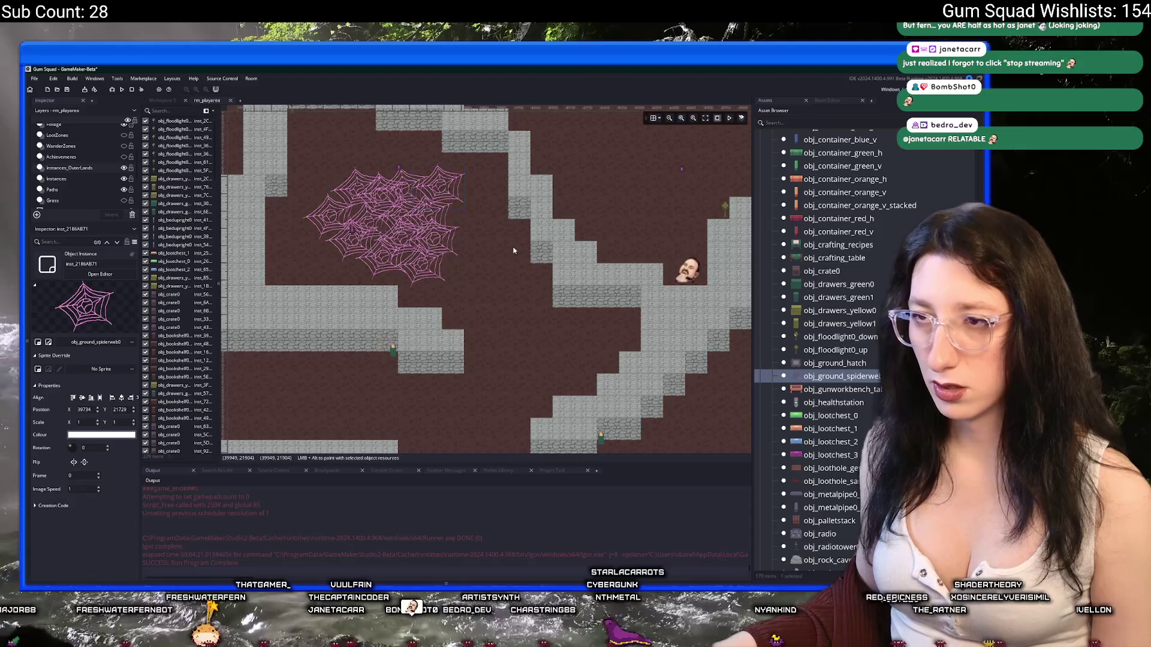
pyautogui.scroll(-5, 514, 251)
pyautogui.scroll(3, 461, 248)
pyautogui.moveTo(462, 249); pyautogui.dragTo(403, 231)
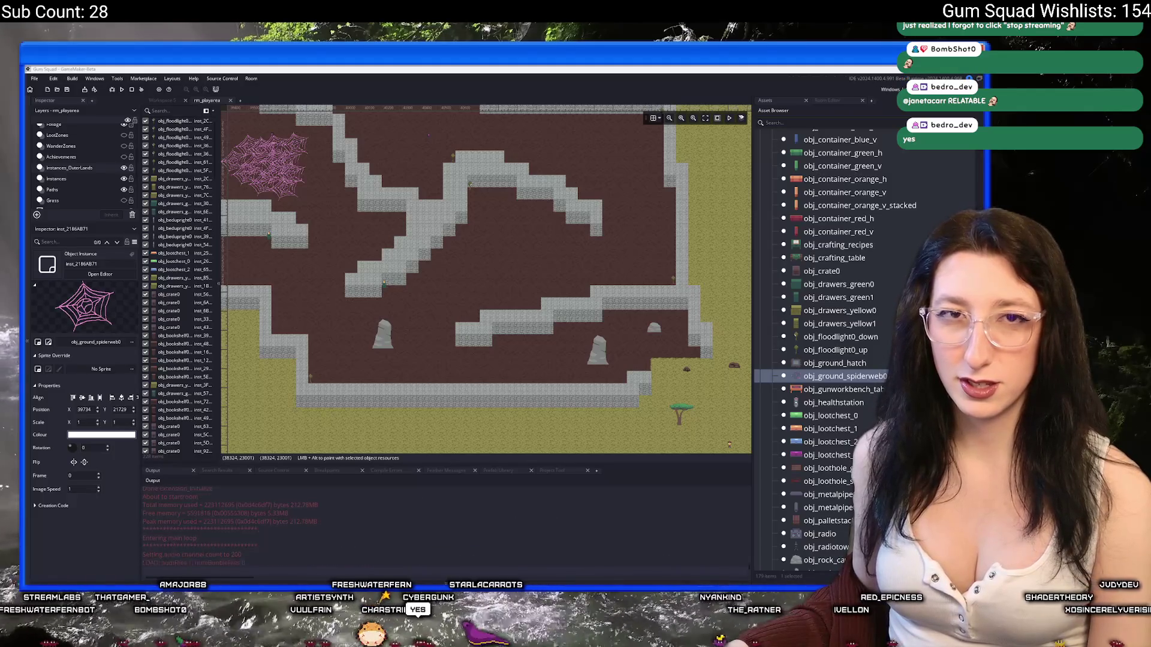
# In the maximised browser, reload the Twitch channel page and open the latest past broadcast
pyautogui.hotkey('alt', 'Tab')
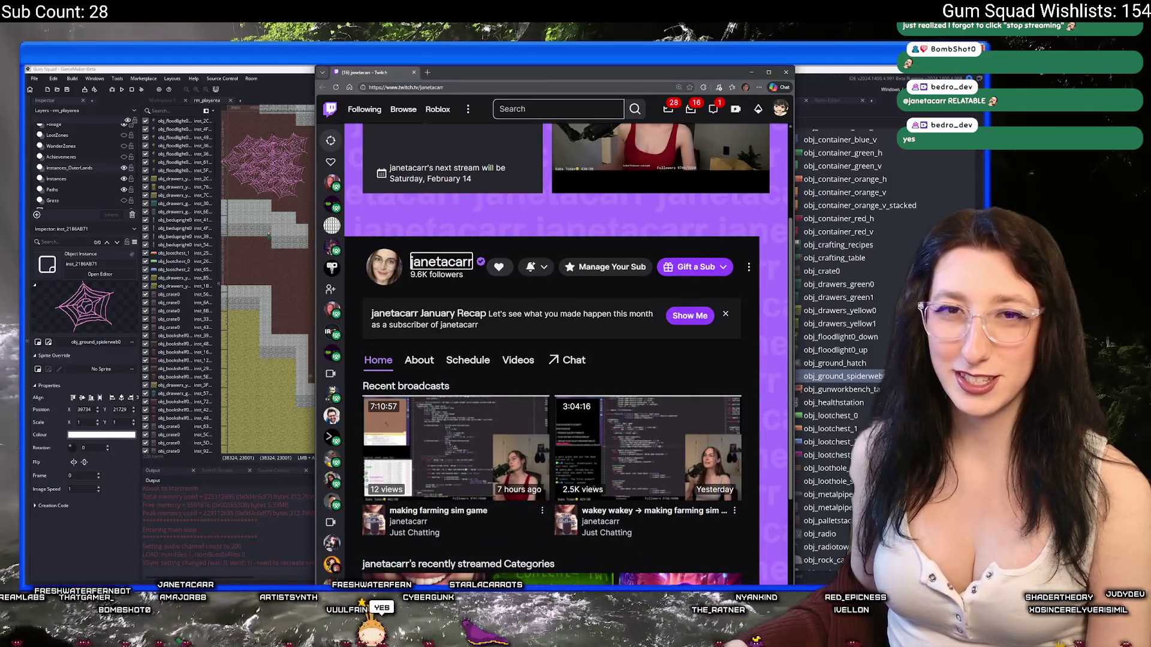
pyautogui.doubleClick(559, 82)
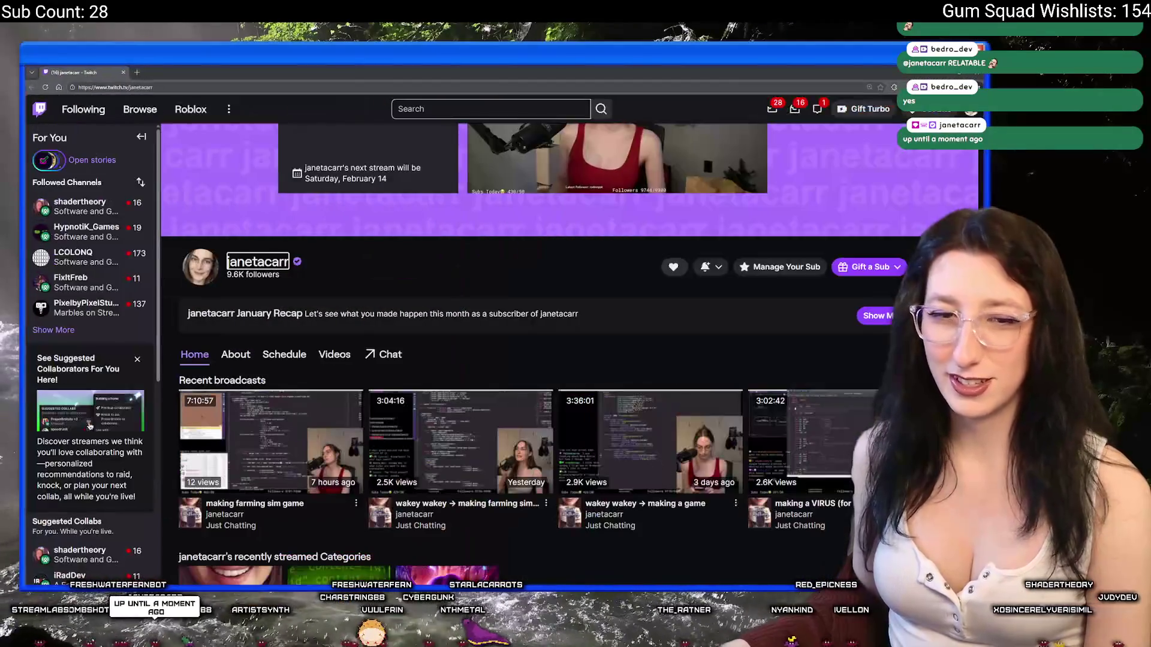
pyautogui.scroll(-3, 367, 279)
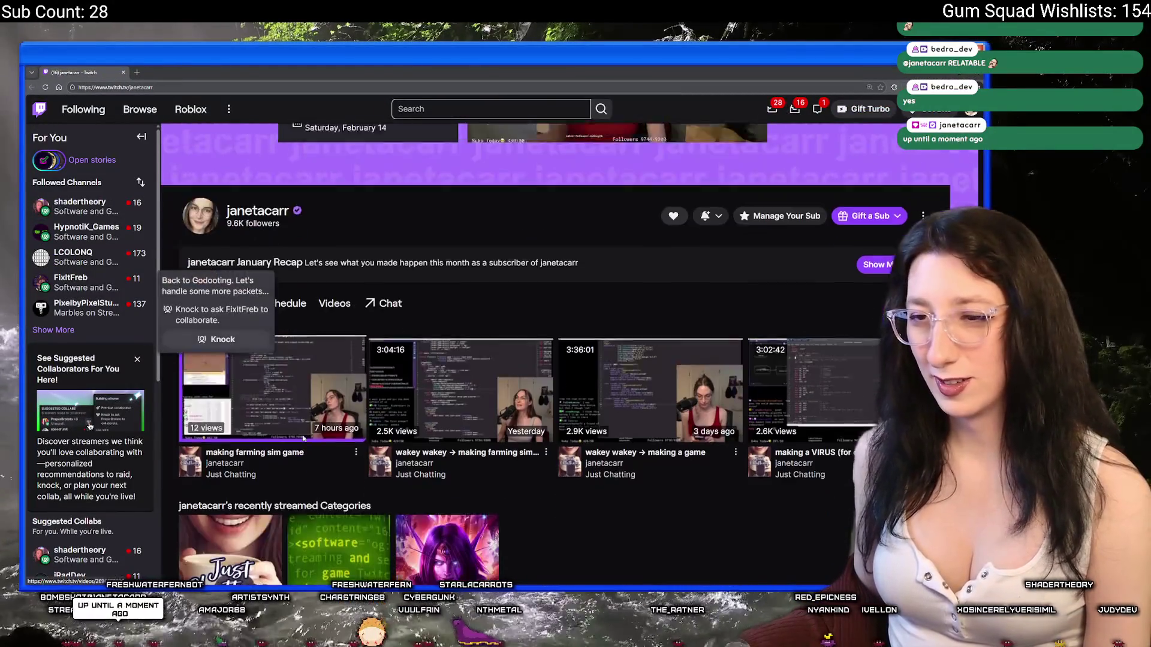
pyautogui.rightClick(447, 238)
pyautogui.click(471, 267)
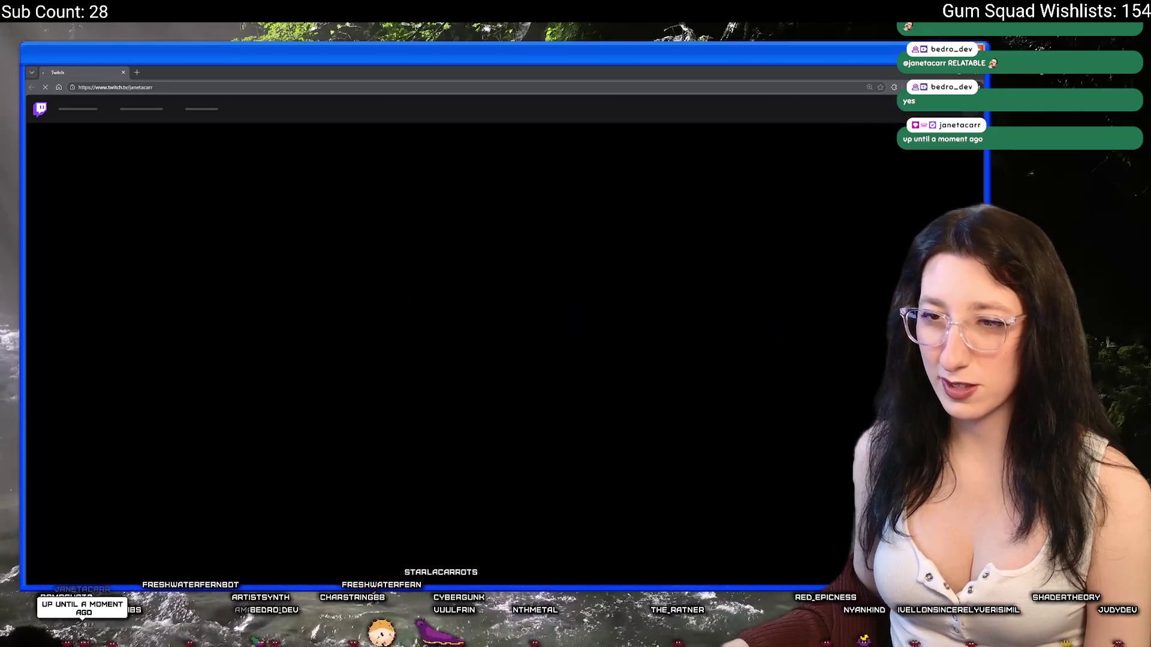
pyautogui.scroll(-2, 375, 180)
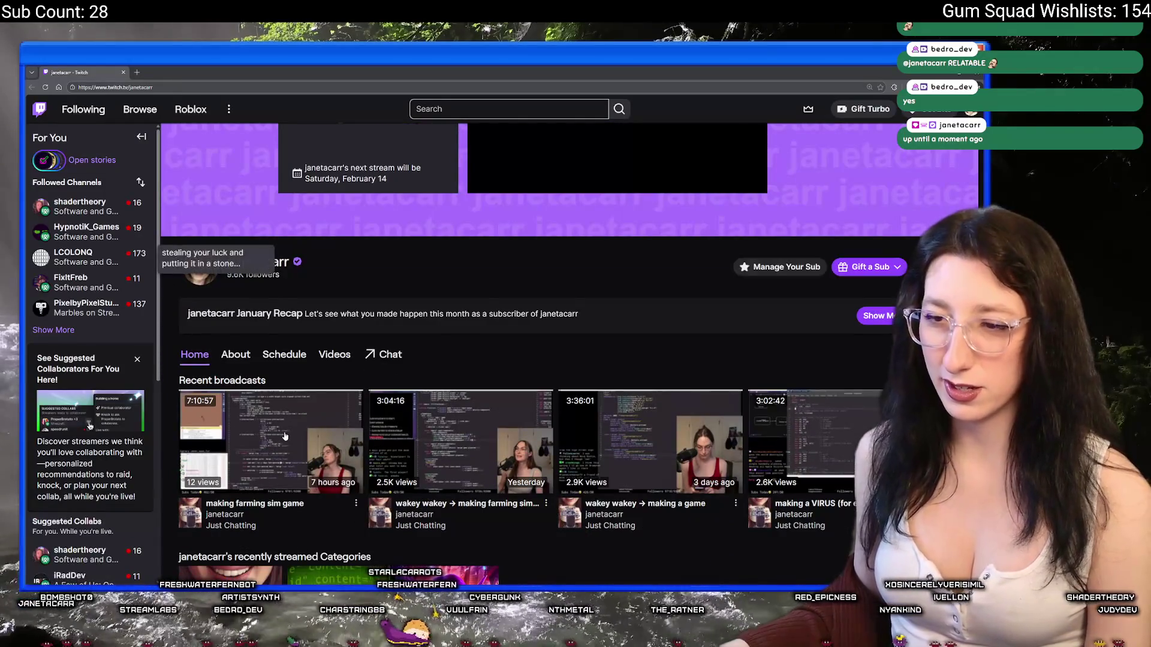
pyautogui.click(376, 141)
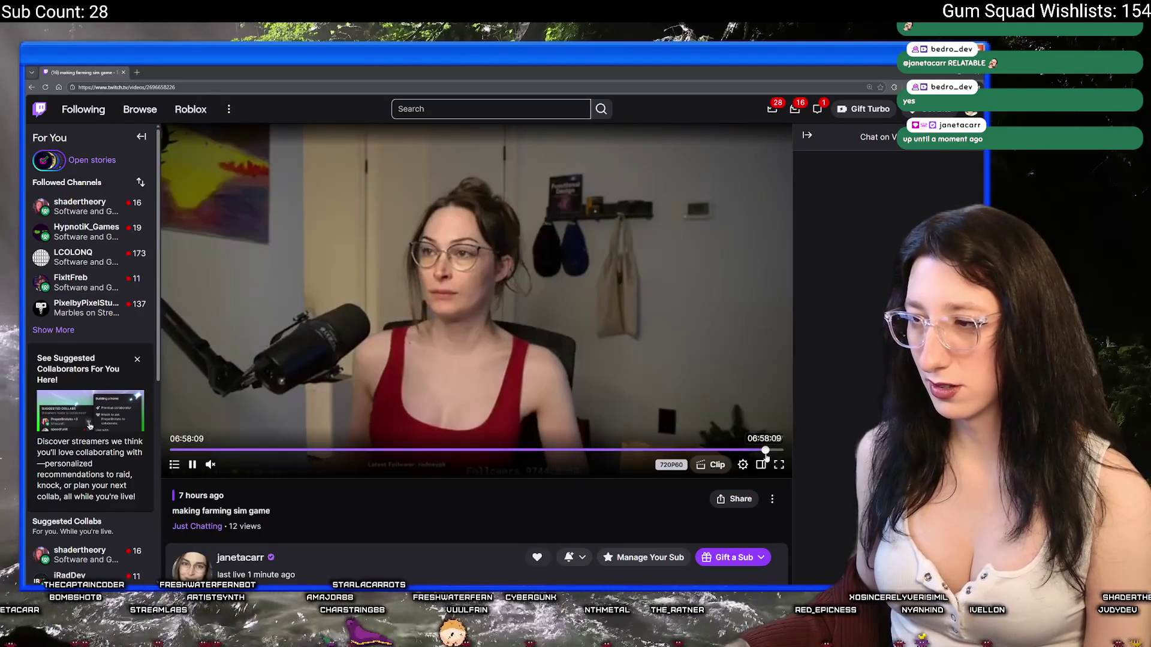
# Skip through the 'making farming sim game' replay to around 07:10 and the full-camera scene
pyautogui.click(773, 450)
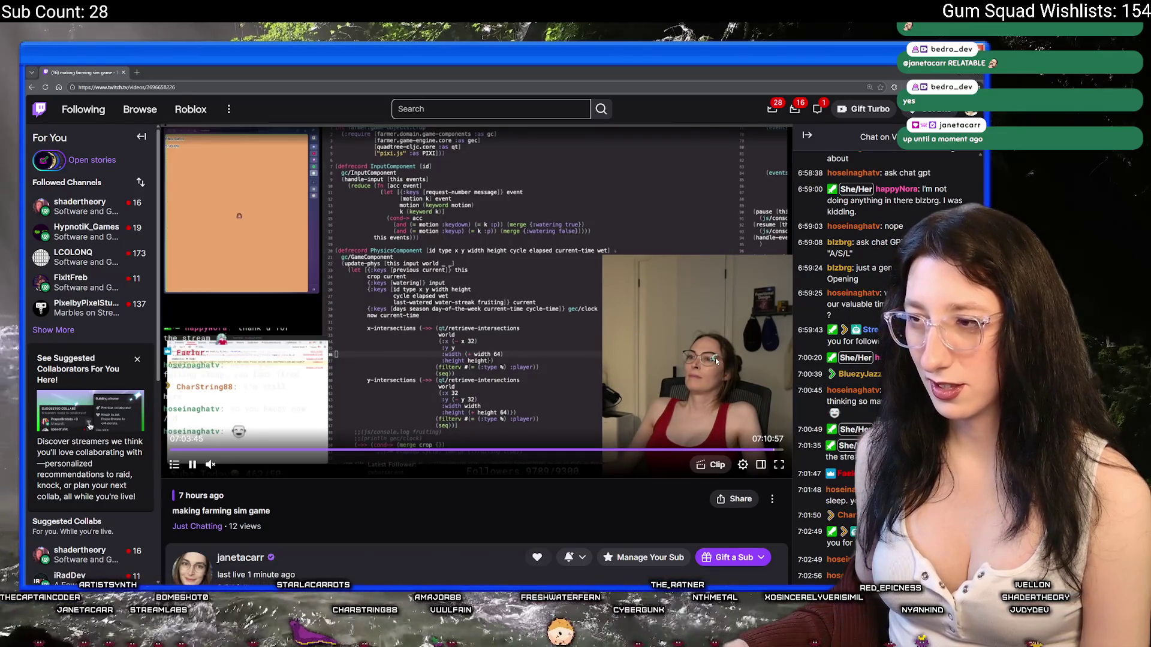
pyautogui.click(778, 451)
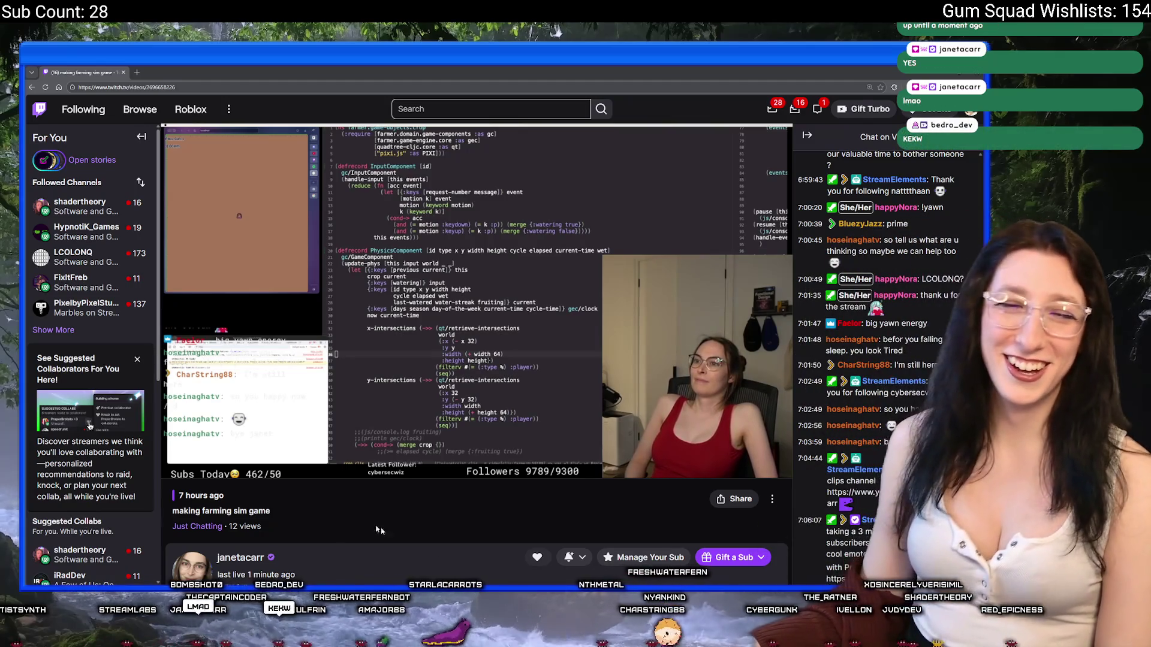
pyautogui.moveTo(547, 471)
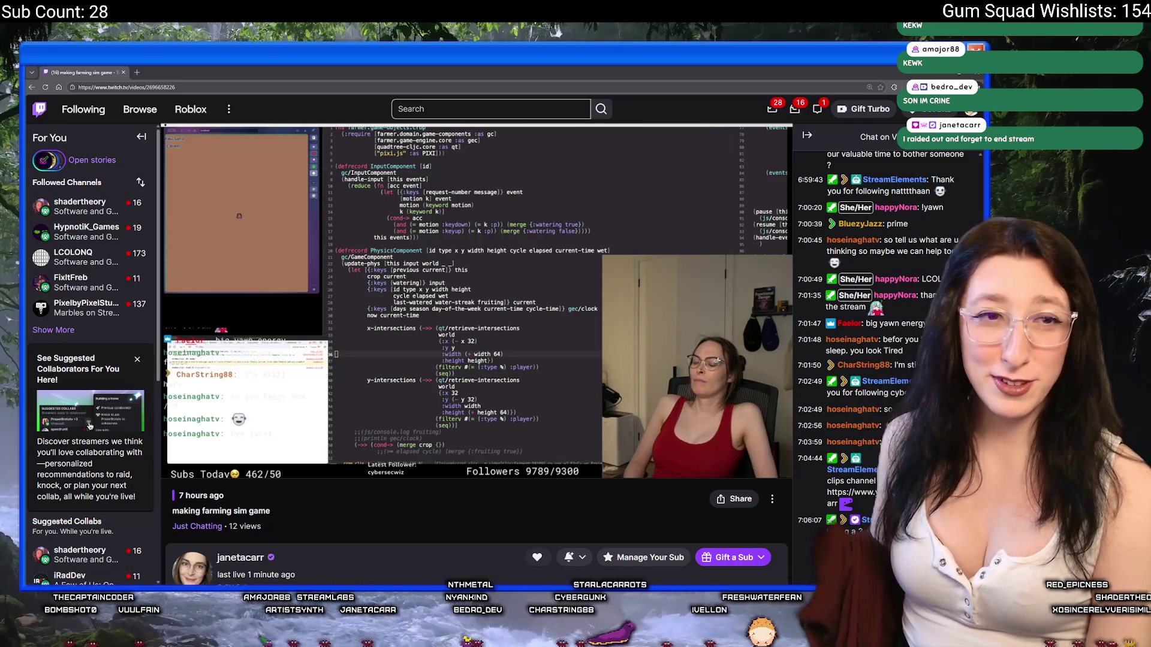
pyautogui.moveTo(703, 384)
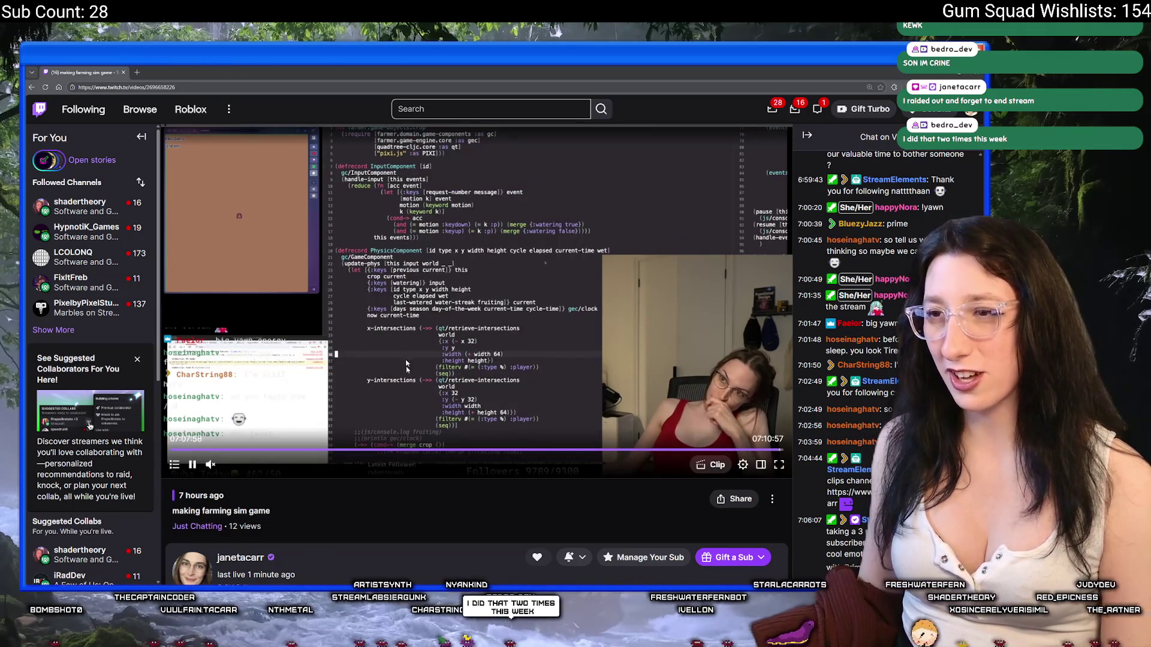
pyautogui.click(783, 450)
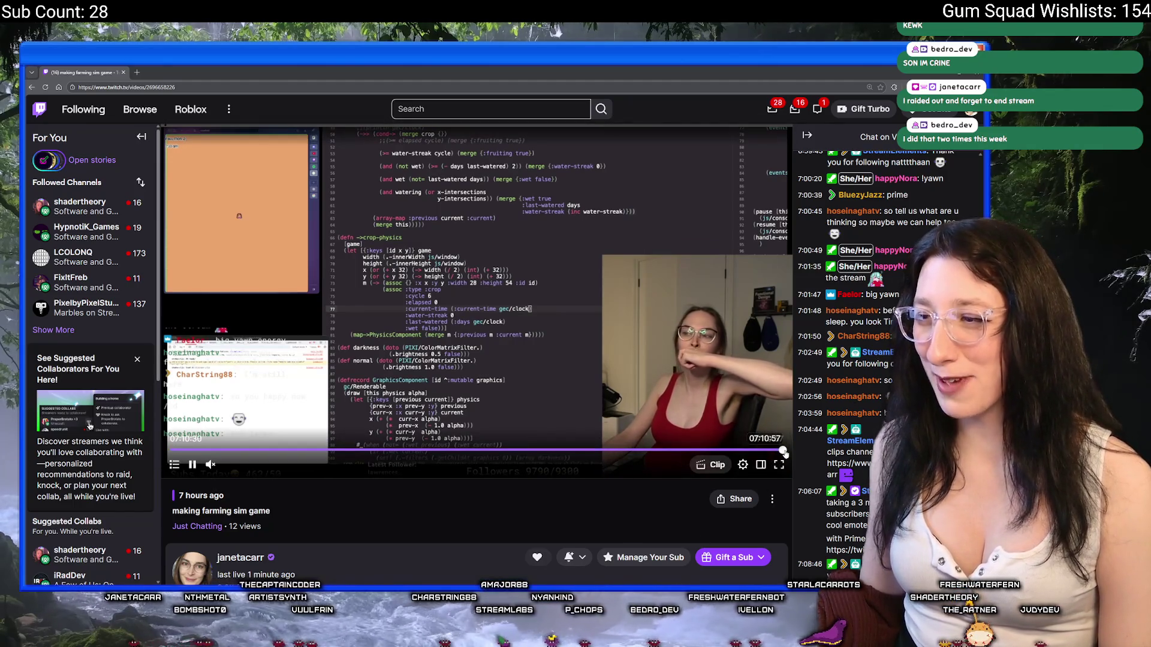
pyautogui.click(172, 449)
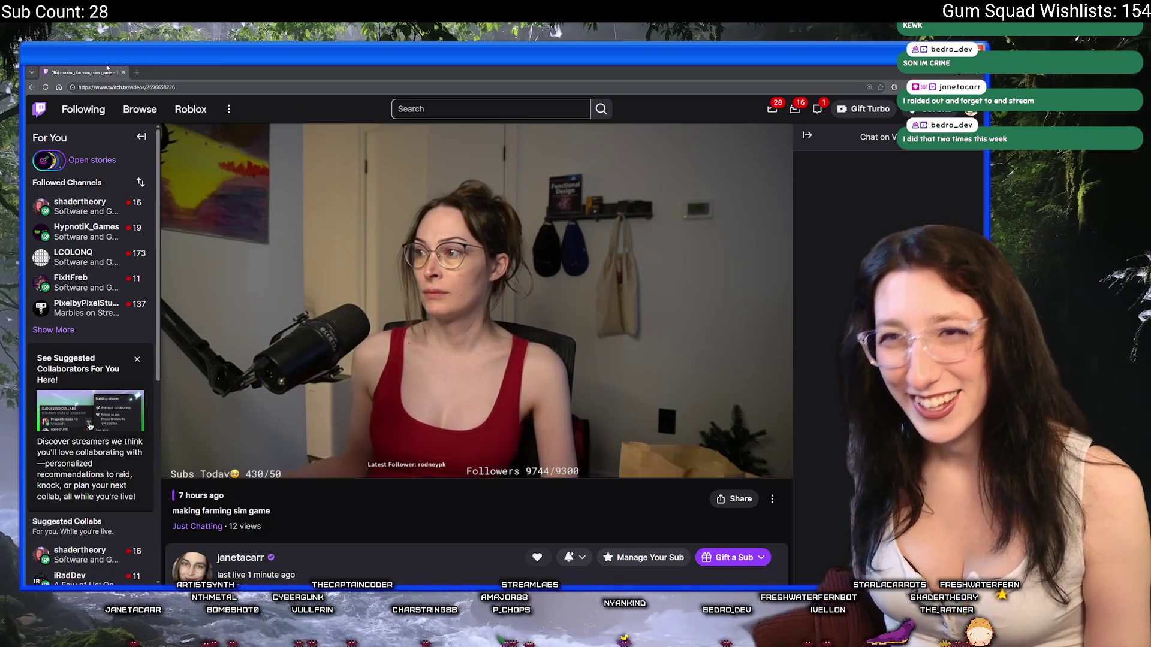
pyautogui.hotkey('alt', 'Tab')
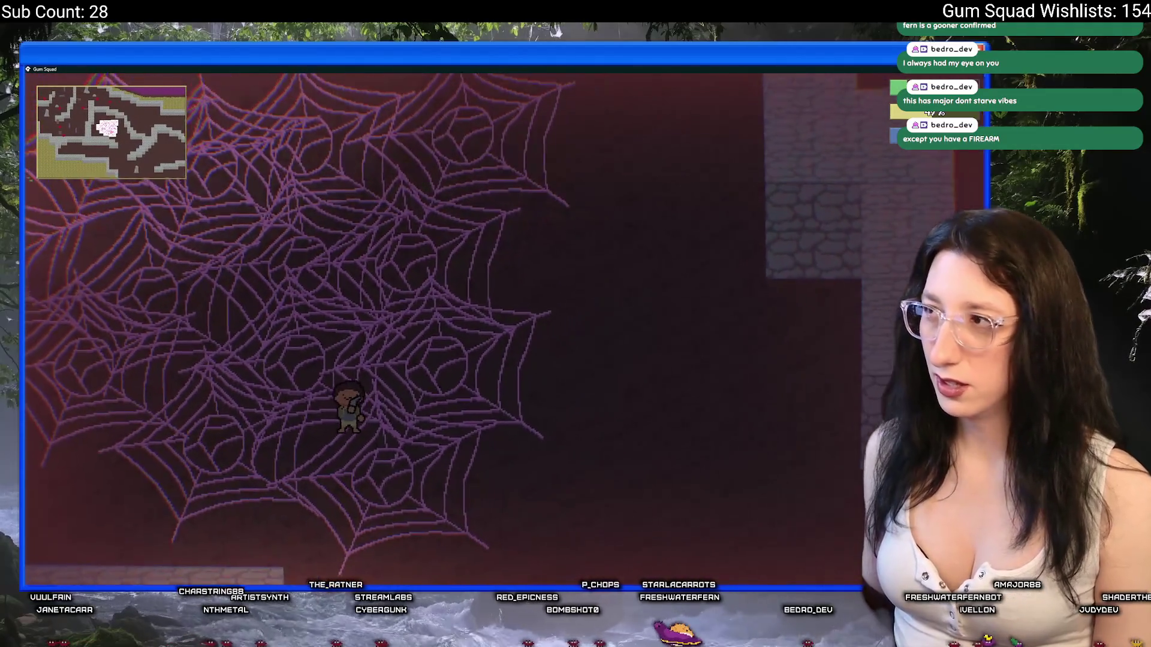
# Close the running Gum Squad build after checking the spiderwebs and minimap
pyautogui.press('Escape')
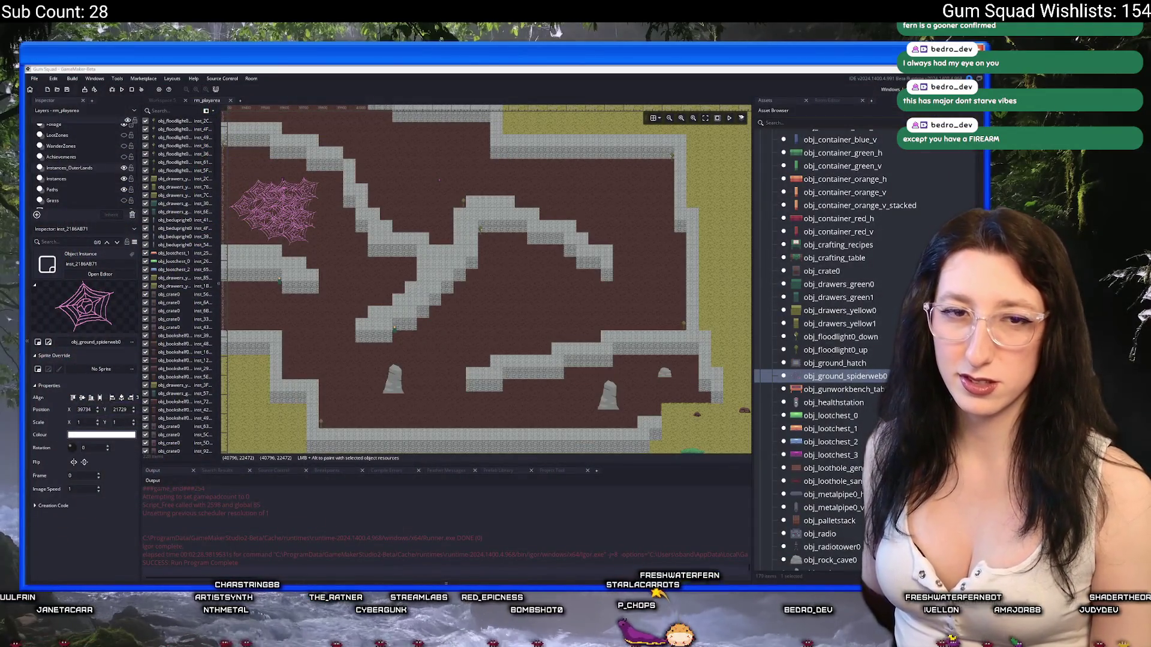
# Move the floodlight instance lower in the room and bring the spiderweb cluster back into view
pyautogui.scroll(2, 329, 150)
pyautogui.click(348, 135)
pyautogui.scroll(1, 368, 154)
pyautogui.moveTo(368, 222); pyautogui.dragTo(334, 285)
pyautogui.scroll(-2, 429, 227)
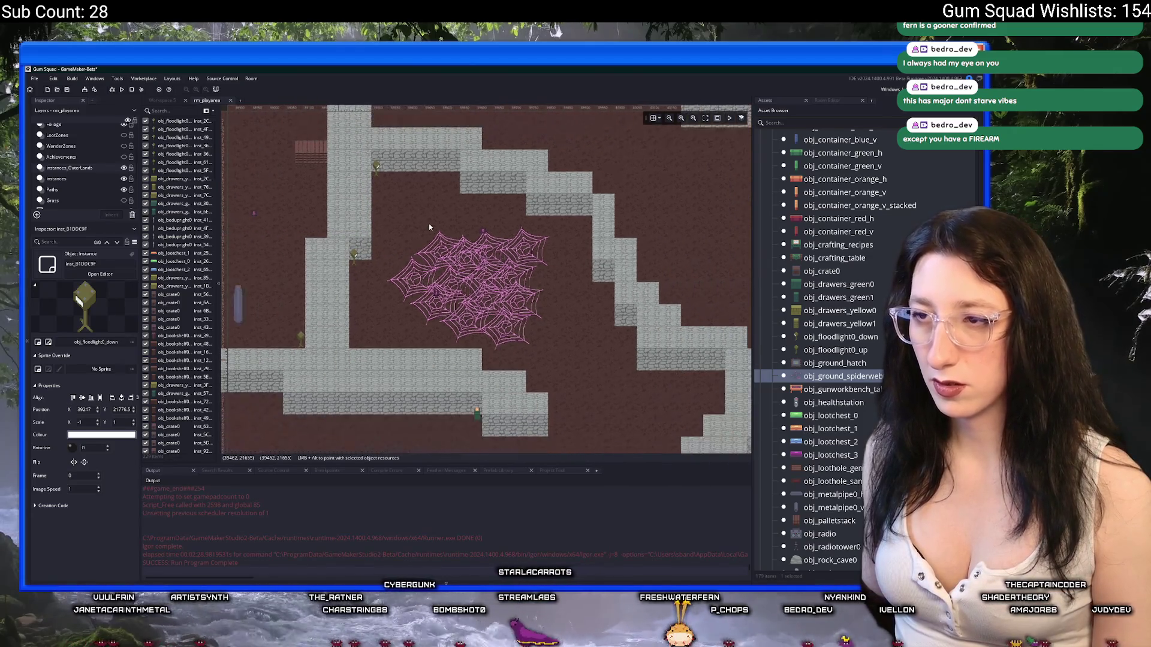
pyautogui.moveTo(538, 288); pyautogui.dragTo(501, 257)
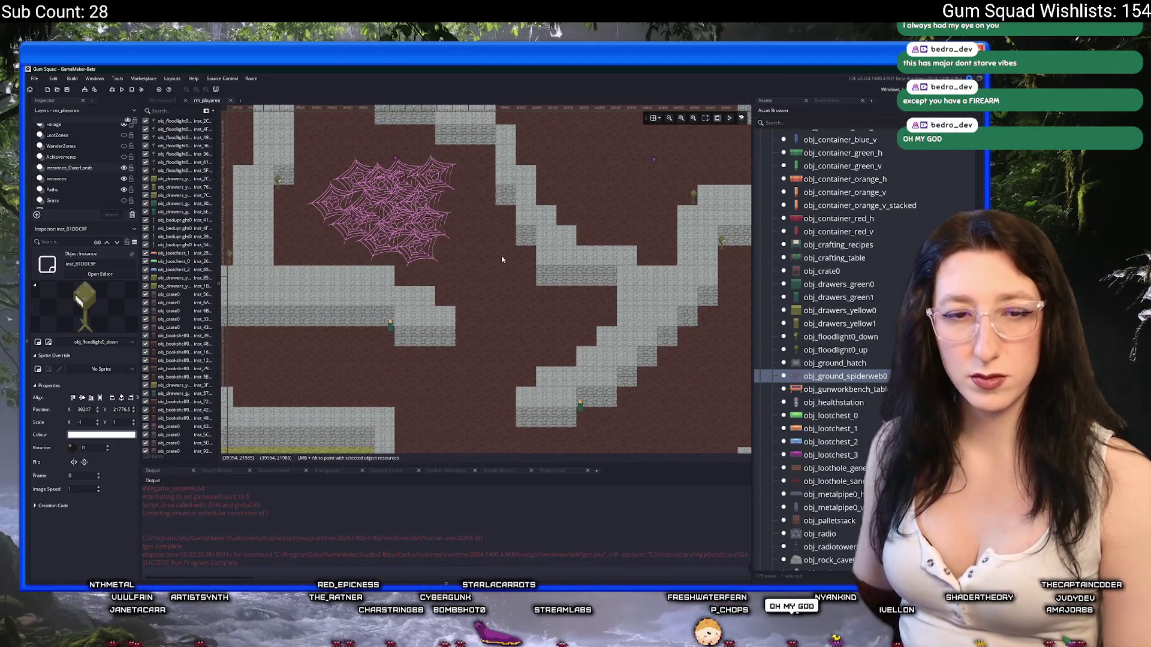
pyautogui.moveTo(397, 212)
pyautogui.mouseDown()
pyautogui.moveTo(566, 336)
pyautogui.moveTo(309, 195)
pyautogui.moveTo(437, 131)
pyautogui.moveTo(330, 203)
pyautogui.mouseUp()
pyautogui.scroll(1, 429, 139)
# Shift the floodlight right beside the webs and untick its Flip X property
pyautogui.click(324, 201)
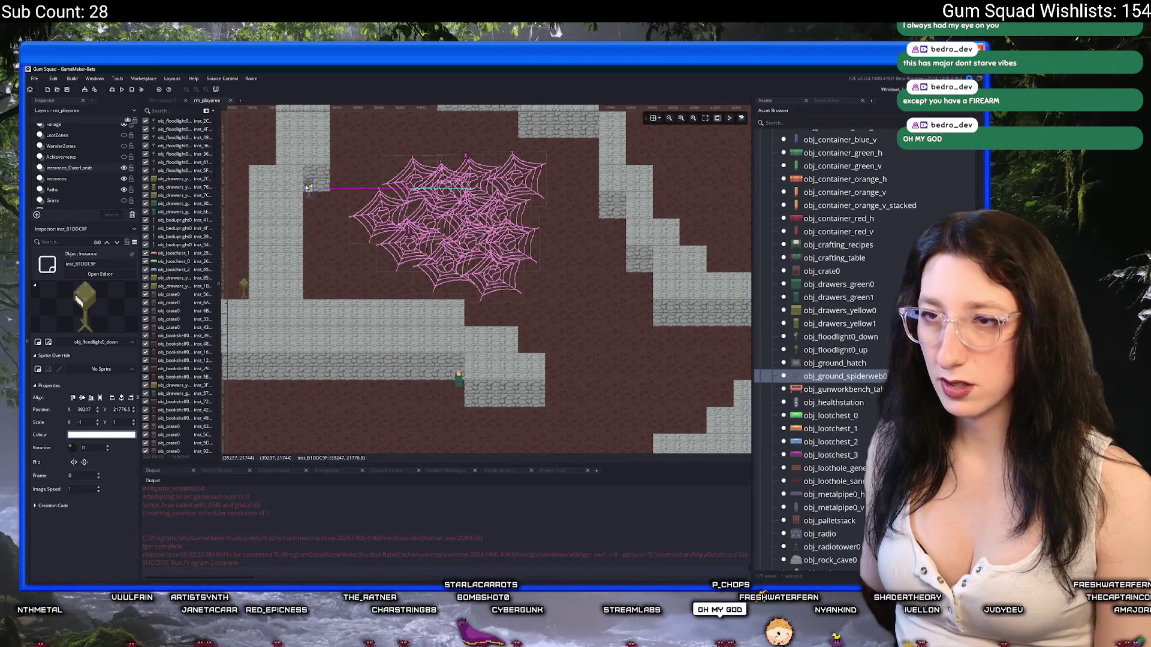
pyautogui.moveTo(584, 274)
pyautogui.mouseDown()
pyautogui.moveTo(564, 271)
pyautogui.moveTo(618, 269)
pyautogui.mouseUp()
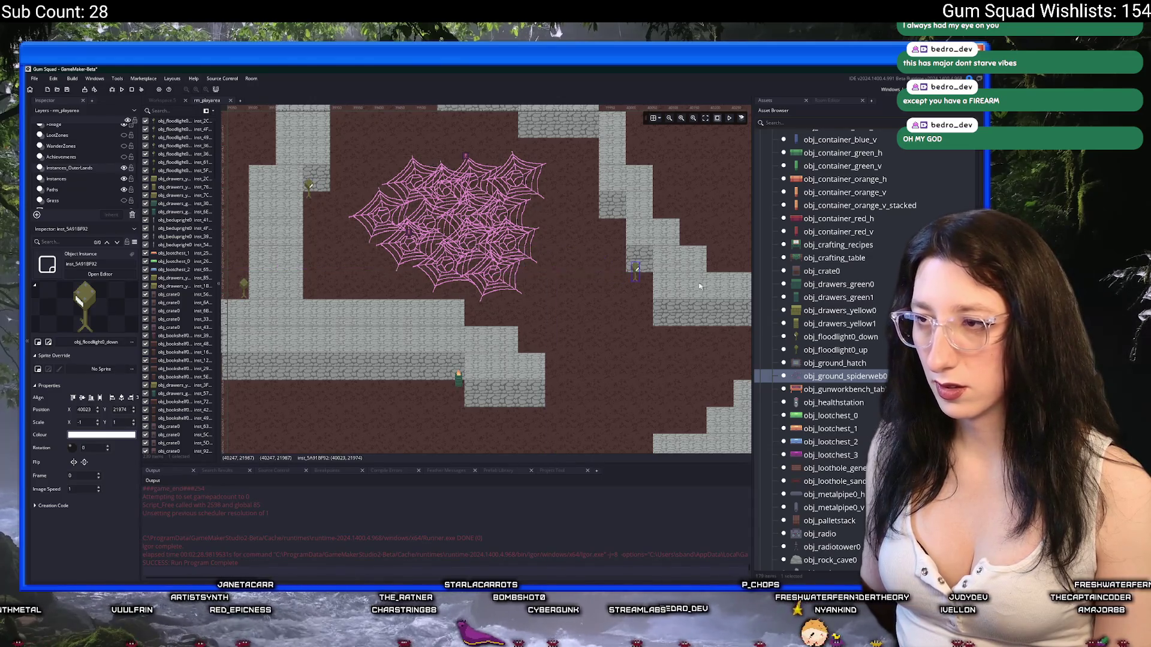
pyautogui.scroll(2, 617, 270)
pyautogui.doubleClick(623, 264)
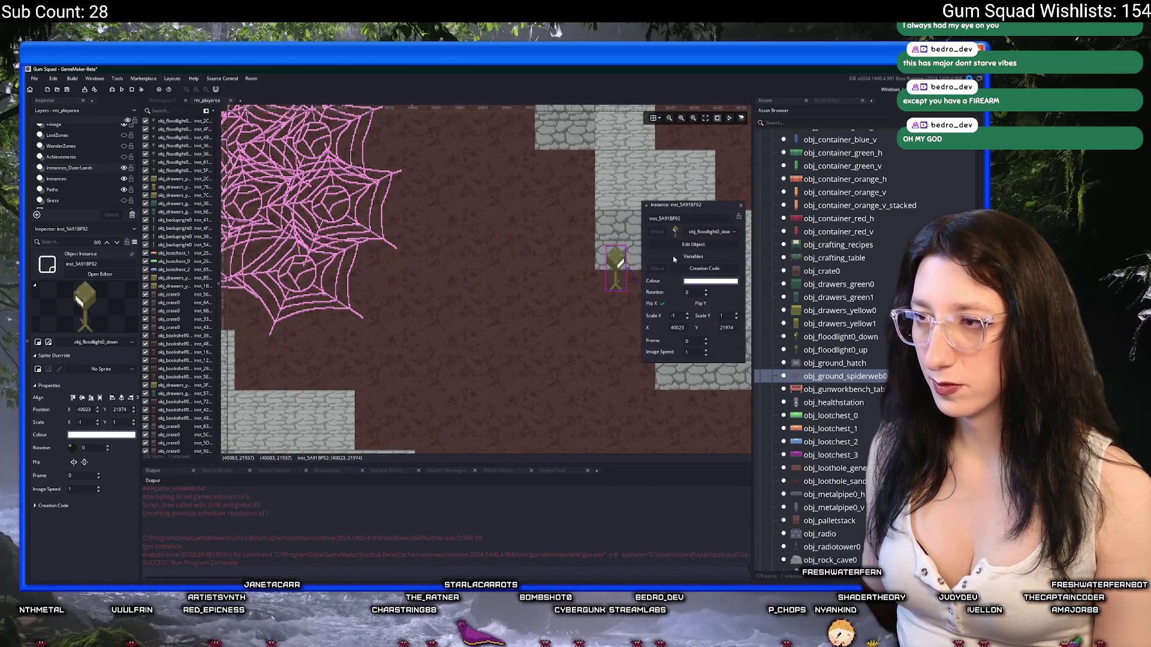
pyautogui.click(662, 304)
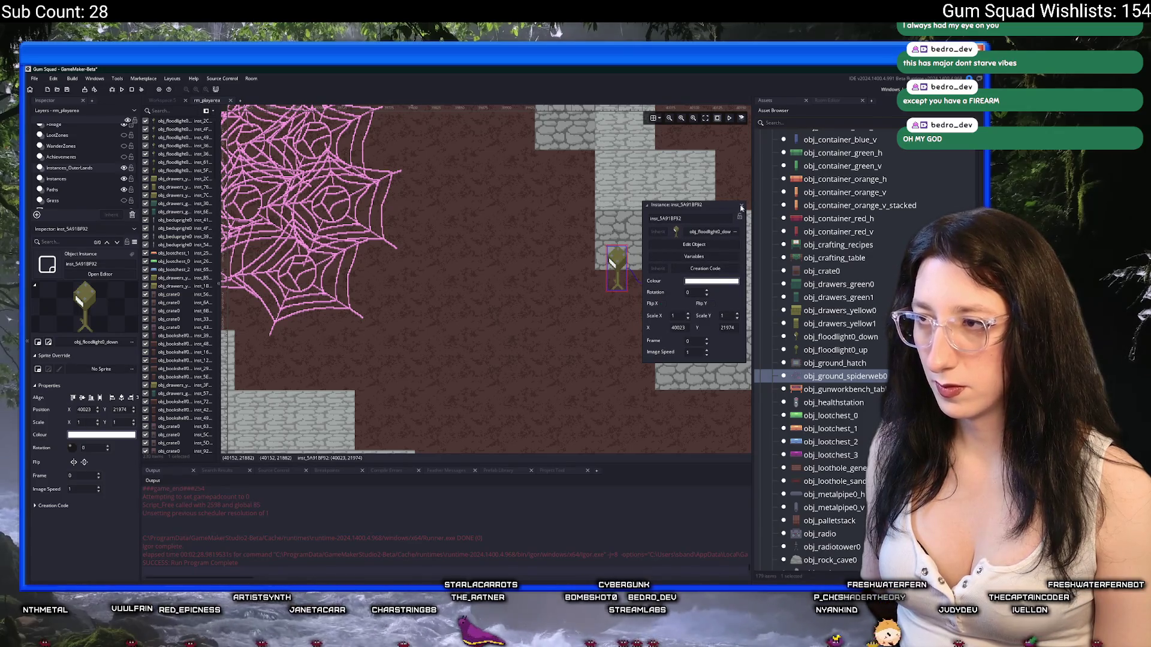
pyautogui.click(741, 207)
pyautogui.scroll(5, 547, 211)
pyautogui.moveTo(431, 336); pyautogui.dragTo(514, 323)
# Select a few of the spiderweb instances in the cluster to inspect them
pyautogui.scroll(-5, 590, 278)
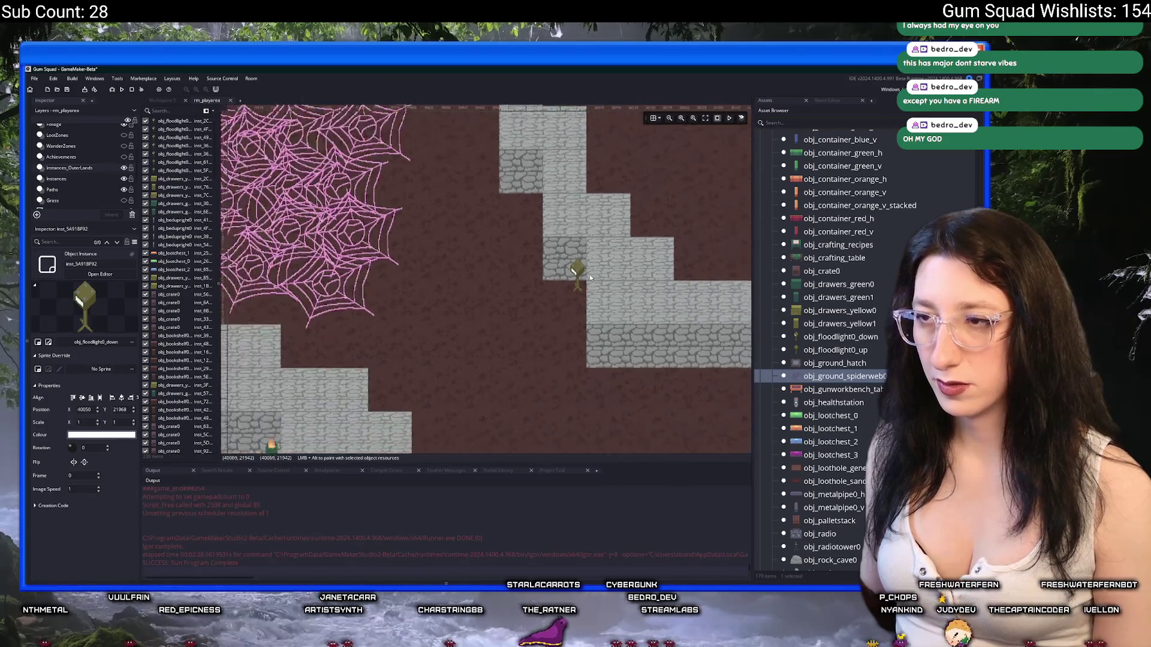
pyautogui.scroll(-5, 579, 274)
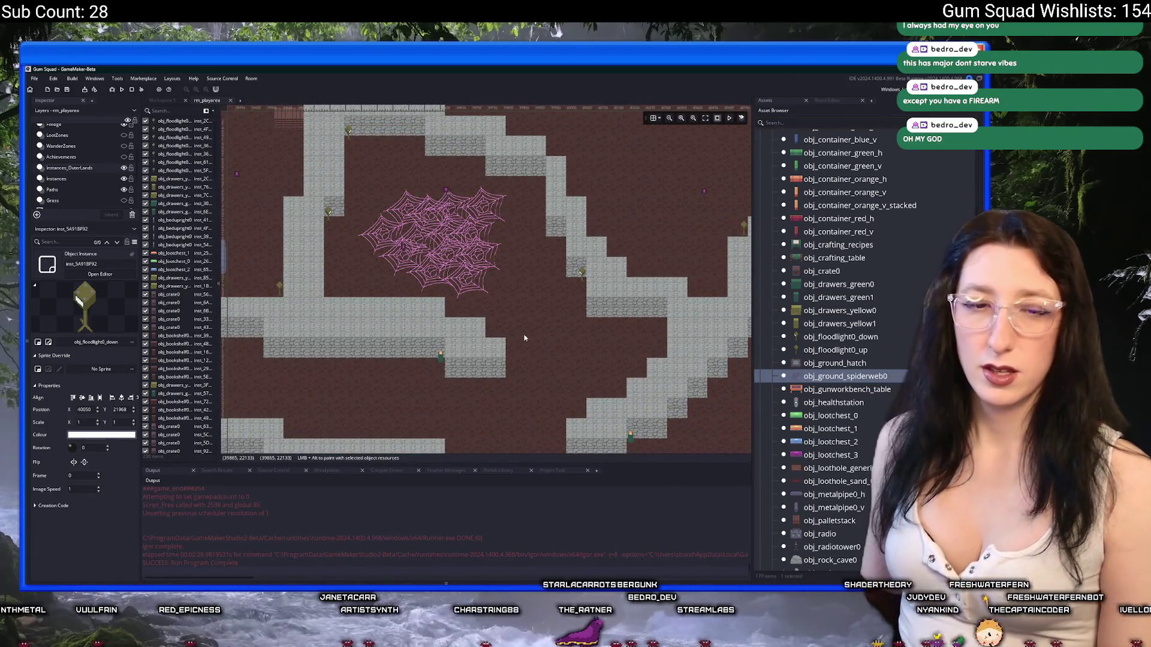
pyautogui.click(436, 254)
pyautogui.scroll(5, 396, 252)
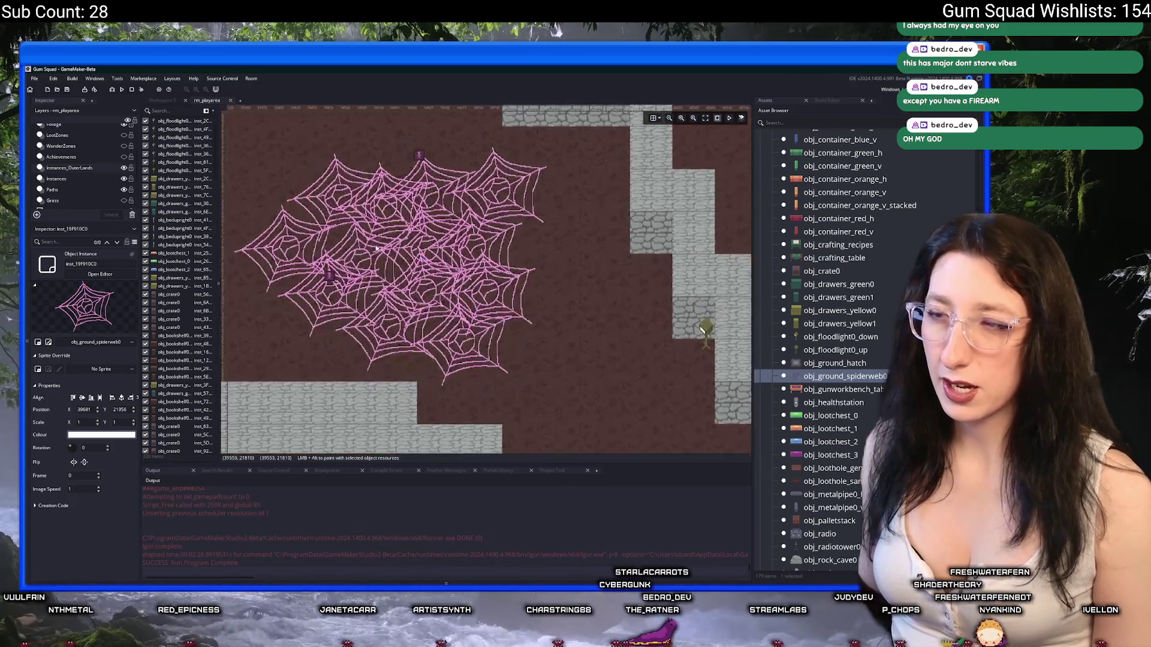
pyautogui.click(377, 248)
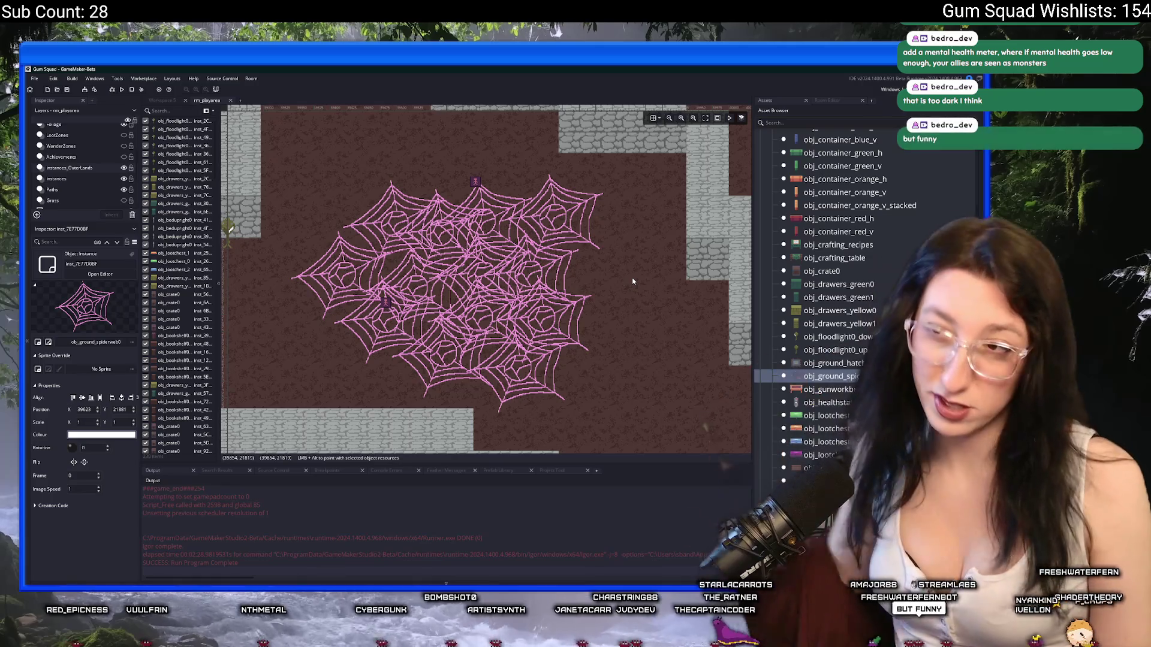
pyautogui.click(368, 271)
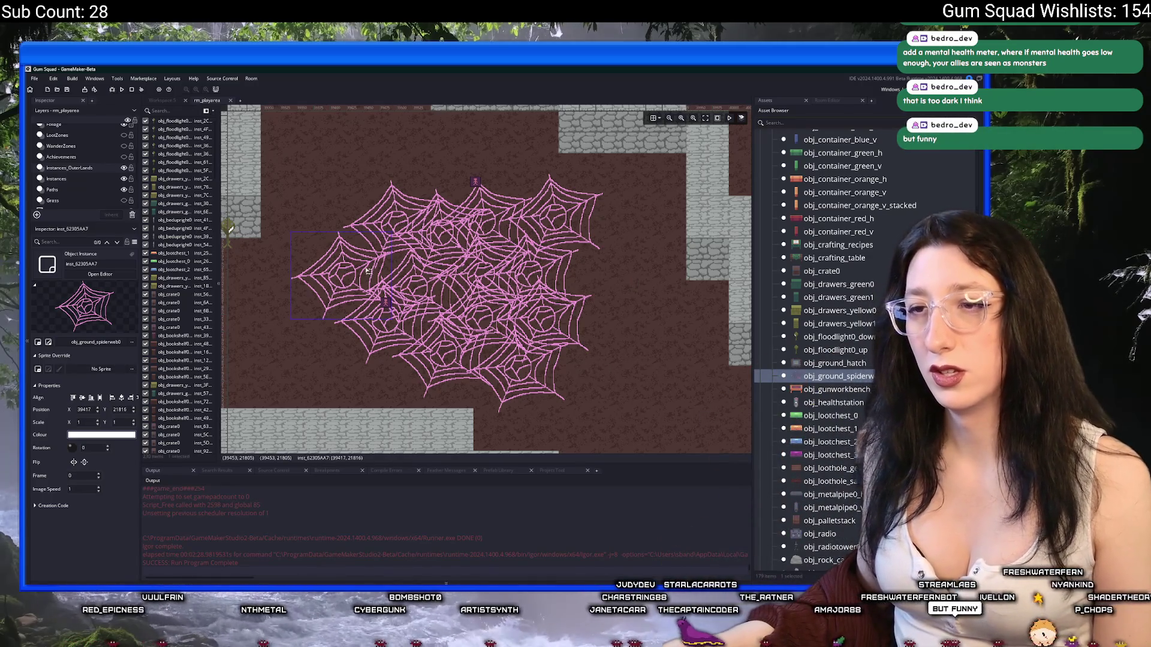
pyautogui.moveTo(314, 321); pyautogui.dragTo(388, 324)
# Search assets for 'minimap' and open the minimap_draw function in scr_minimap
pyautogui.hotkey('ctrl', 't')
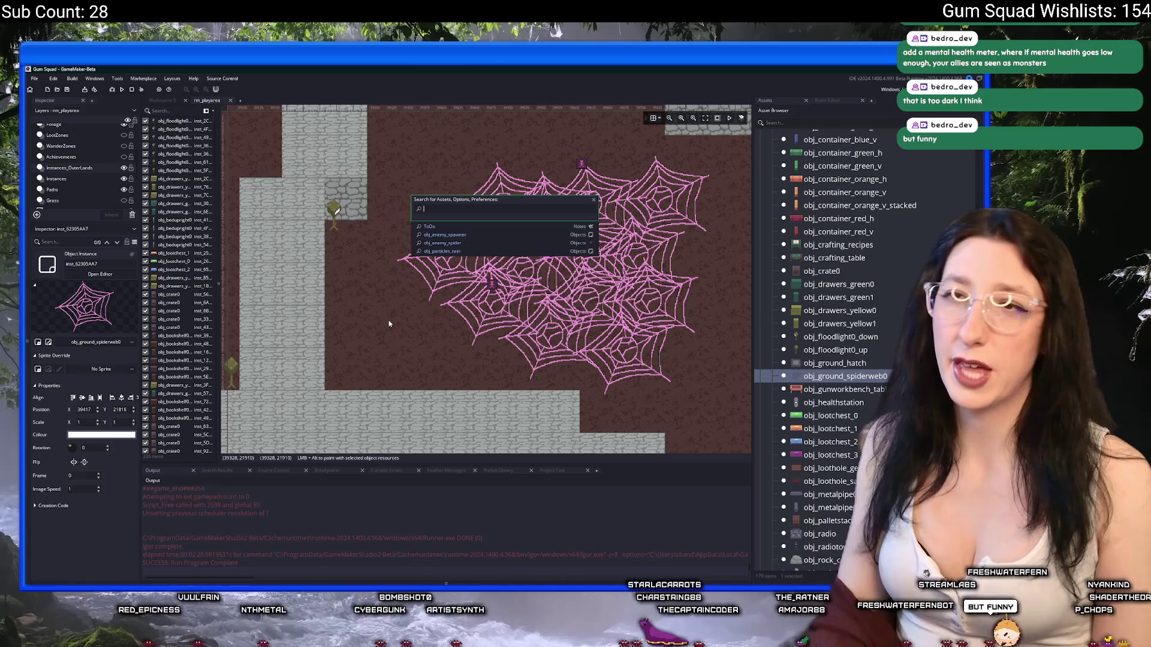
pyautogui.write('minimap')
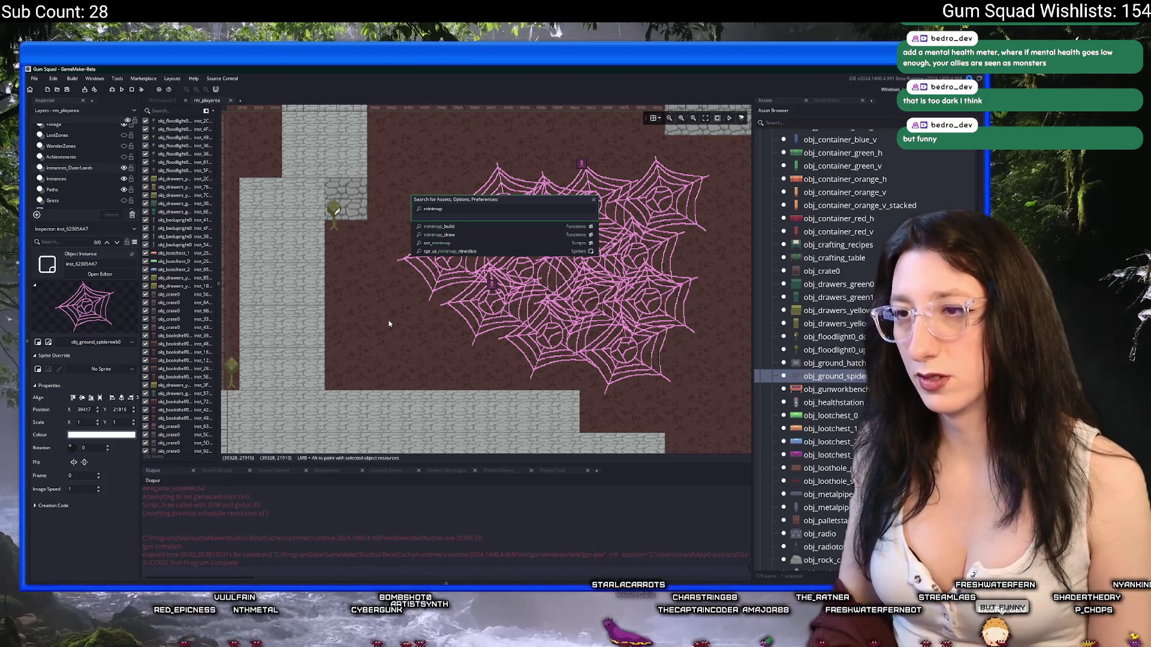
pyautogui.press('Down')
pyautogui.press('Down')
pyautogui.press('Return')
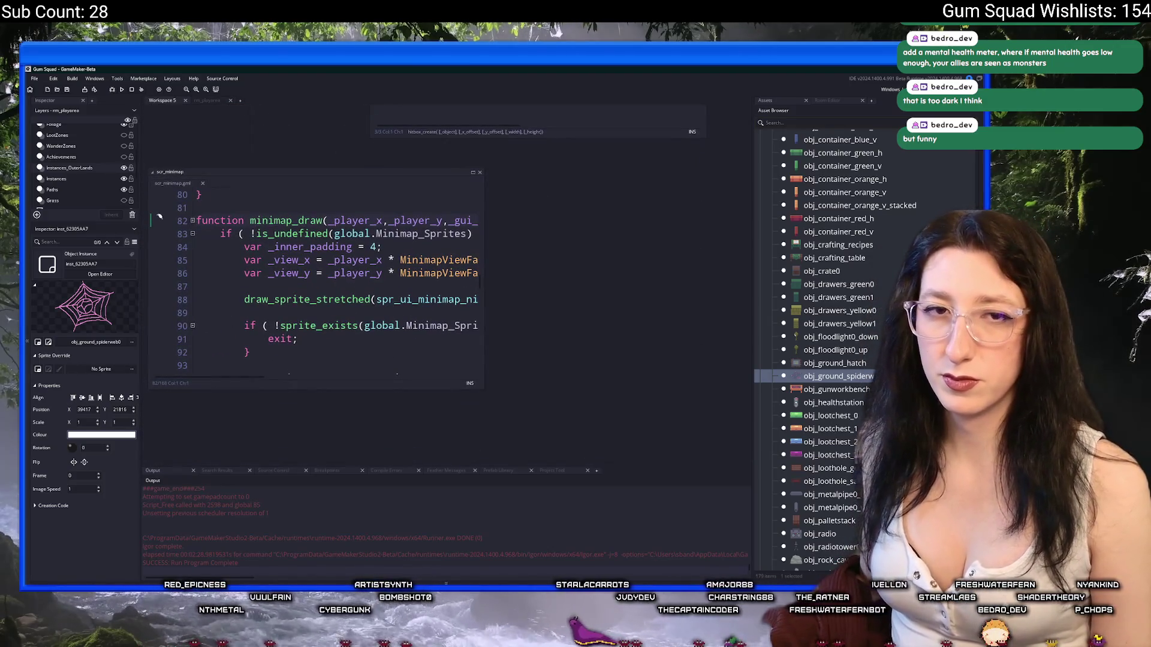
# Expand the scr_minimap editor into its own tab and hide all docks with F12
pyautogui.click(473, 172)
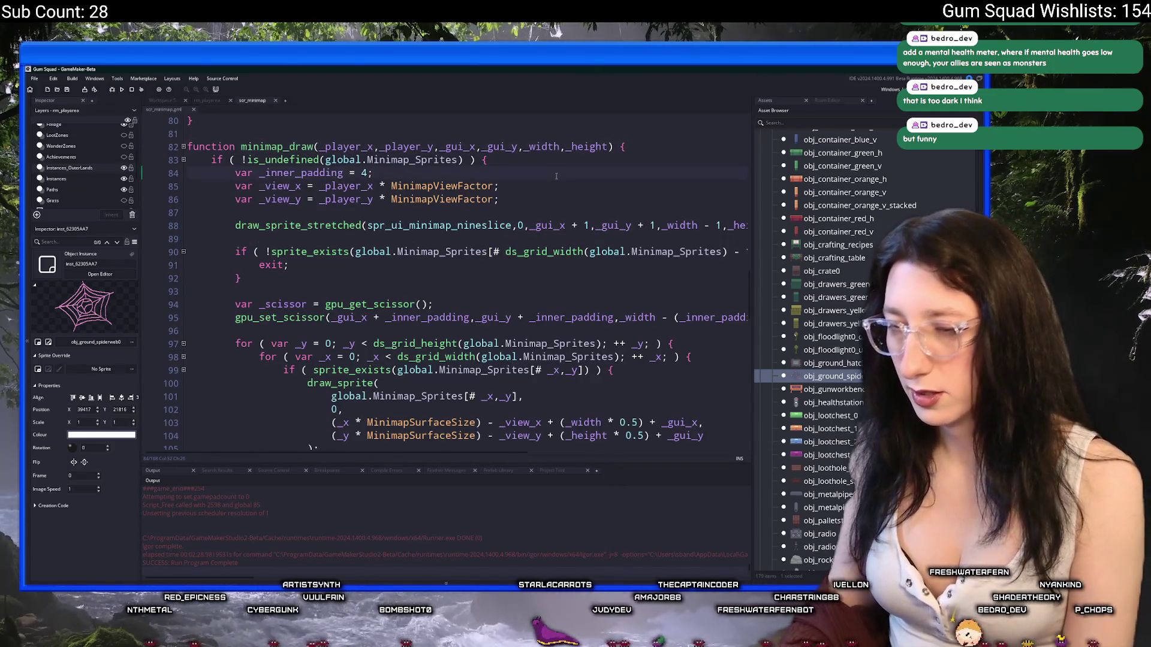
pyautogui.press('F12')
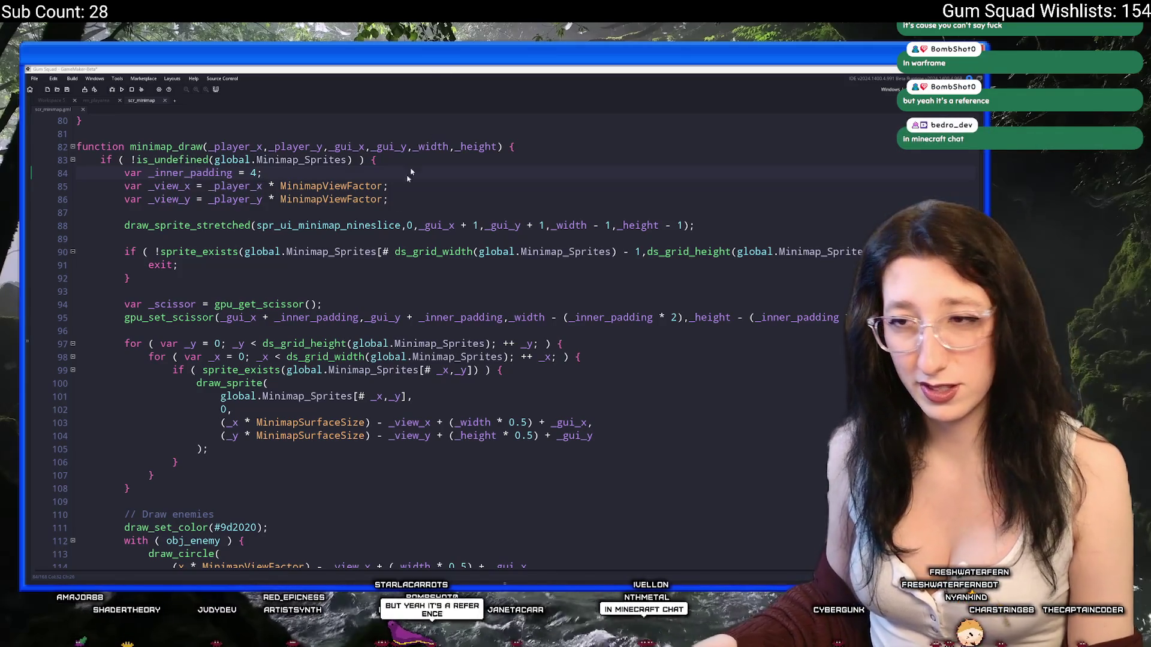
# Review the draw_sprite call on line 100 and the sprite_exists check on line 99
pyautogui.scroll(-3, 372, 210)
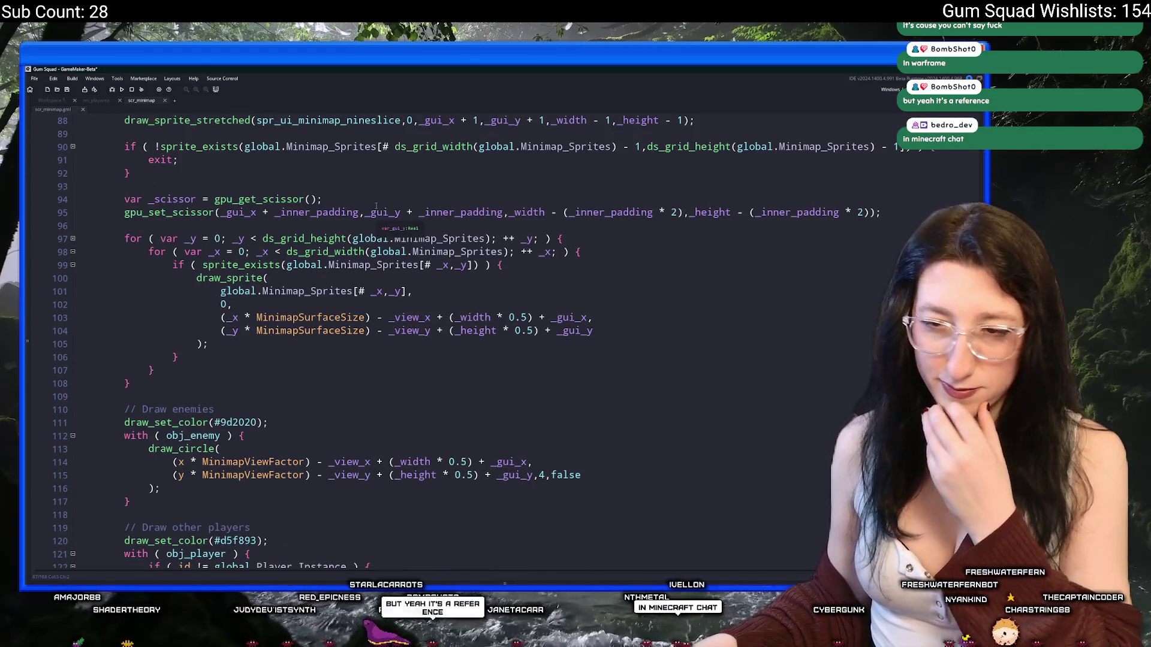
pyautogui.click(322, 275)
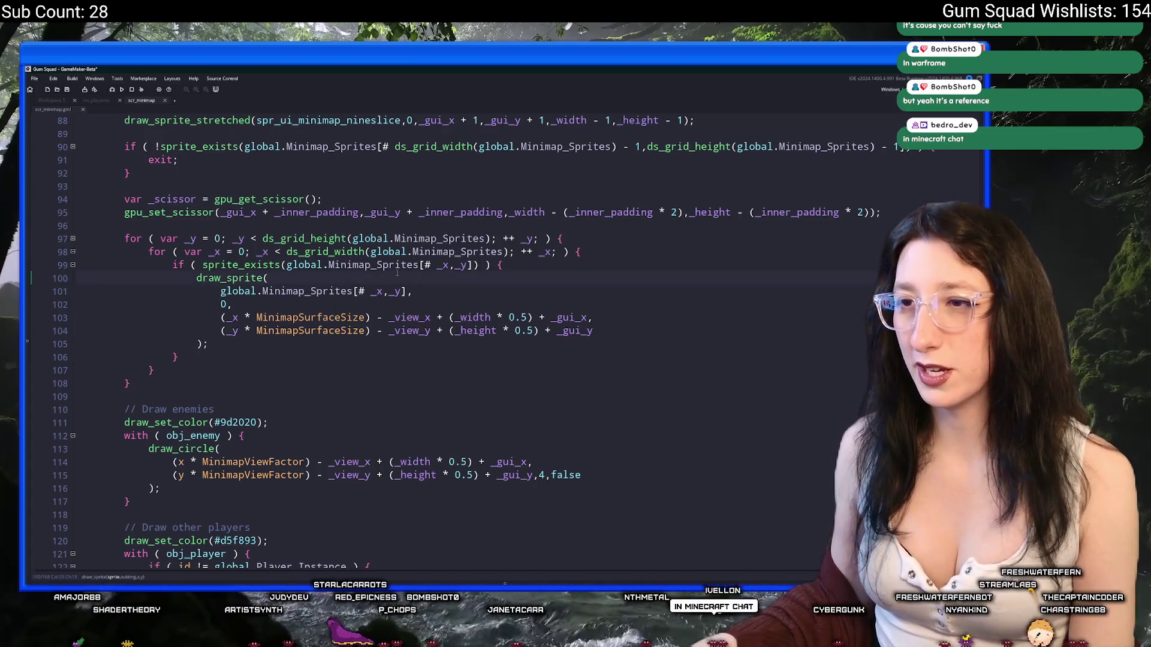
pyautogui.scroll(-10, 397, 273)
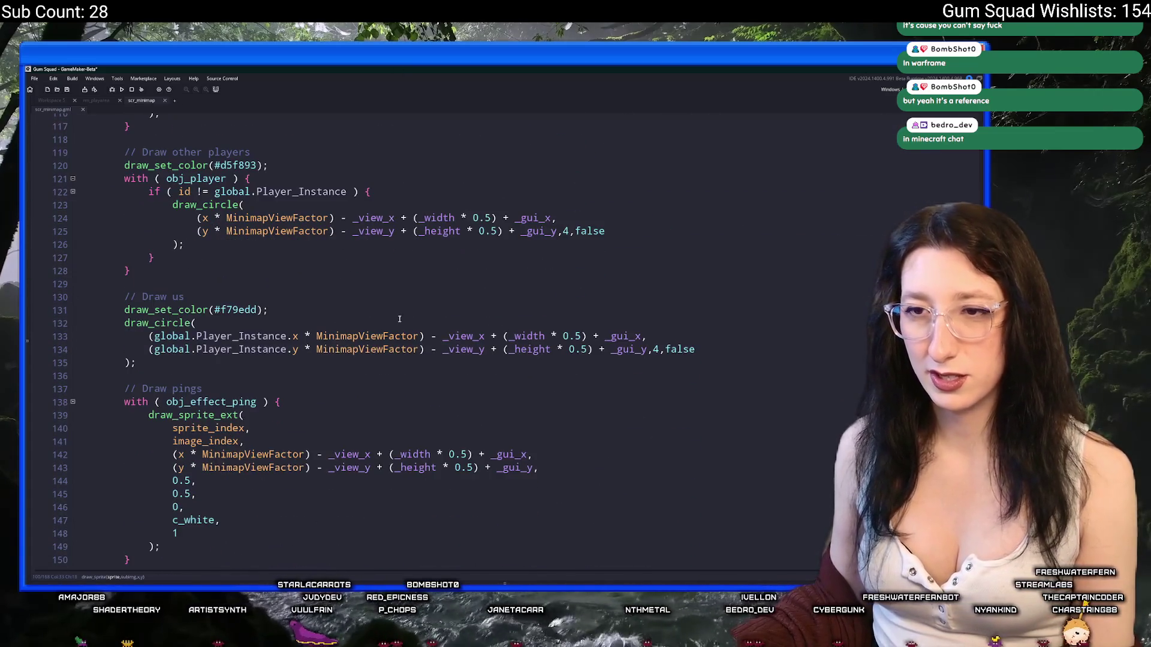
pyautogui.scroll(-4, 399, 320)
pyautogui.scroll(13, 398, 315)
pyautogui.scroll(4, 397, 311)
pyautogui.scroll(-2, 246, 294)
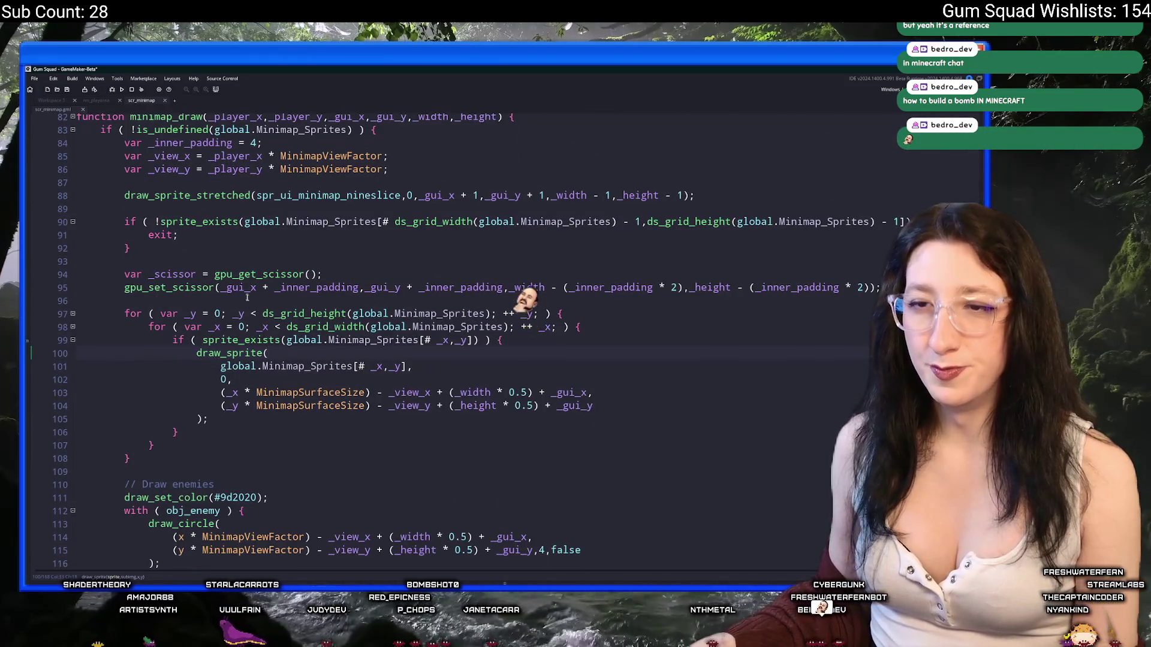
pyautogui.scroll(4, 278, 319)
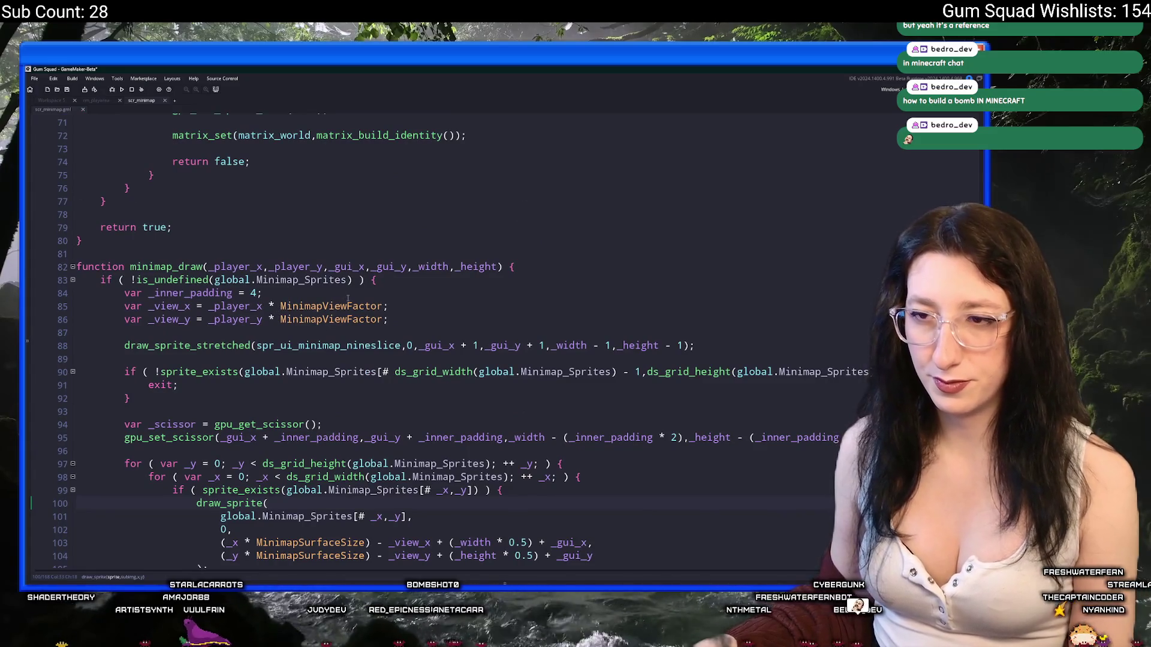
pyautogui.scroll(-2, 348, 298)
pyautogui.click(299, 401)
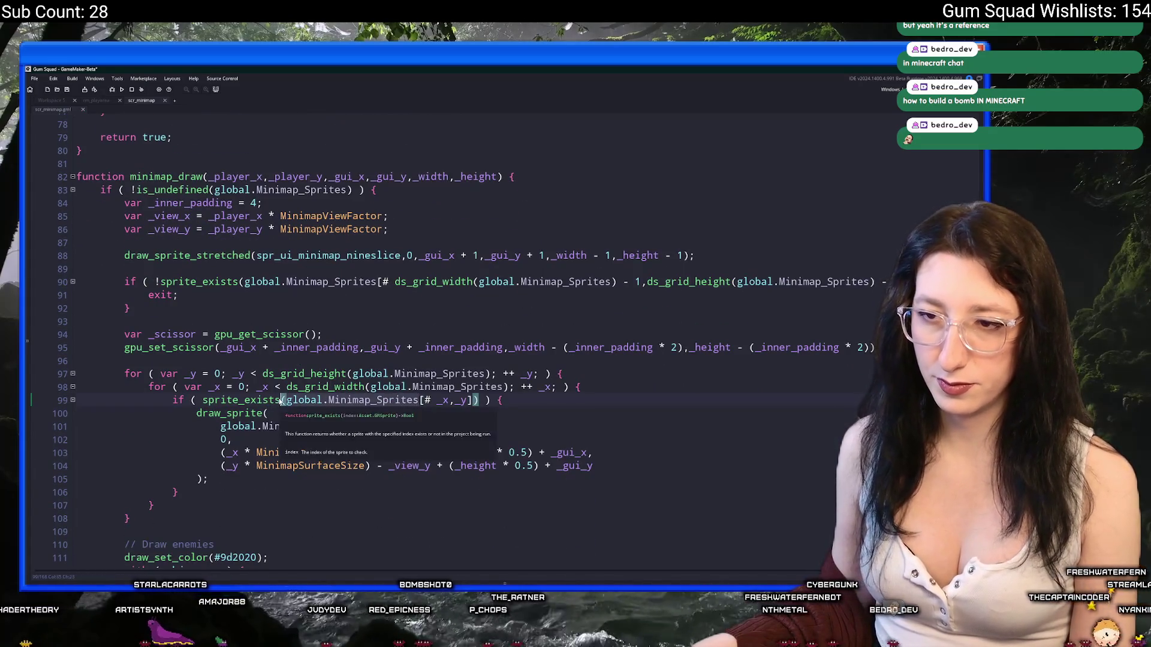
pyautogui.scroll(3, 247, 363)
pyautogui.scroll(13, 247, 363)
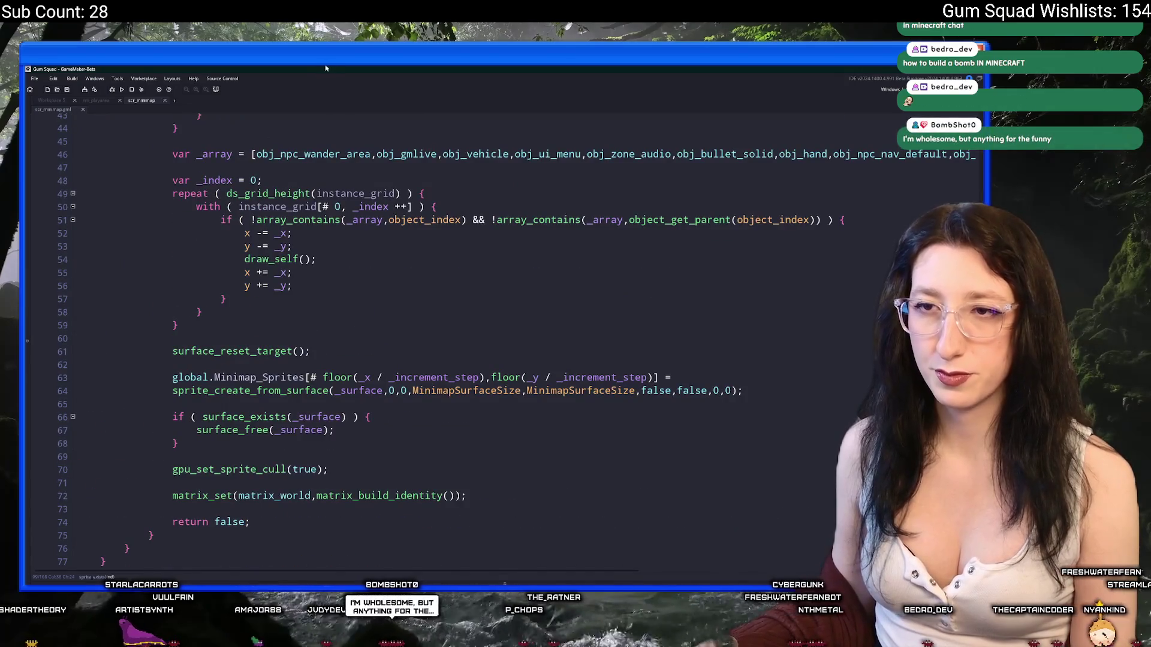
pyautogui.scroll(4, 456, 378)
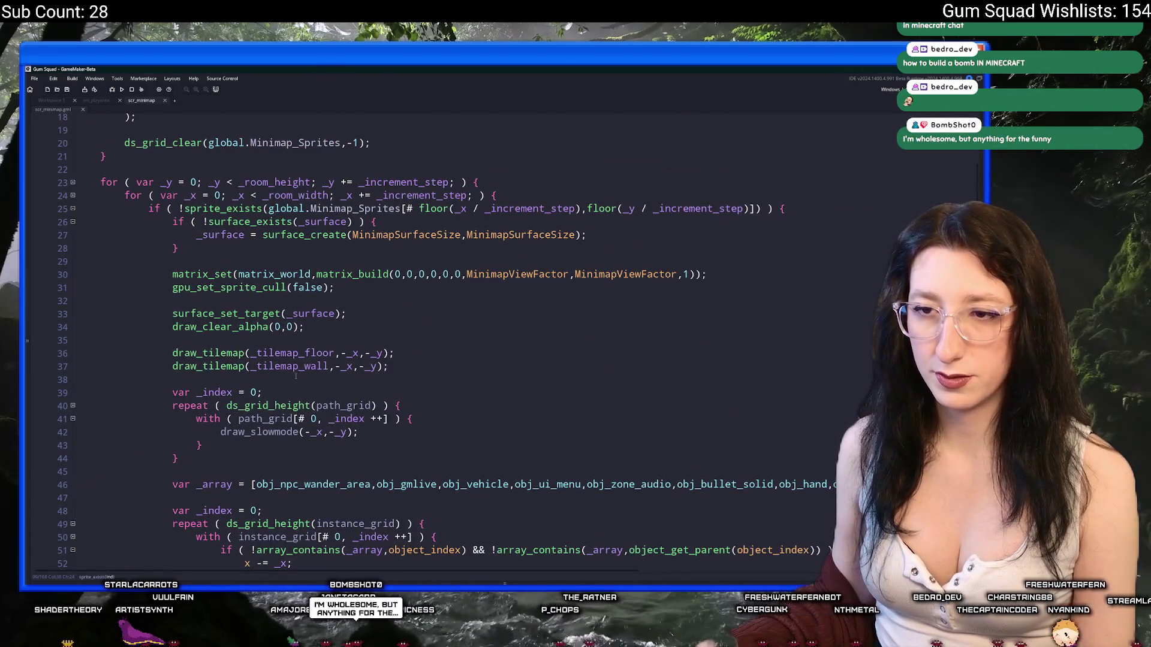
pyautogui.scroll(-4, 297, 376)
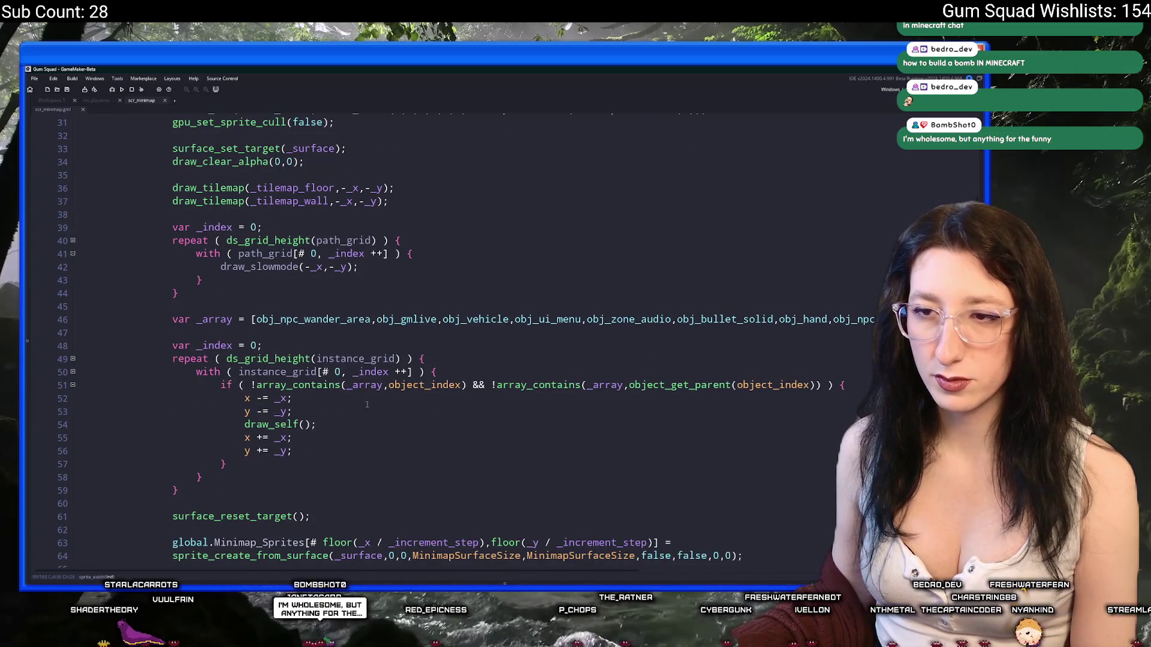
# Review the instance loop on line 50, place the cursor below the excluded-objects list, and show the asset browser
pyautogui.click(441, 371)
pyautogui.scroll(2, 392, 355)
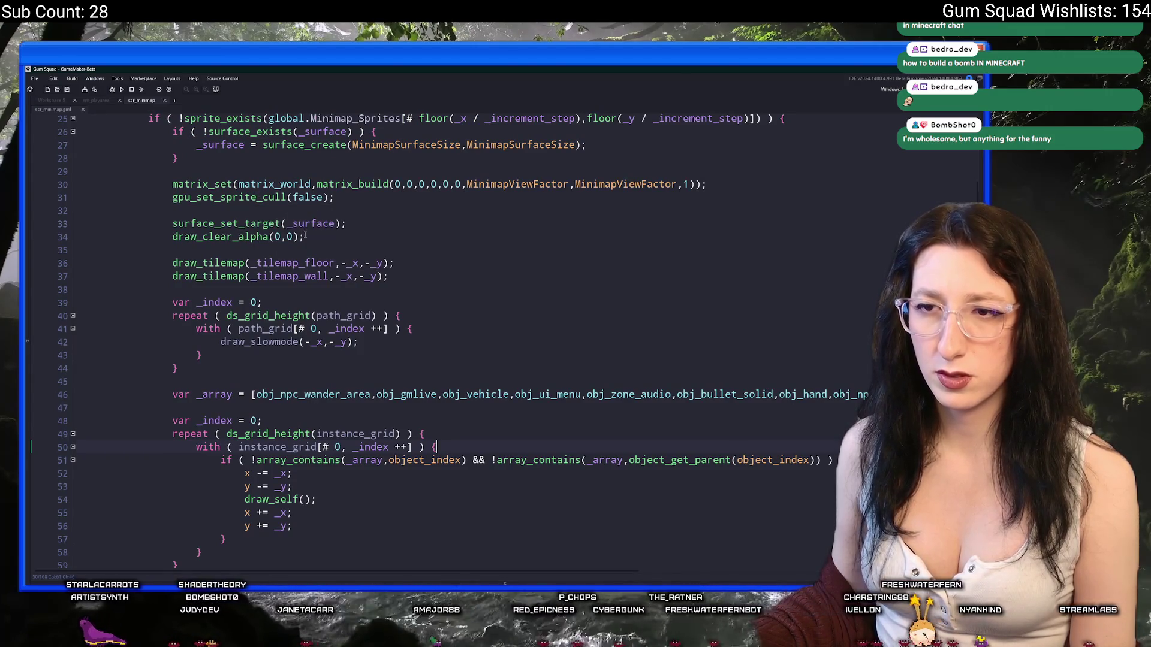
pyautogui.scroll(5, 305, 234)
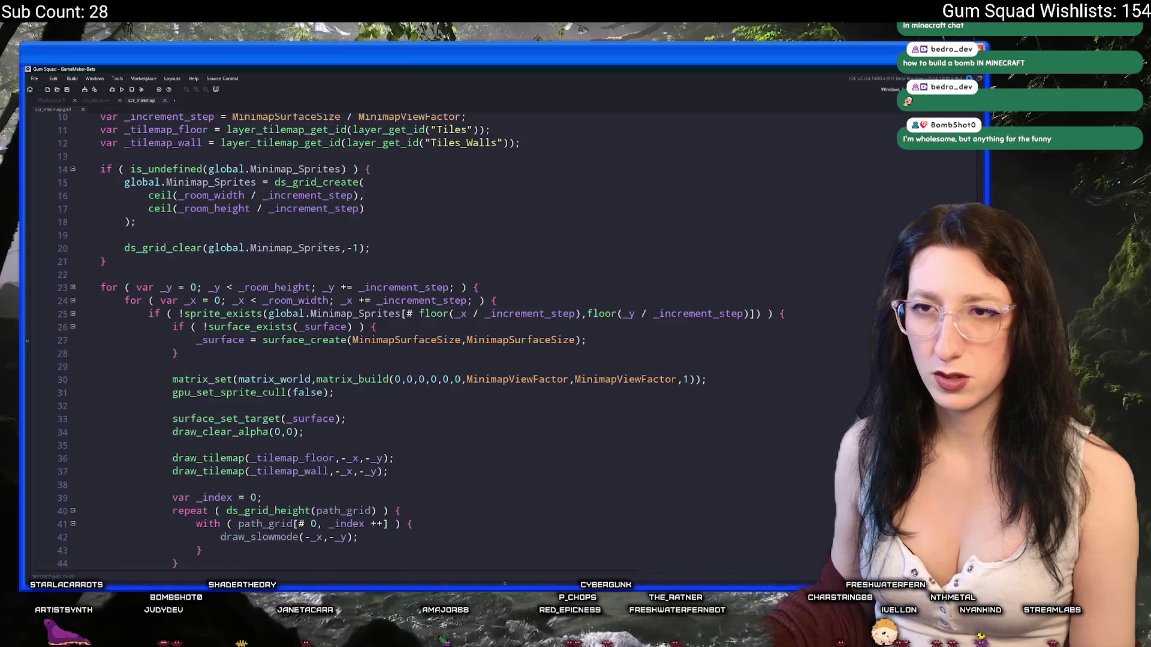
pyautogui.scroll(-8, 330, 249)
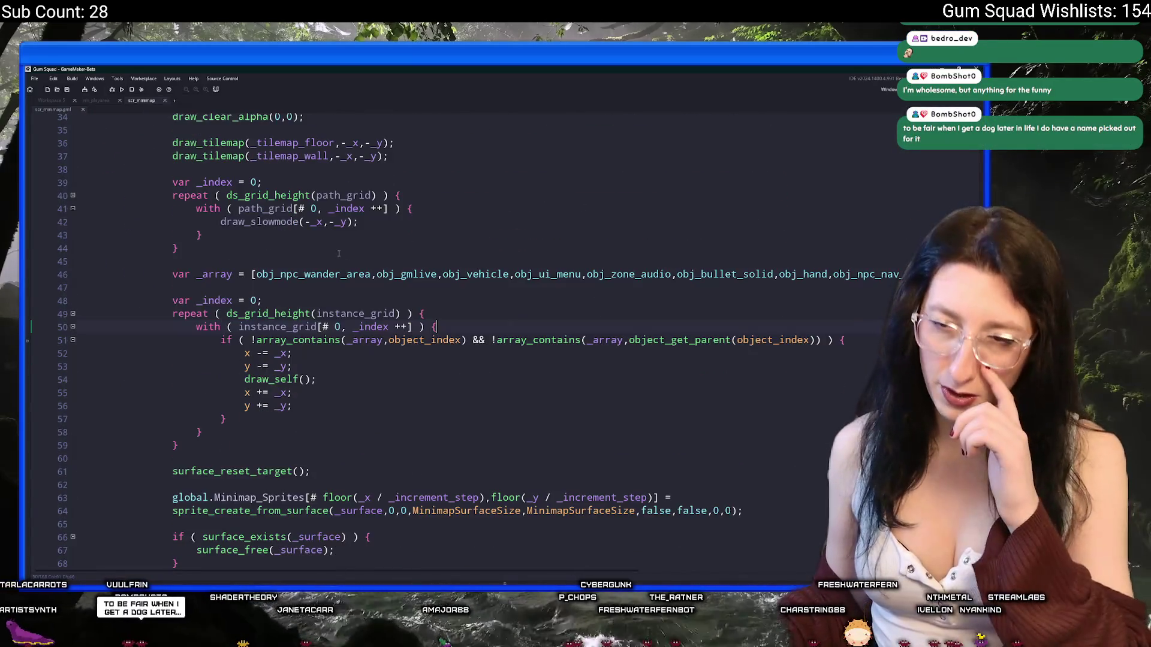
pyautogui.scroll(-2, 339, 254)
pyautogui.scroll(4, 318, 276)
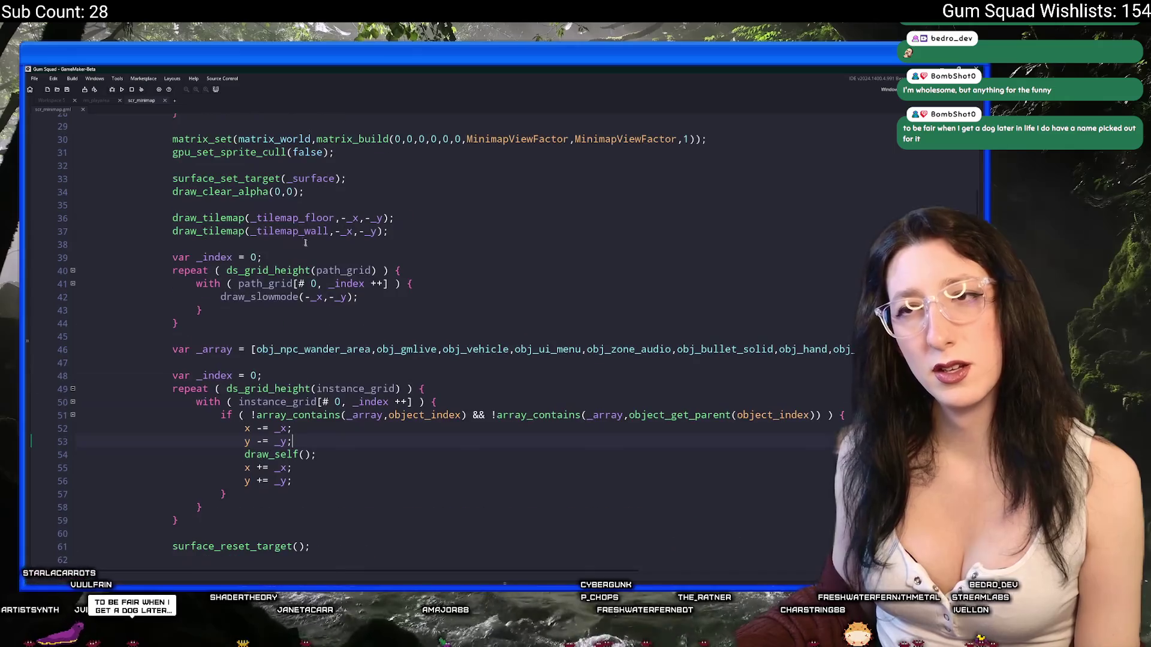
pyautogui.moveTo(271, 157)
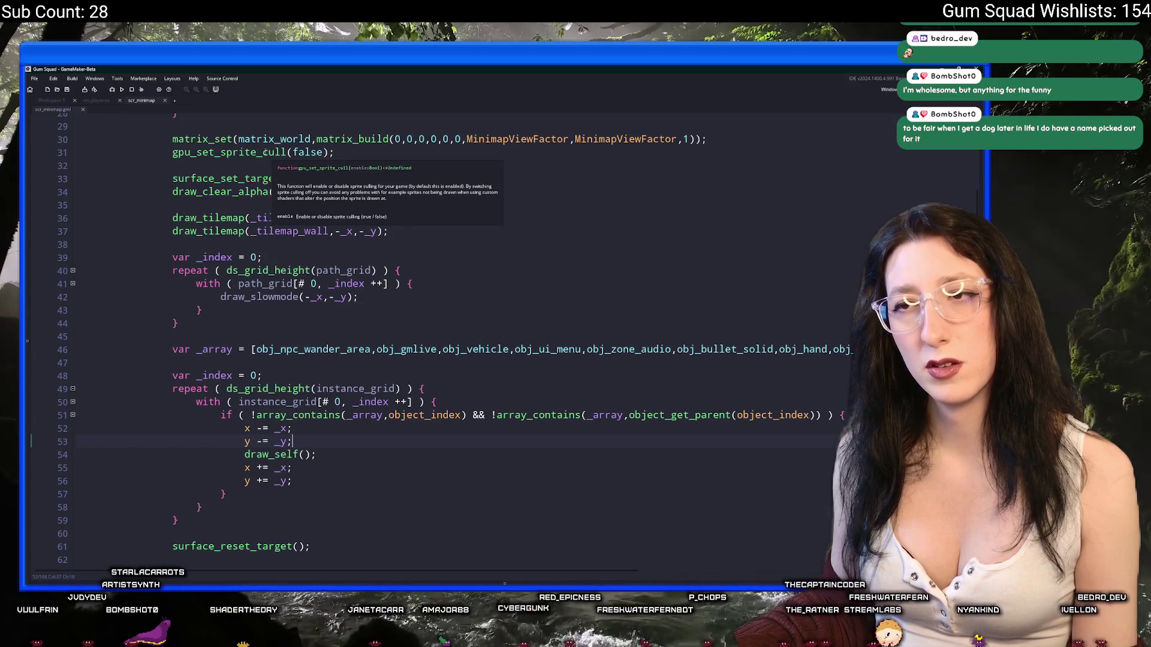
pyautogui.scroll(-6, 278, 254)
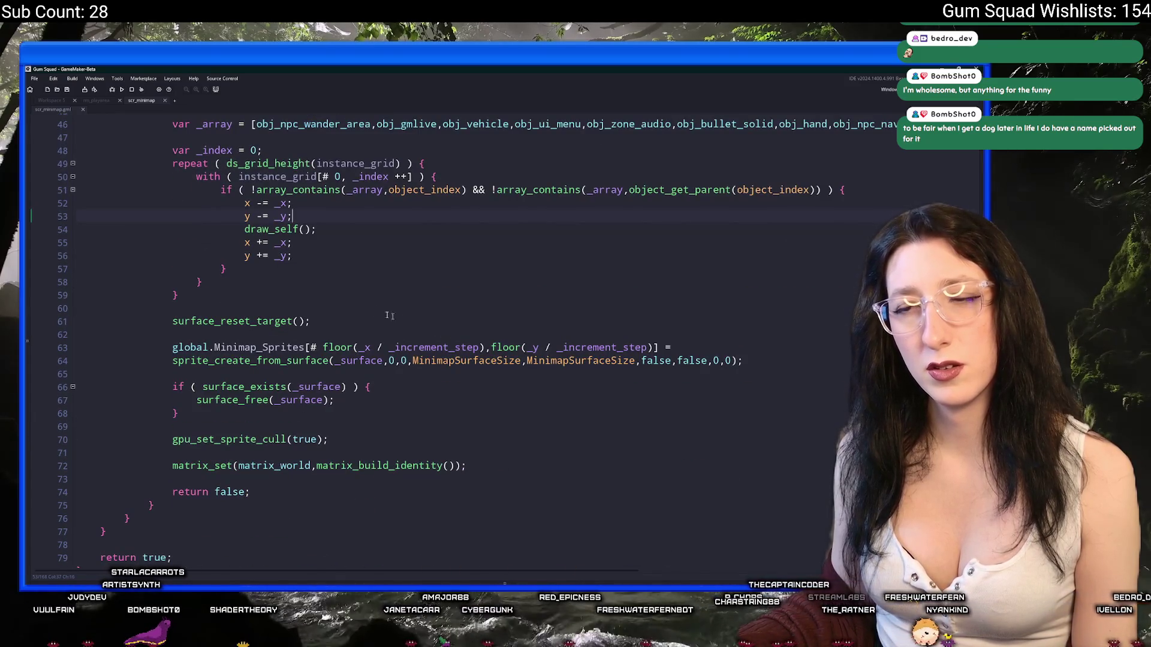
pyautogui.scroll(1, 336, 288)
pyautogui.scroll(5, 339, 276)
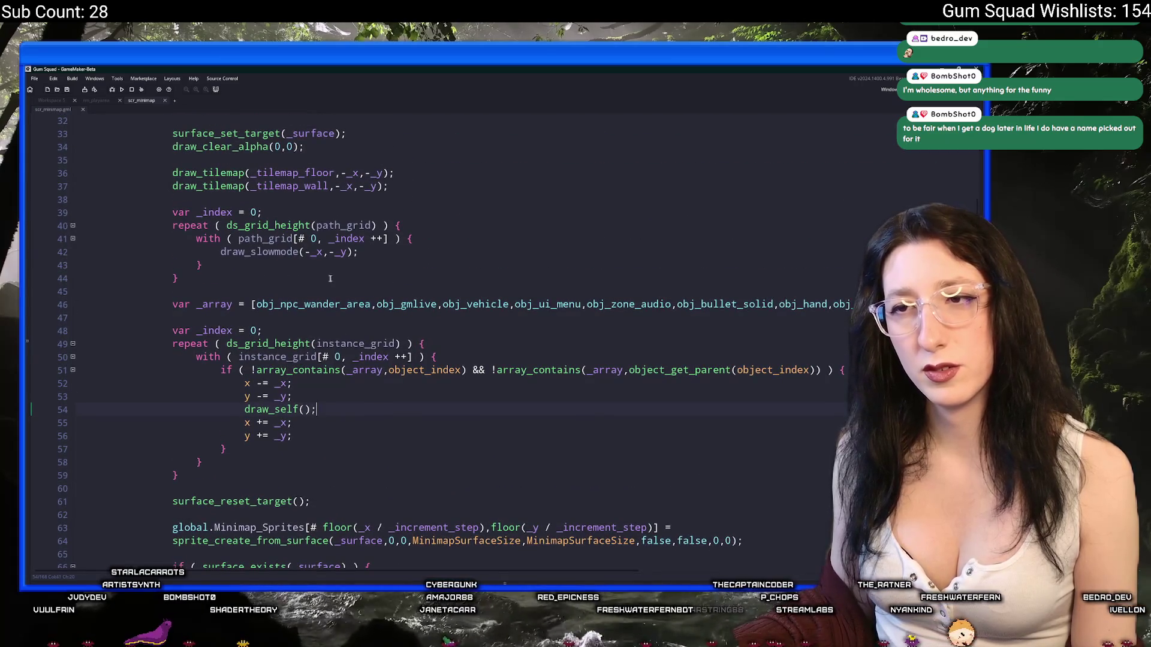
pyautogui.scroll(2, 310, 336)
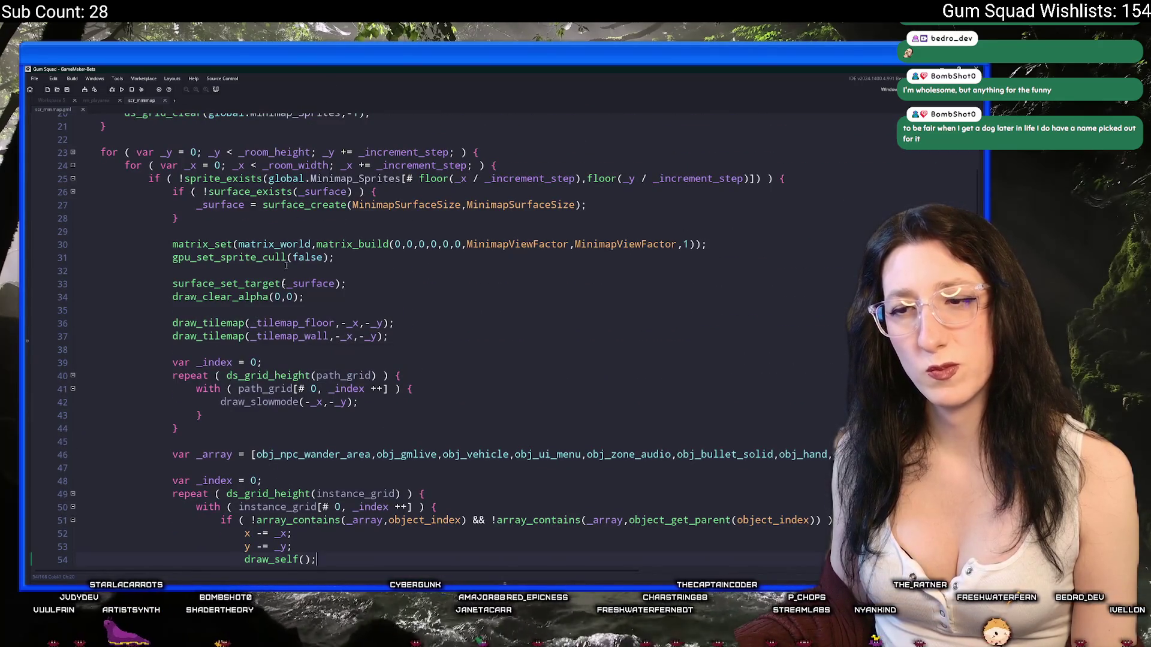
pyautogui.scroll(-2, 294, 214)
pyautogui.click(287, 379)
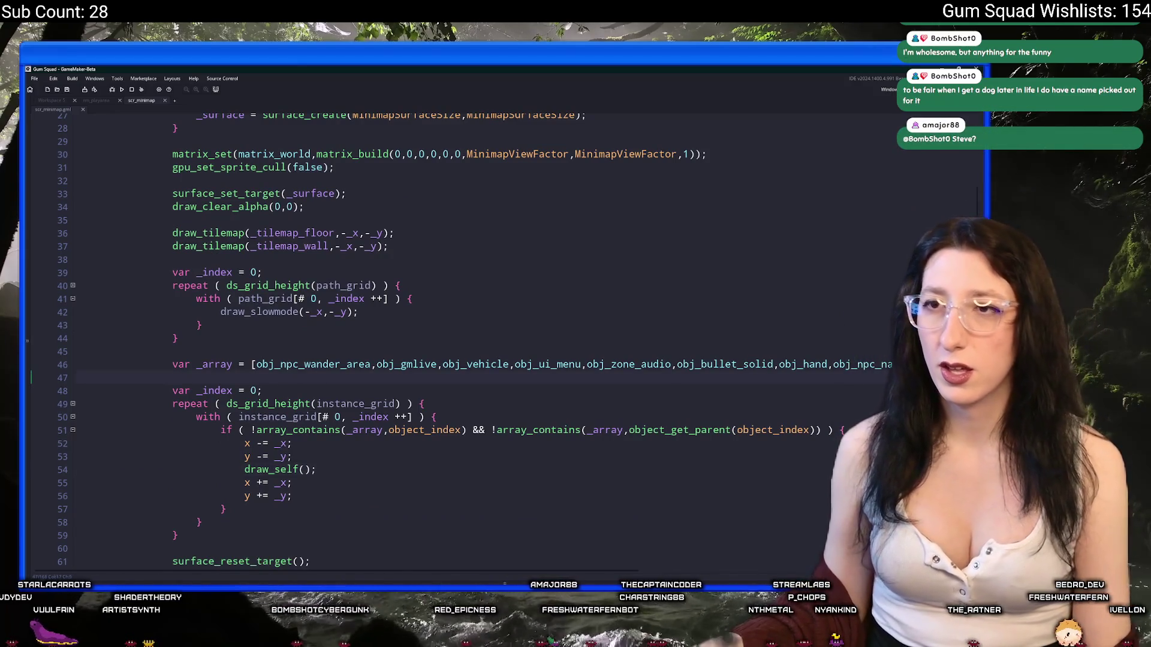
pyautogui.hotkey('ctrl', 'alt', 'a')
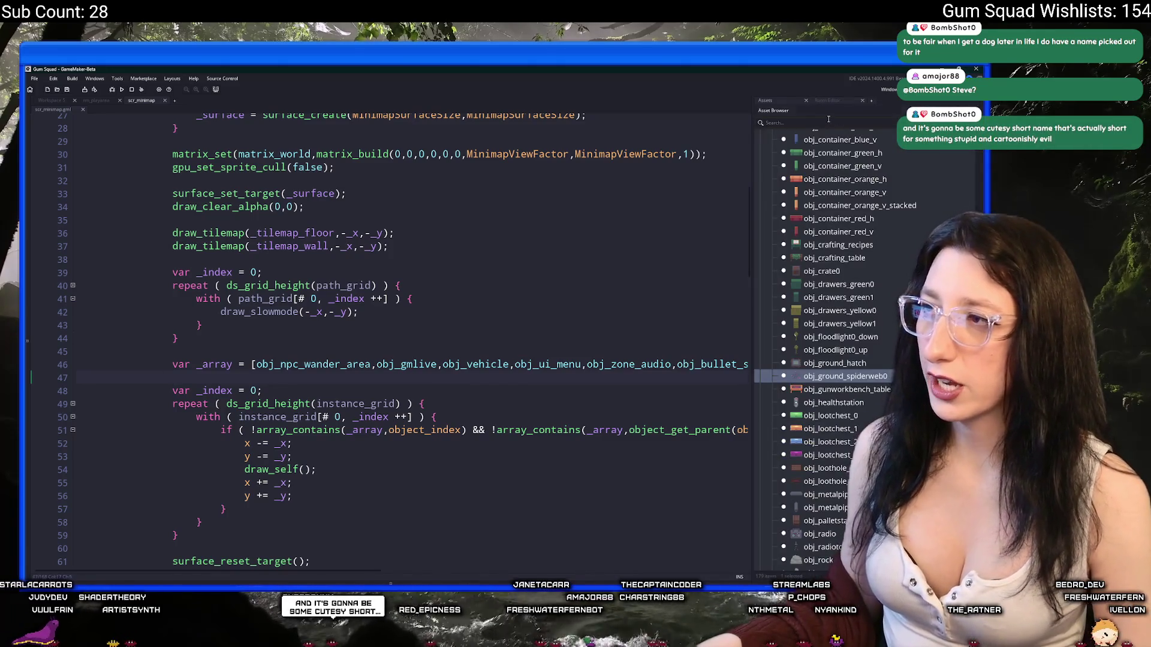
# Filter assets by 'shd' and look over the shd_alpha_min fragment shader code
pyautogui.click(828, 119)
pyautogui.write('shd')
pyautogui.press('Down')
pyautogui.press('Escape')
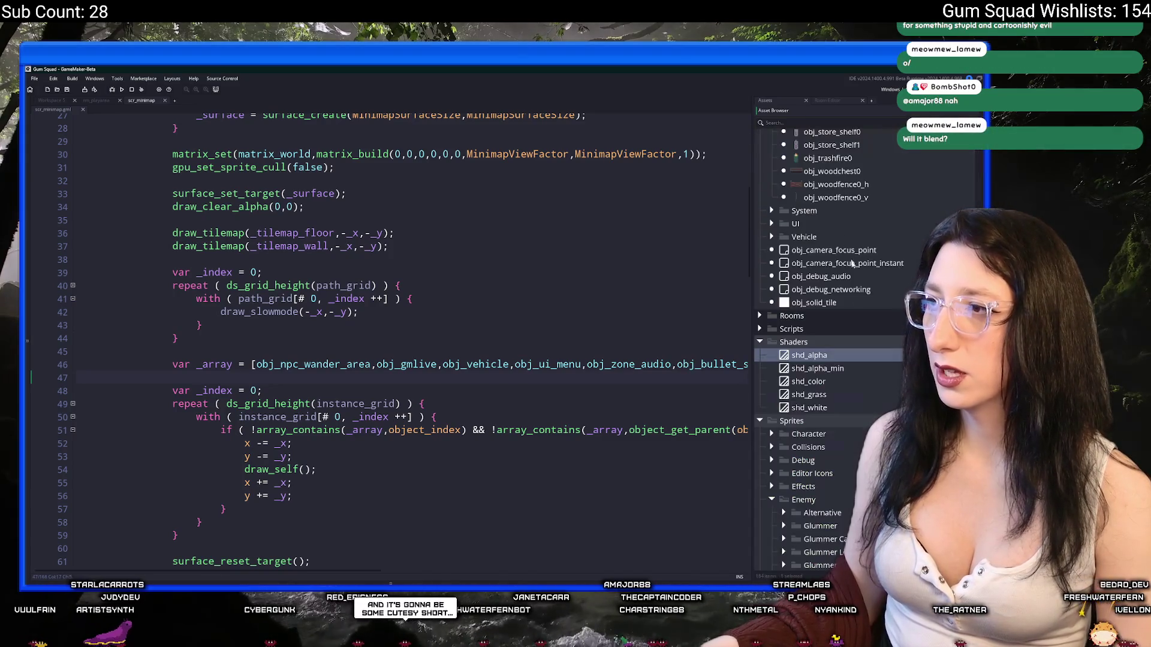
pyautogui.press('Down')
pyautogui.press('Return')
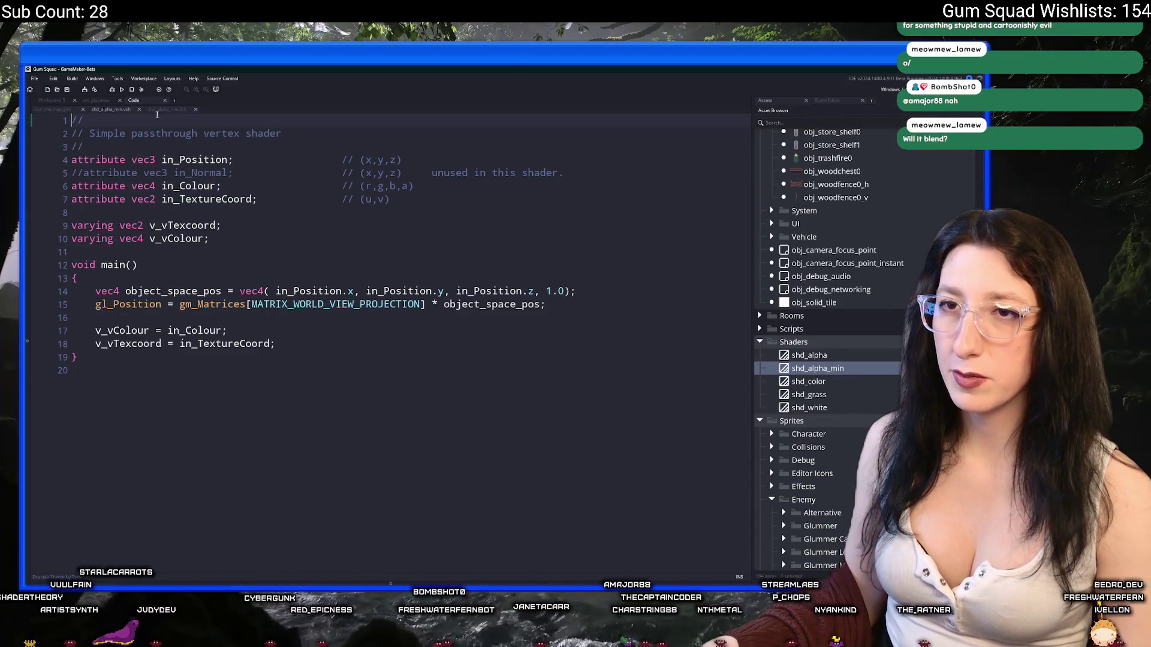
pyautogui.click(160, 110)
pyautogui.hotkey('ctrl', 'w')
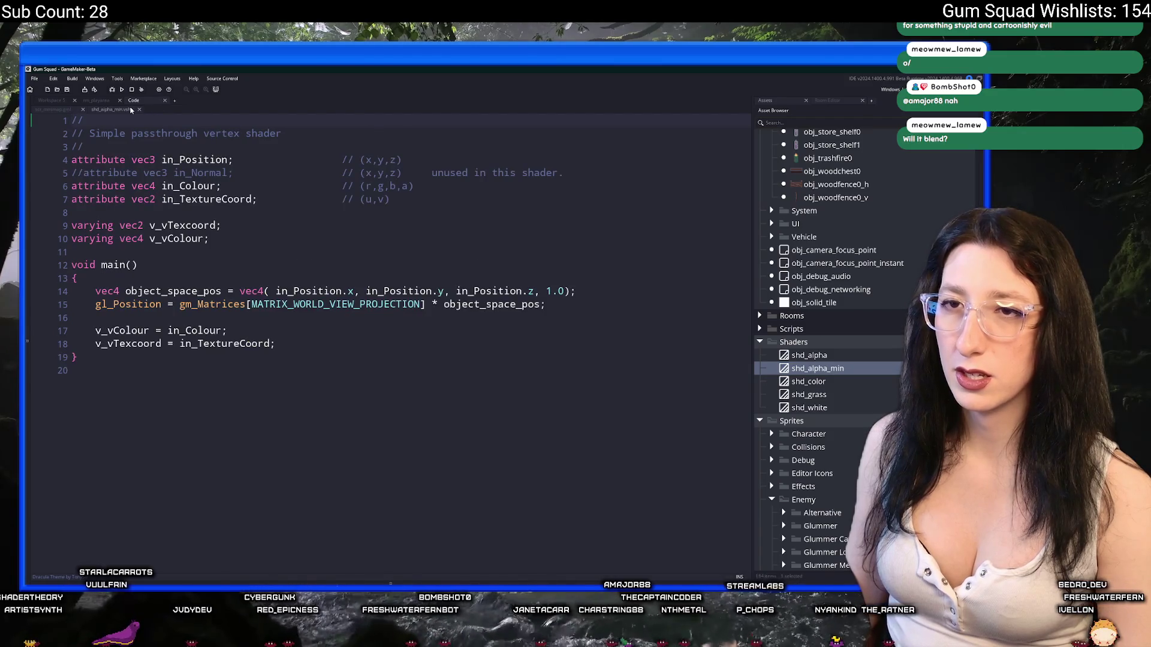
pyautogui.hotkey('ctrl', 'w')
# Open the shd_alpha fragment shader and place the cursor on line 14
pyautogui.press('Up')
pyautogui.press('Return')
pyautogui.click(168, 111)
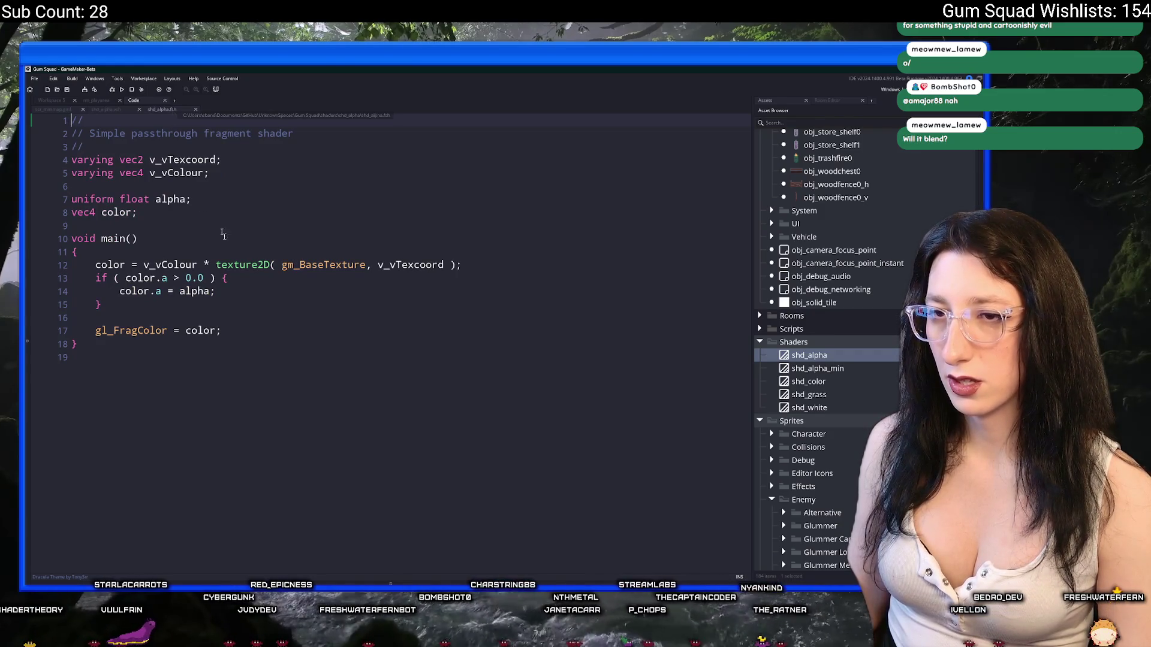
pyautogui.click(192, 292)
# Duplicate the shd_alpha shader and rename the copy shd_alpha_req
pyautogui.click(810, 355)
pyautogui.hotkey('ctrl', 'd')
pyautogui.press('BackSpace')
pyautogui.write('req')
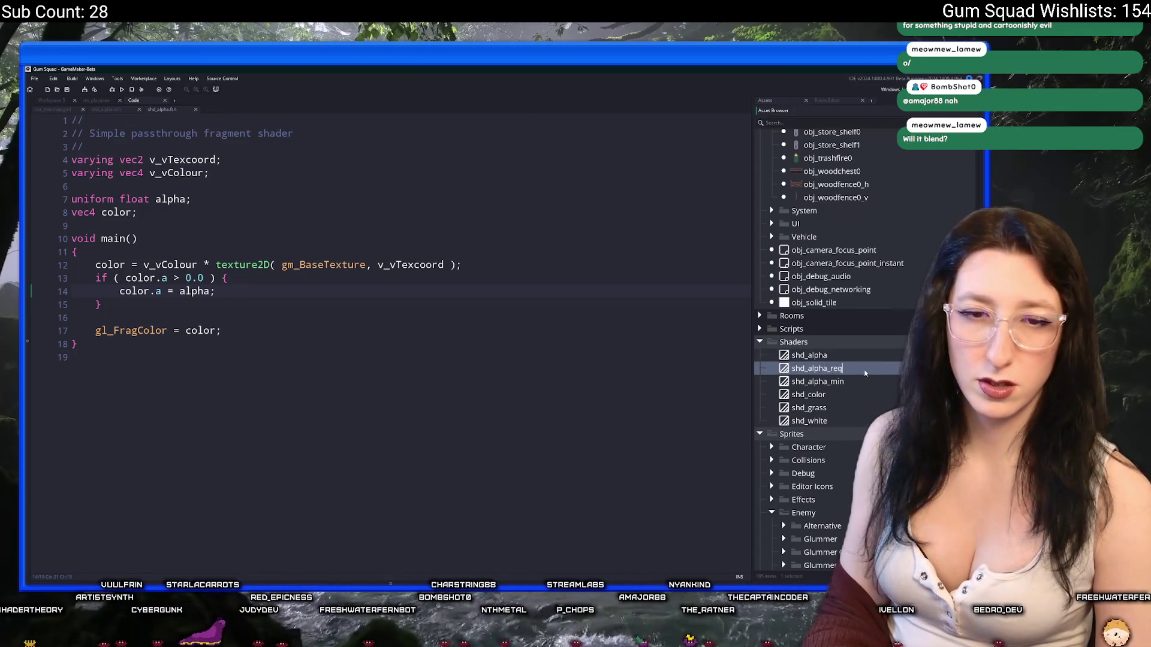
pyautogui.press('Return')
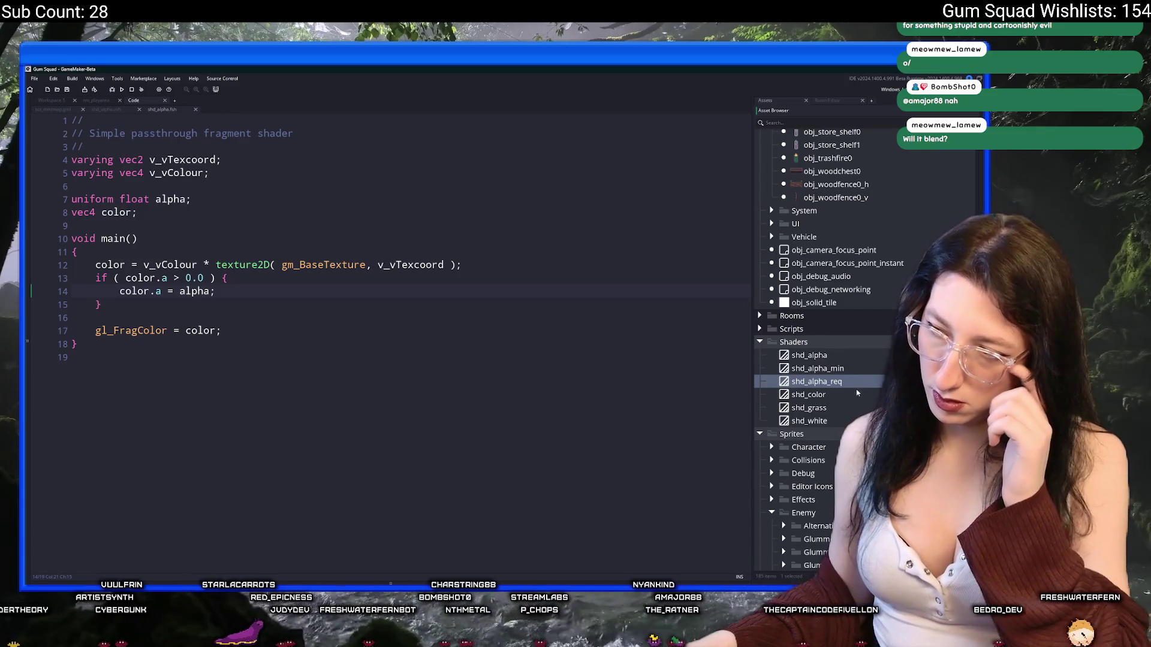
# Edit shd_alpha_req's fragment shader to discard pixels when color.a <= 0.0, then close the shader code tabs
pyautogui.doubleClick(862, 383)
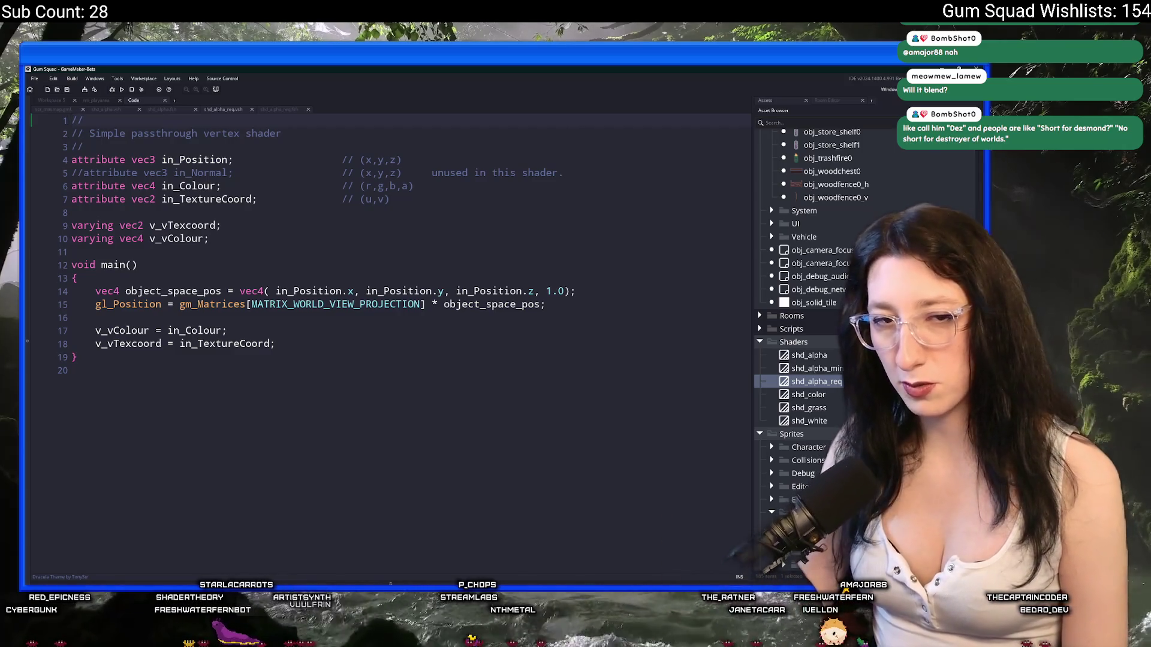
pyautogui.click(280, 110)
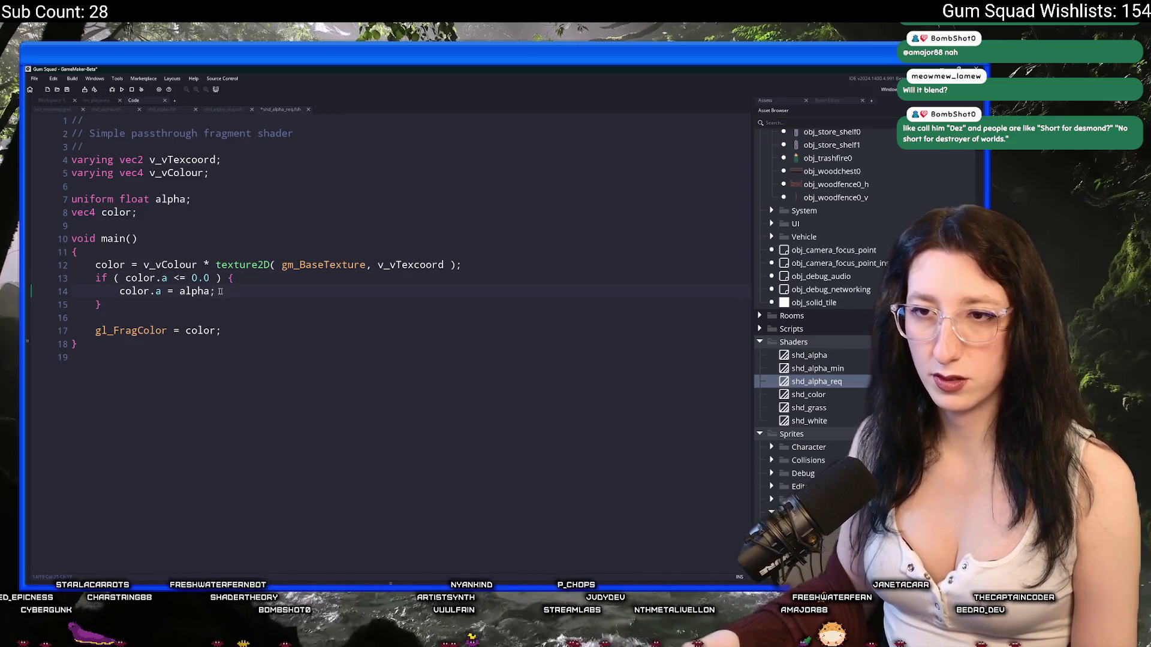
pyautogui.moveTo(203, 291); pyautogui.dragTo(130, 291)
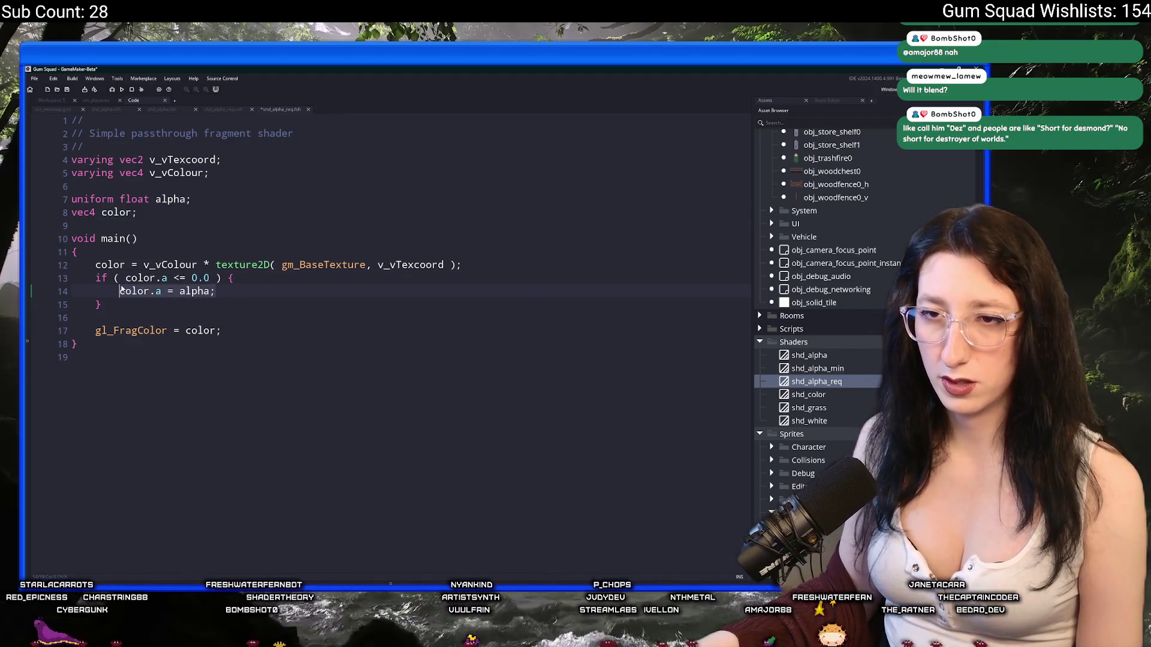
pyautogui.write('d')
pyautogui.press('BackSpace')
pyautogui.press('BackSpace')
pyautogui.press('BackSpace')
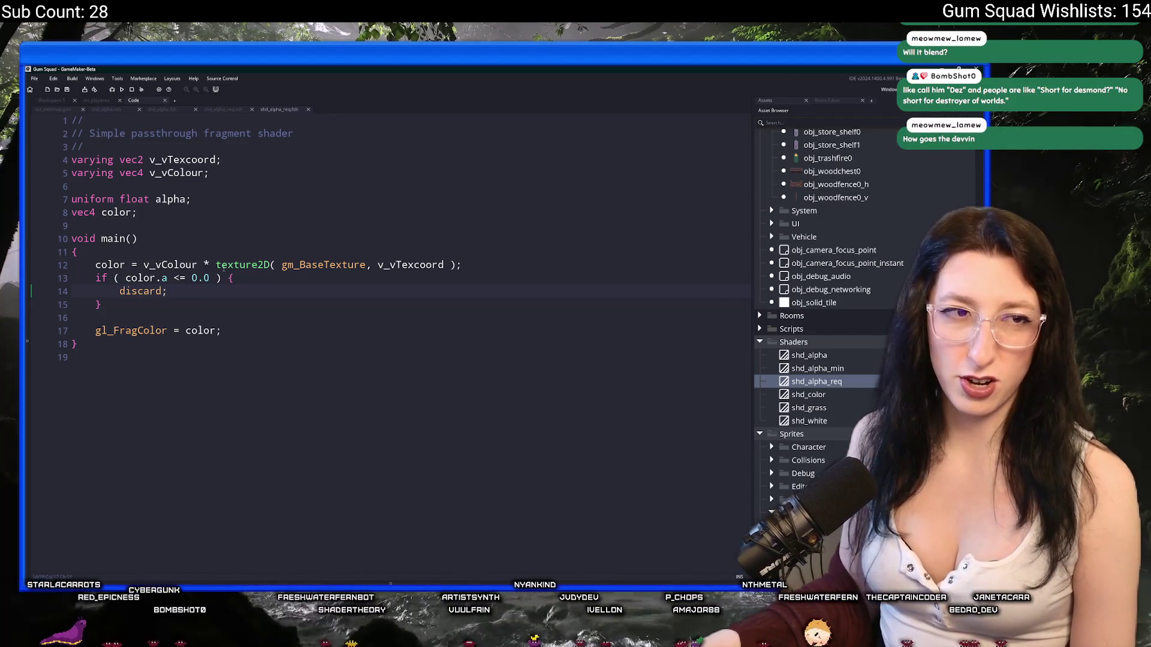
pyautogui.click(252, 110)
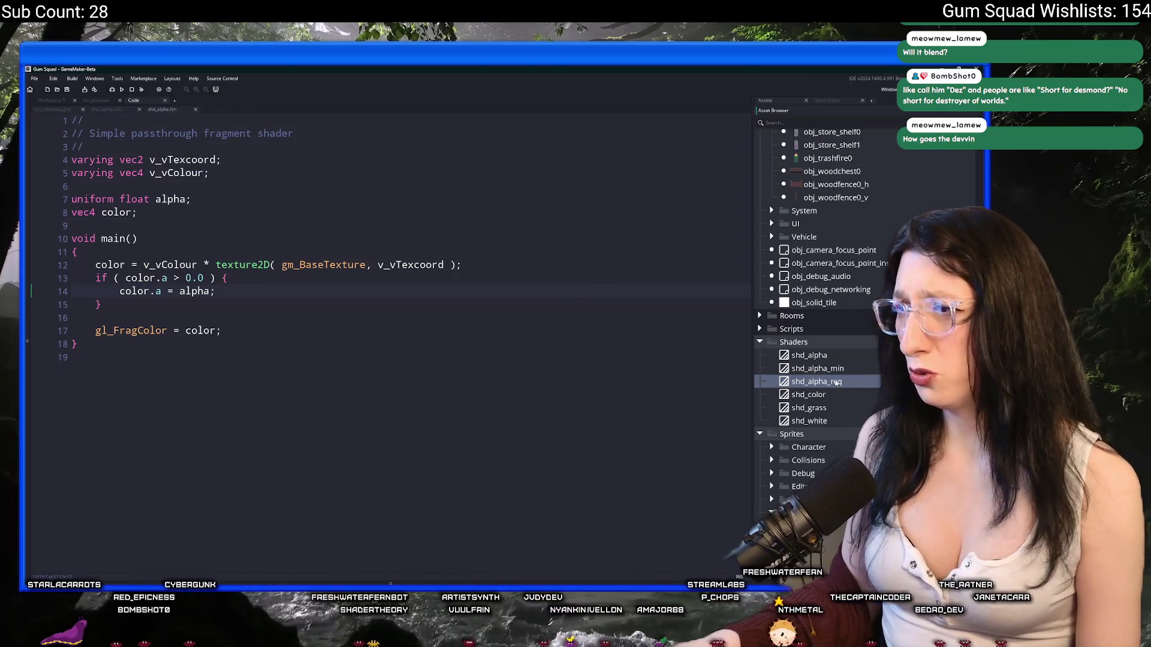
pyautogui.click(196, 109)
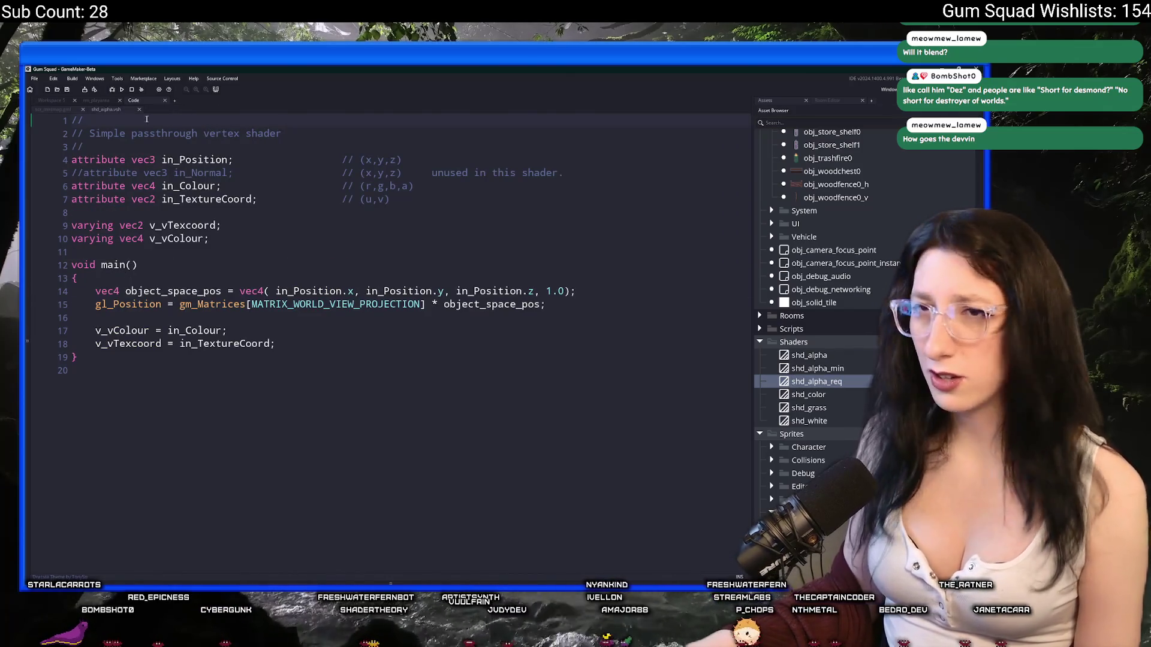
# In scr_minimap, add shader_set(shd_alpha_req) before the instance-drawing loop
pyautogui.click(139, 109)
pyautogui.scroll(-2, 368, 286)
pyautogui.scroll(1, 354, 300)
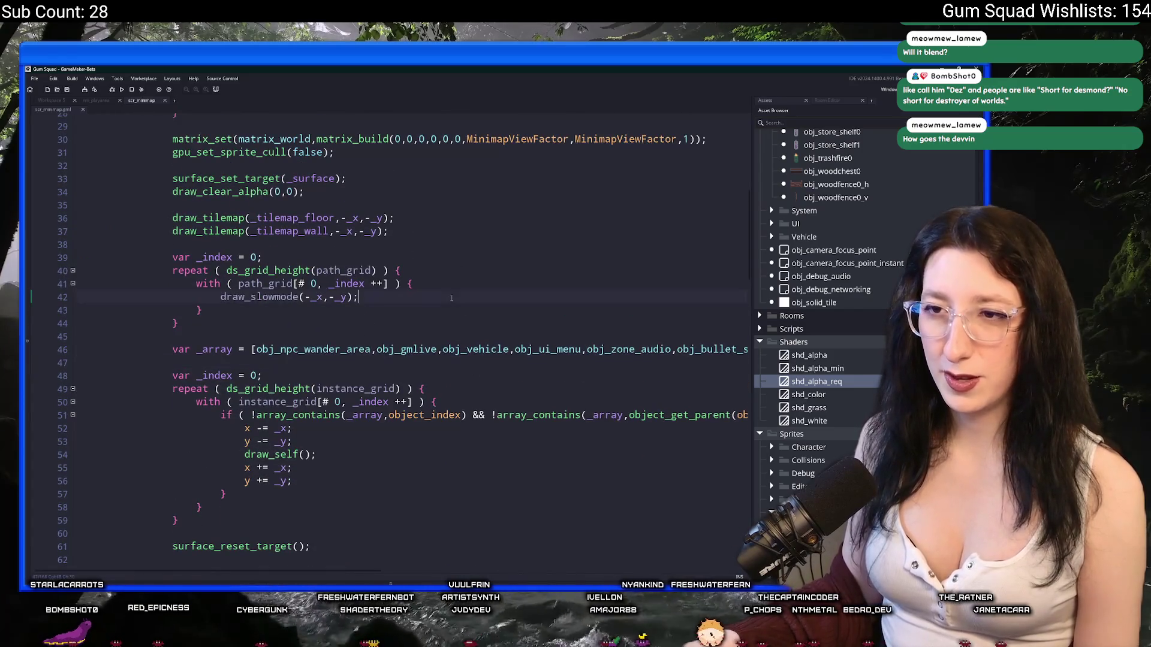
pyautogui.scroll(-1, 345, 314)
pyautogui.scroll(-1, 324, 302)
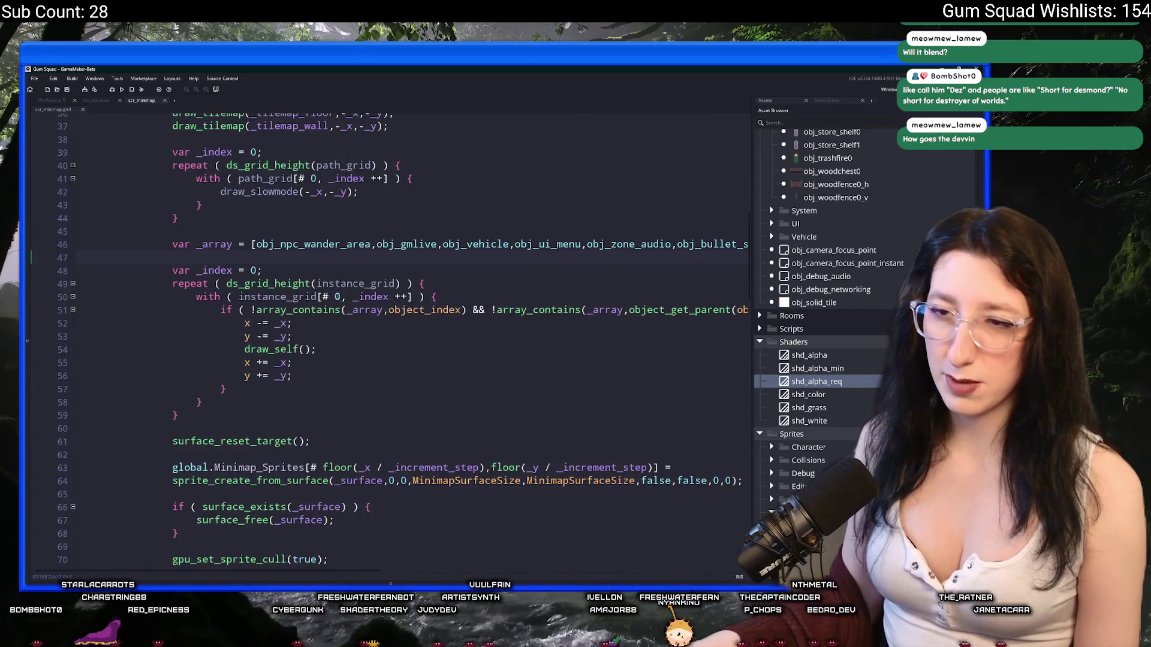
pyautogui.press('Return')
pyautogui.press('Return')
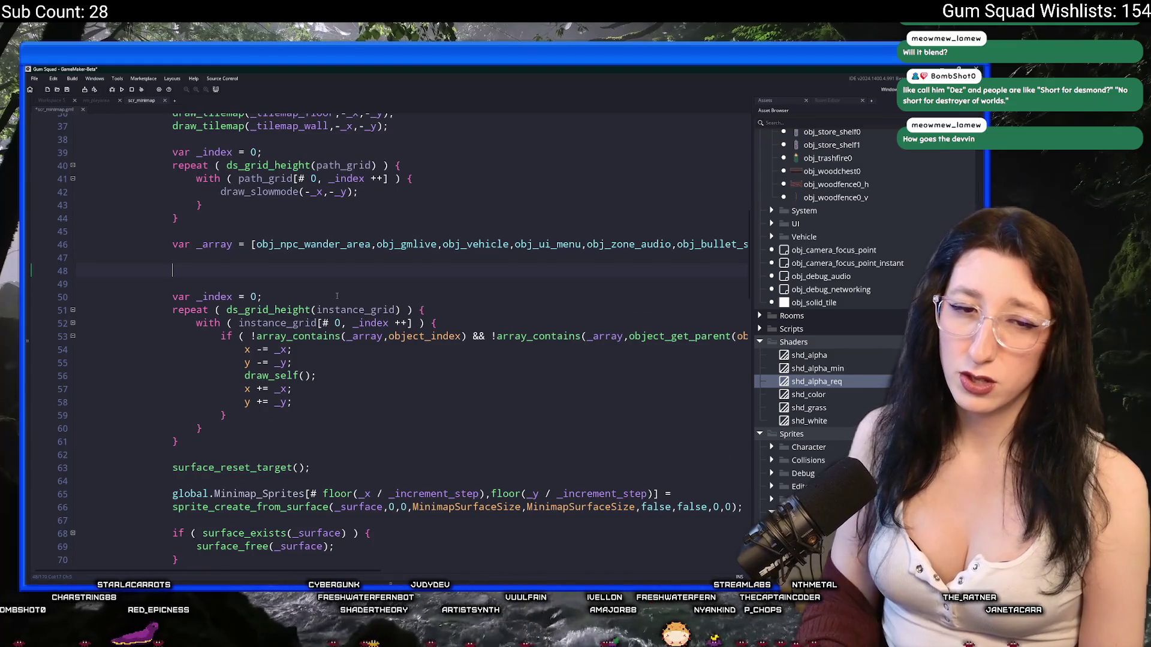
pyautogui.write('shader_set(shd_alpha_req);')
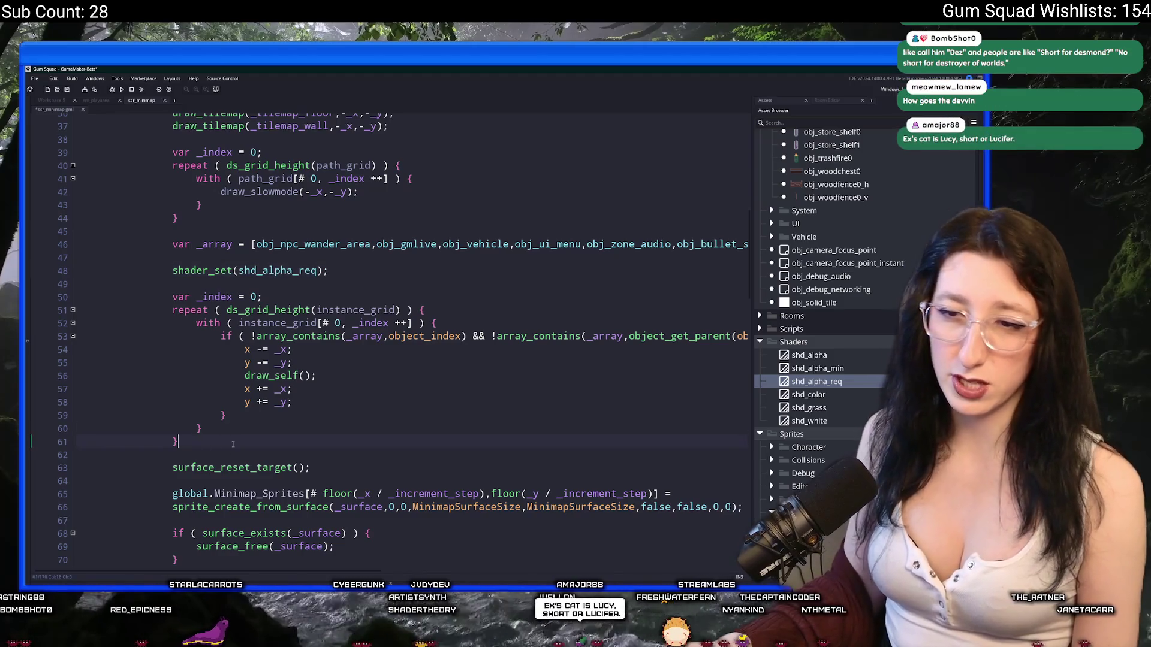
# Add shader_reset() after the instance loop and run the game with F5
pyautogui.click(233, 442)
pyautogui.press('Return')
pyautogui.press('Return')
pyautogui.write('shader_reset();')
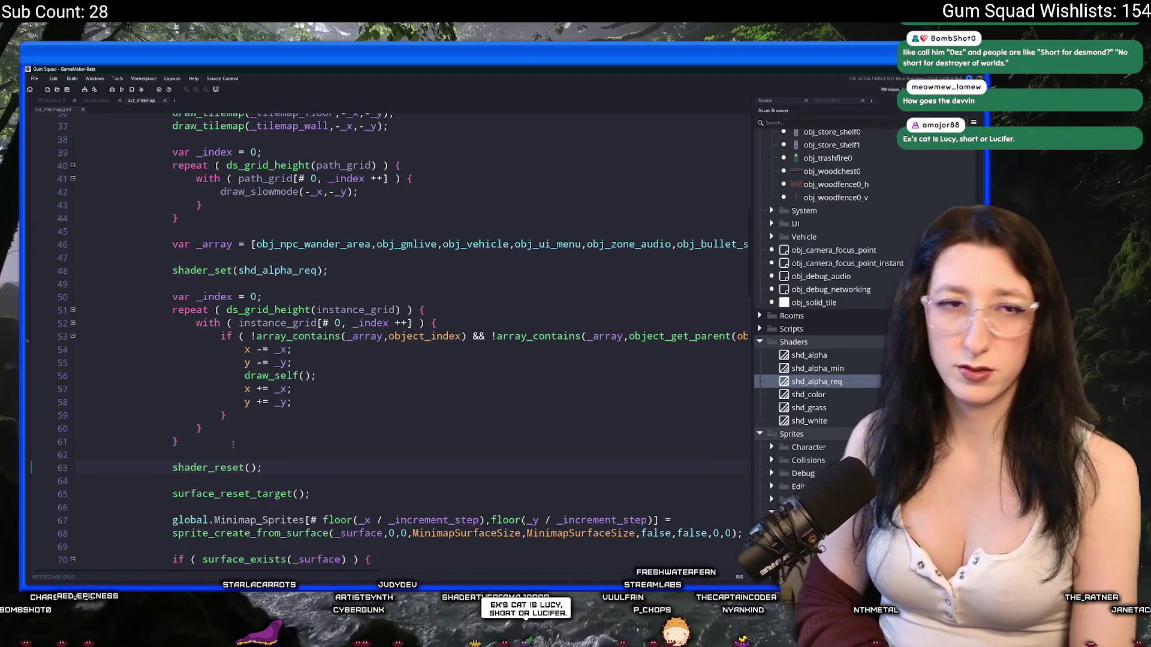
pyautogui.press('F5')
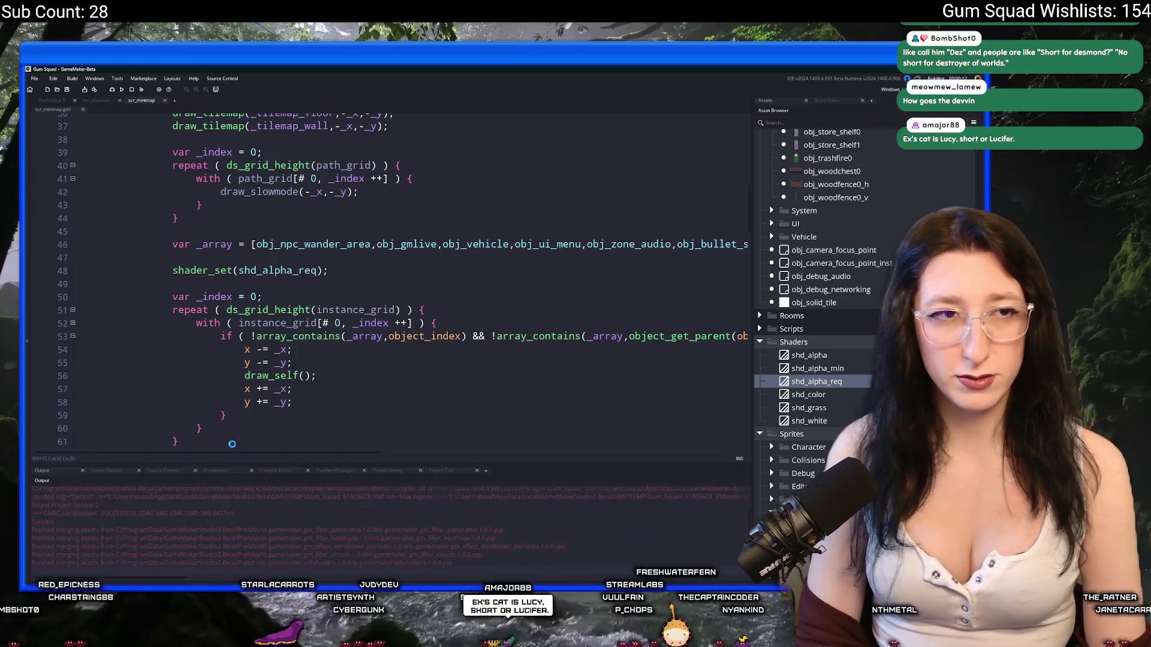
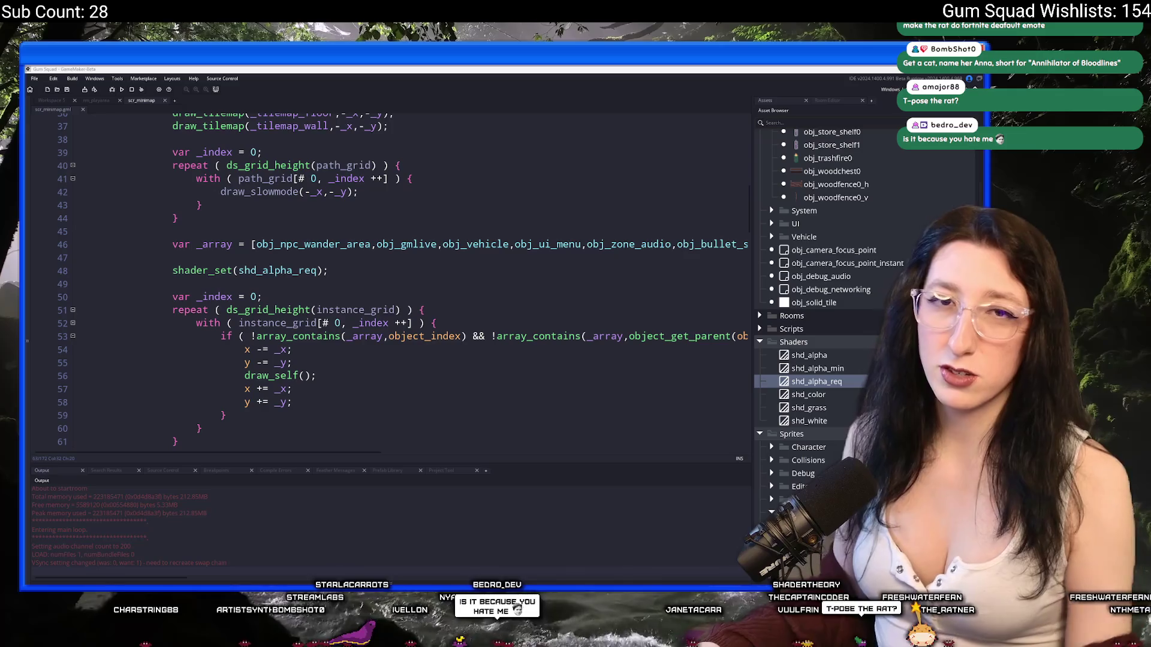
# Test-run the game by hosting a new world and walking up-left through the cave toward the torch
pyautogui.click(574, 317)
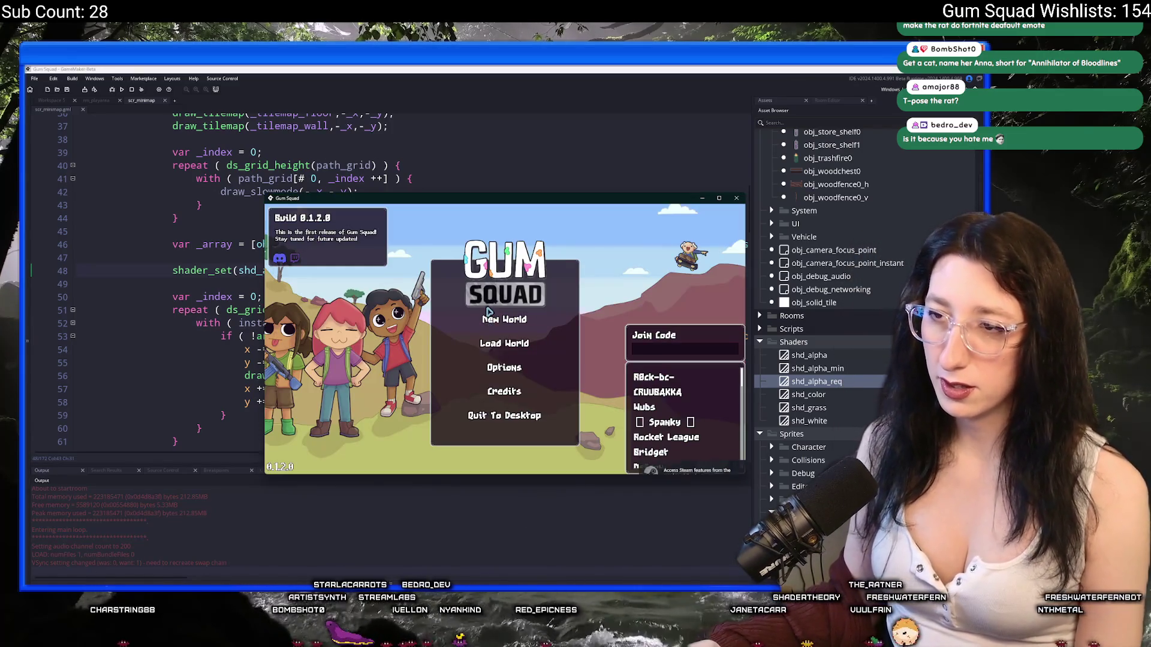
pyautogui.click(506, 391)
pyautogui.click(514, 401)
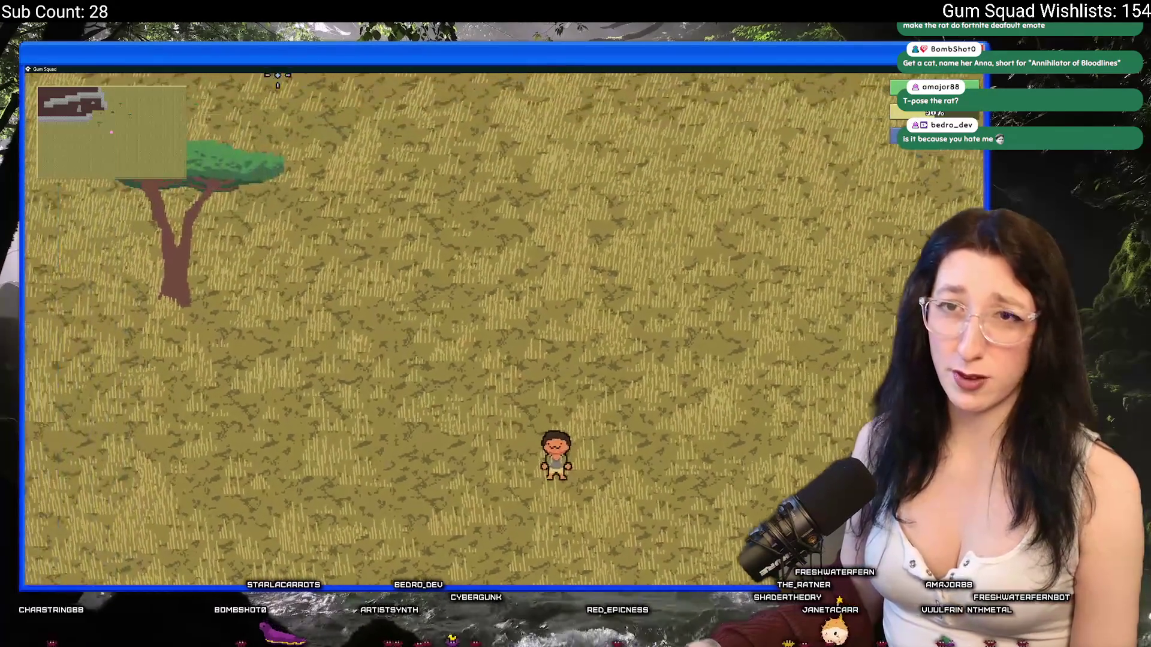
pyautogui.press('w')
pyautogui.press('a')
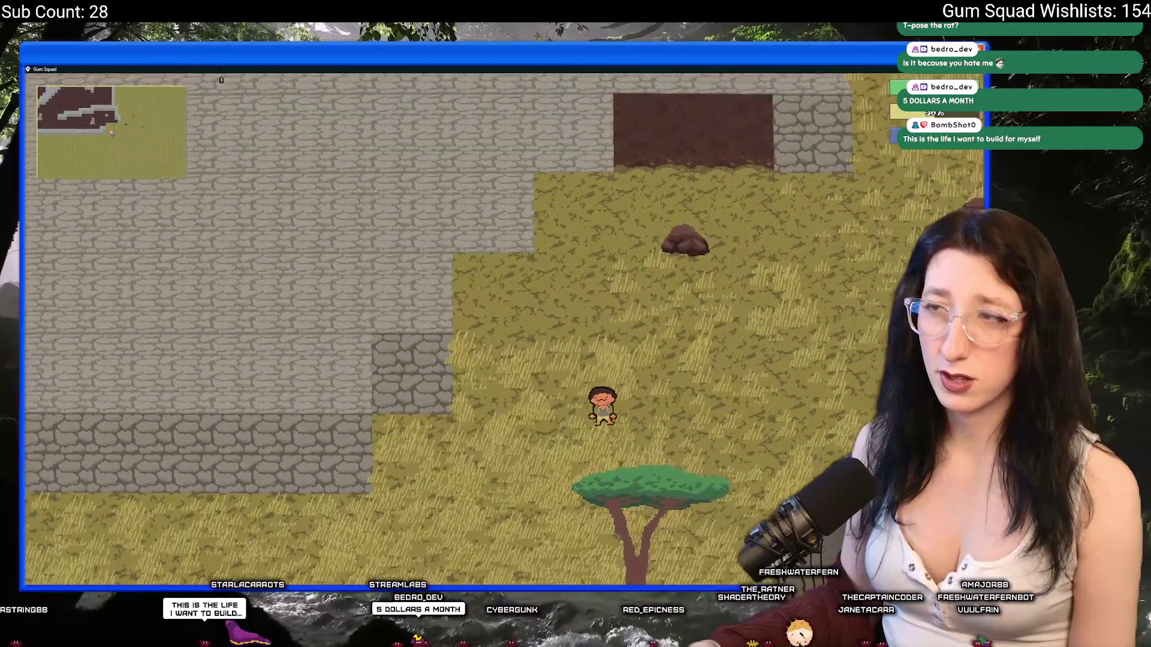
pyautogui.press('w')
pyautogui.press('a')
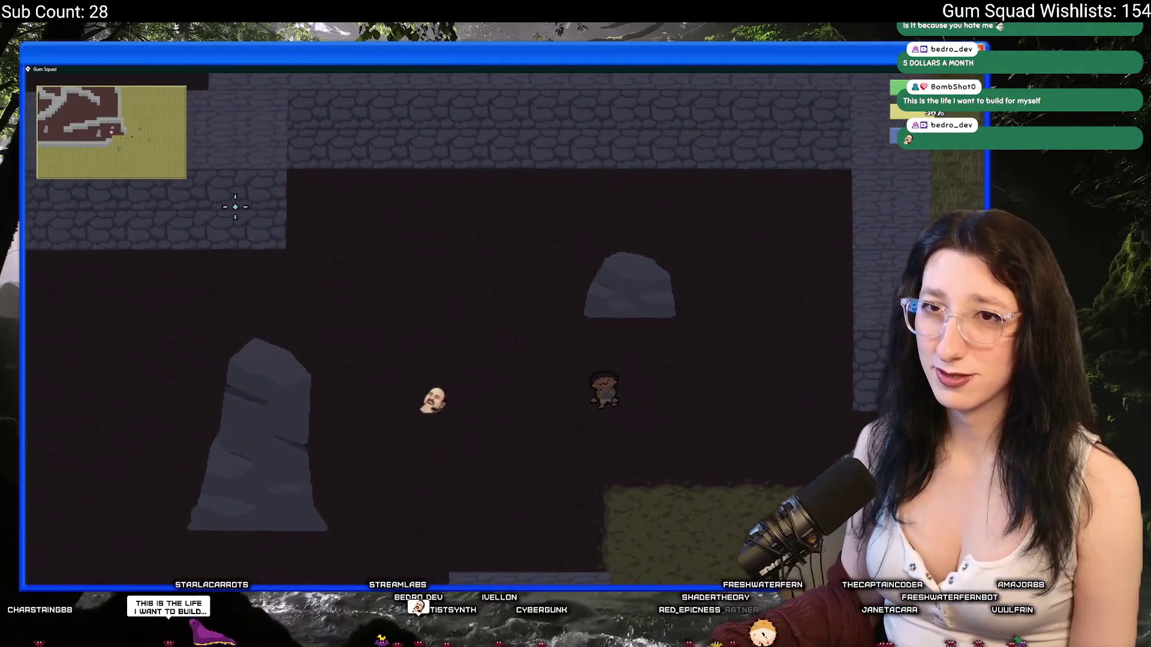
pyautogui.press('w')
pyautogui.press('a')
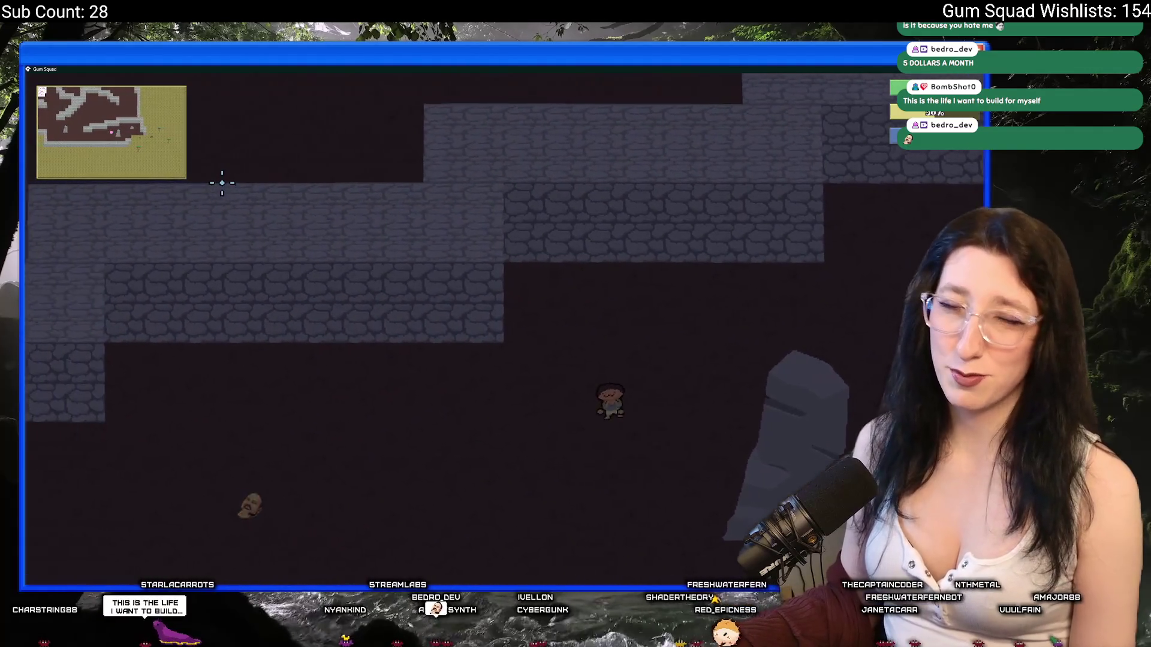
pyautogui.press('a')
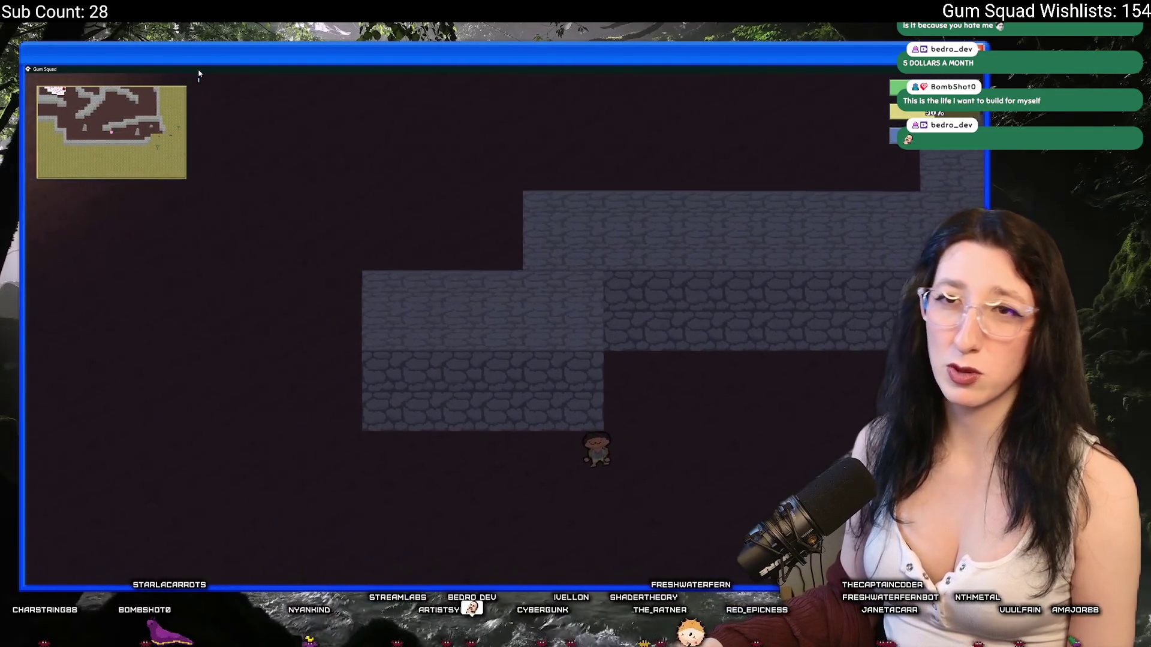
pyautogui.press('w')
pyautogui.press('a')
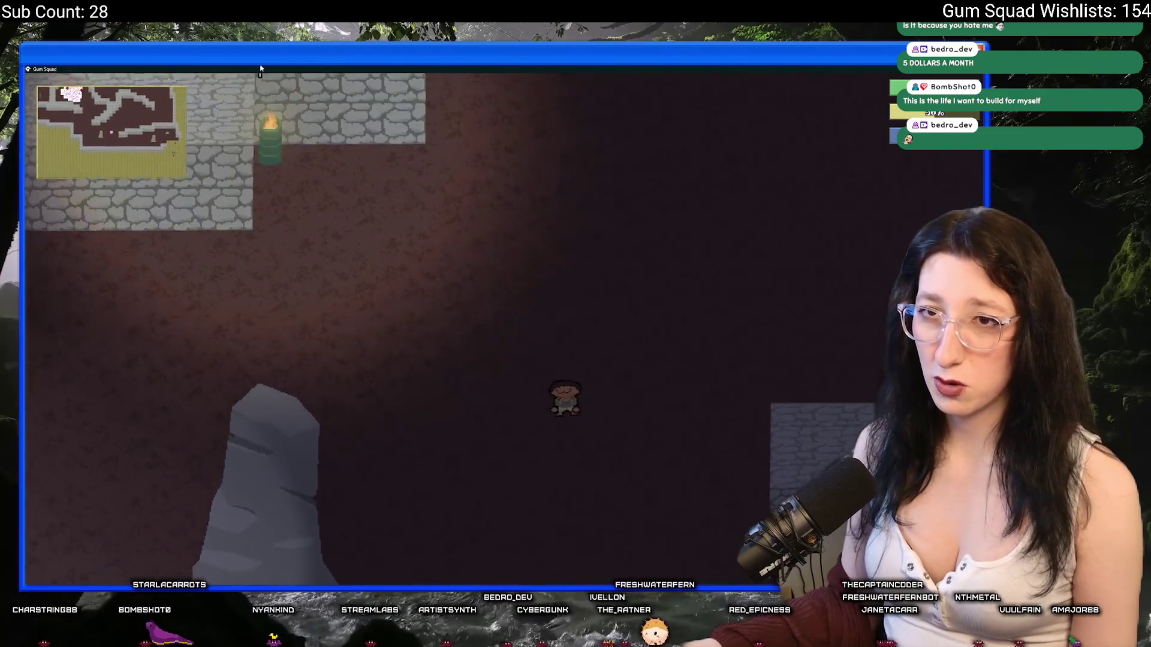
pyautogui.press('a')
pyautogui.press('Escape')
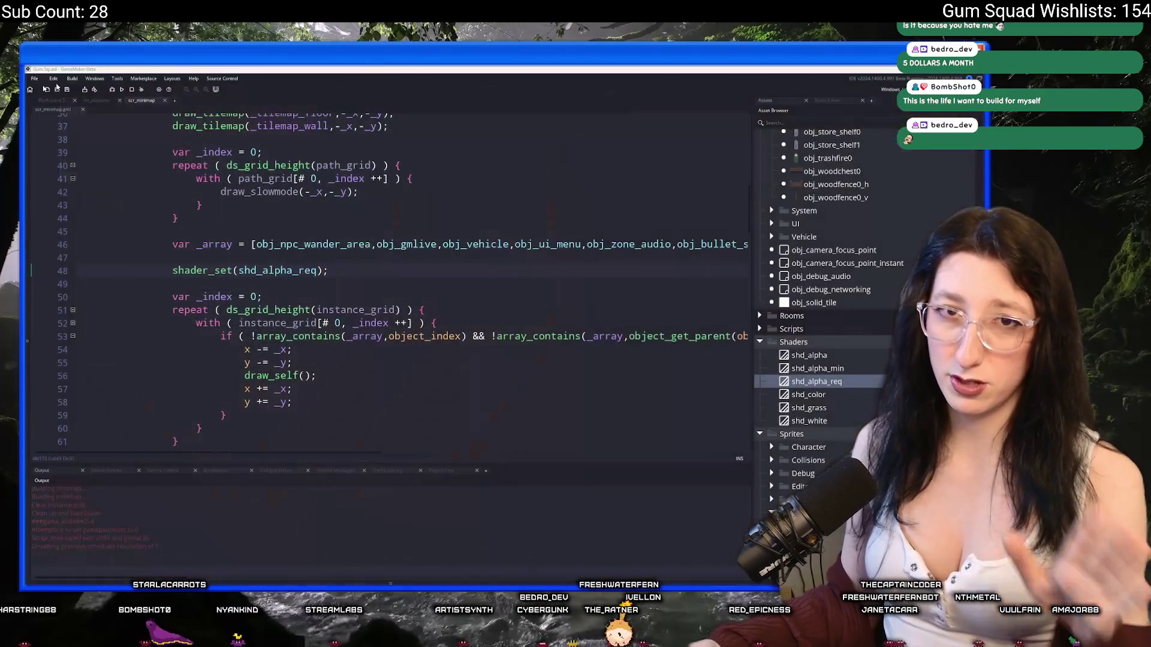
# Delete the shd_alpha_req shader asset
pyautogui.scroll(-1, 567, 299)
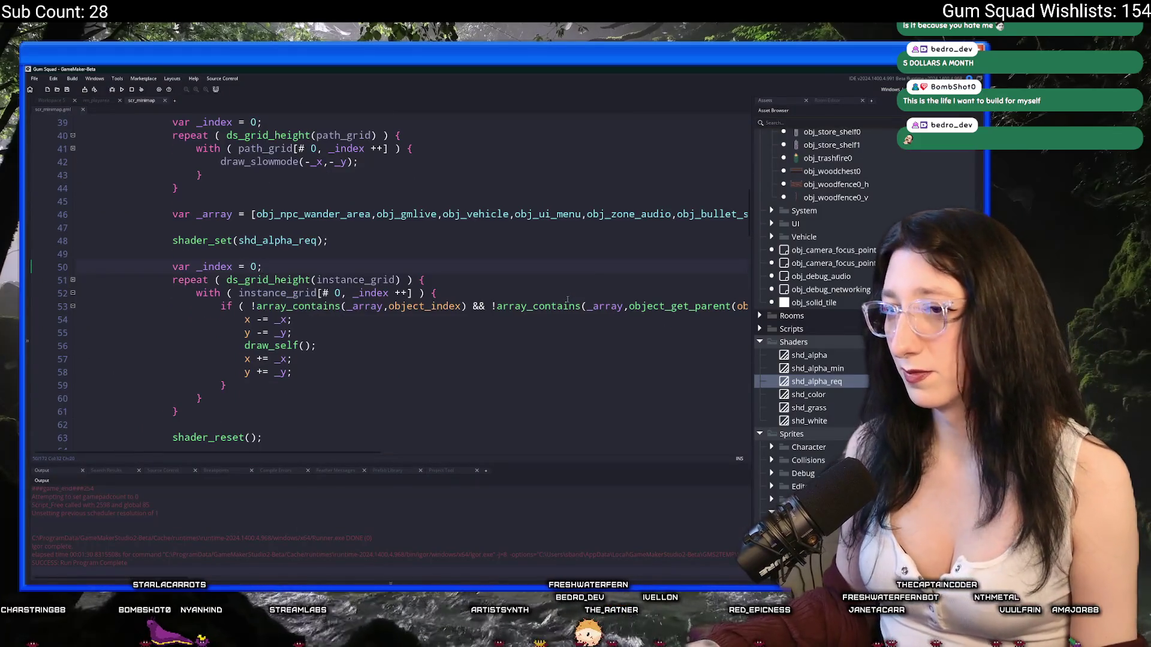
pyautogui.scroll(5, 554, 335)
pyautogui.scroll(2, 396, 307)
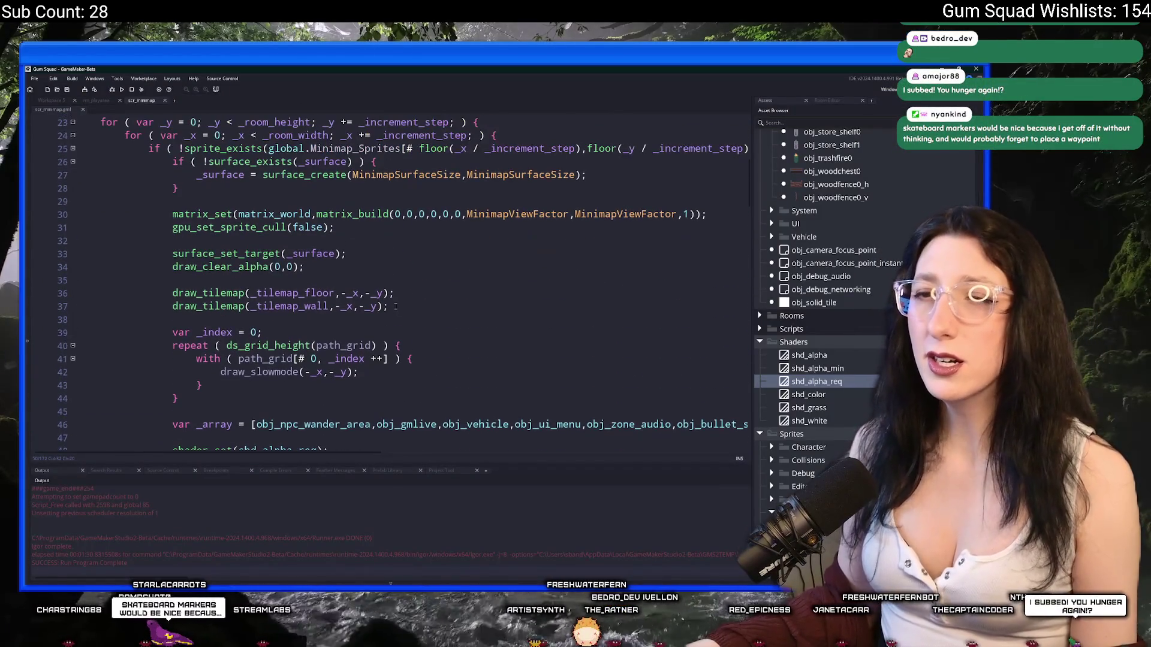
pyautogui.scroll(-3, 376, 291)
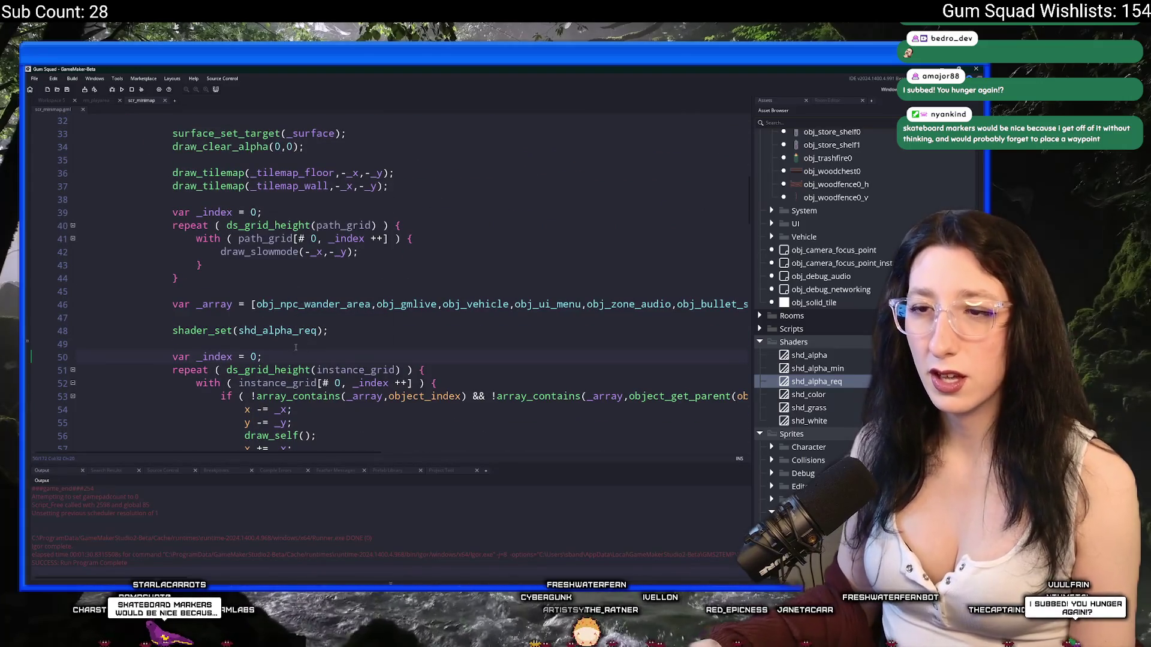
pyautogui.scroll(2, 301, 340)
pyautogui.click(326, 376)
pyautogui.scroll(-2, 327, 376)
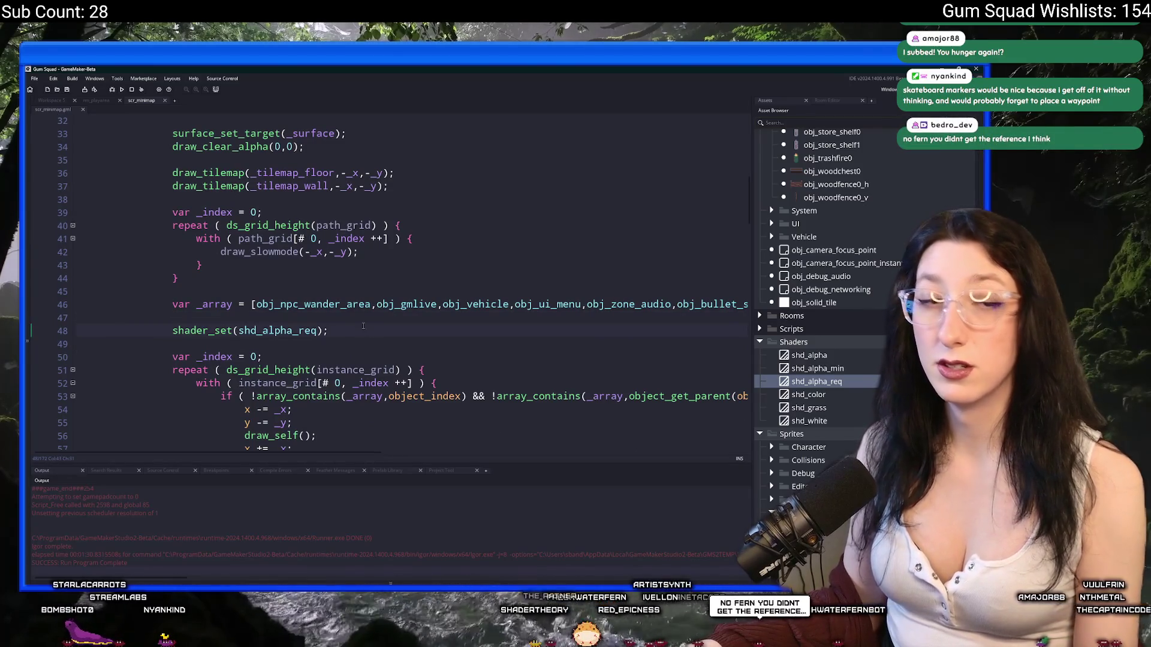
pyautogui.click(174, 331)
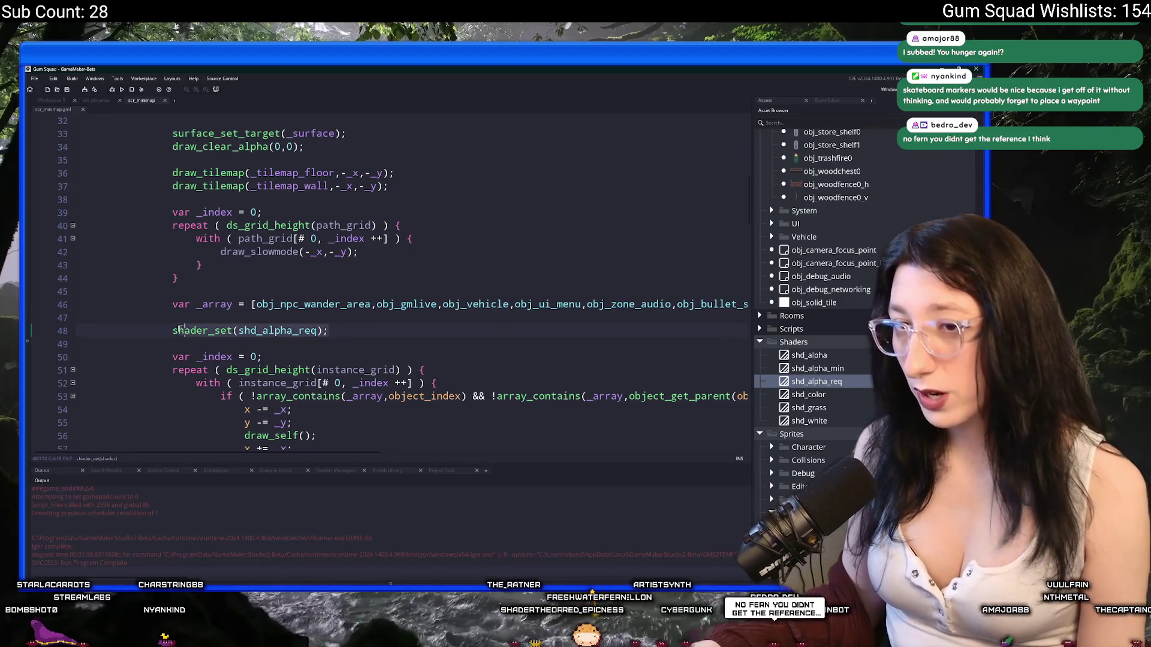
pyautogui.scroll(-2, 419, 336)
pyautogui.press('Delete')
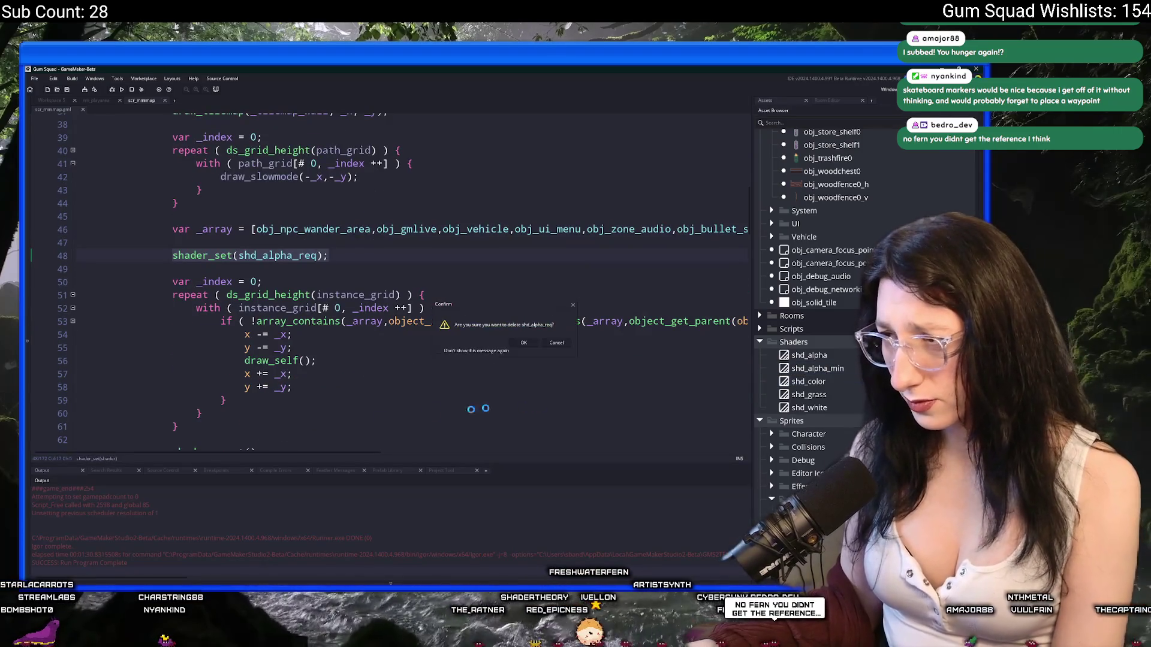
# Remove the shader_reset(); line after the minimap loop
pyautogui.scroll(-2, 297, 390)
pyautogui.moveTo(296, 390); pyautogui.dragTo(179, 366)
pyautogui.press('BackSpace')
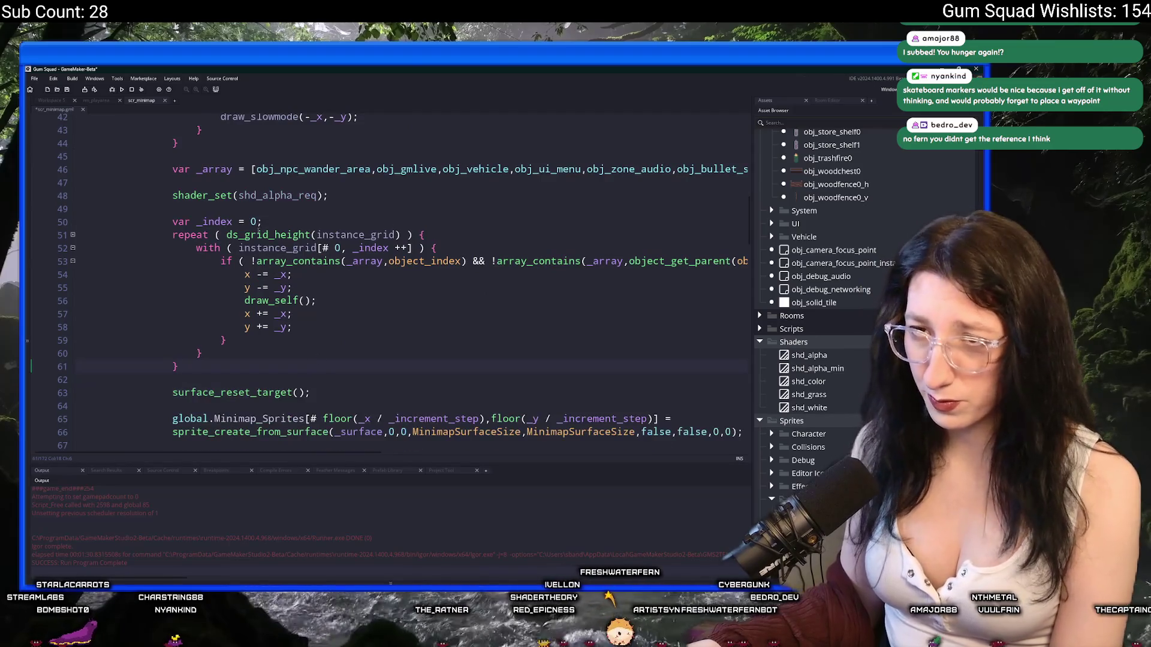
pyautogui.scroll(-3, 290, 238)
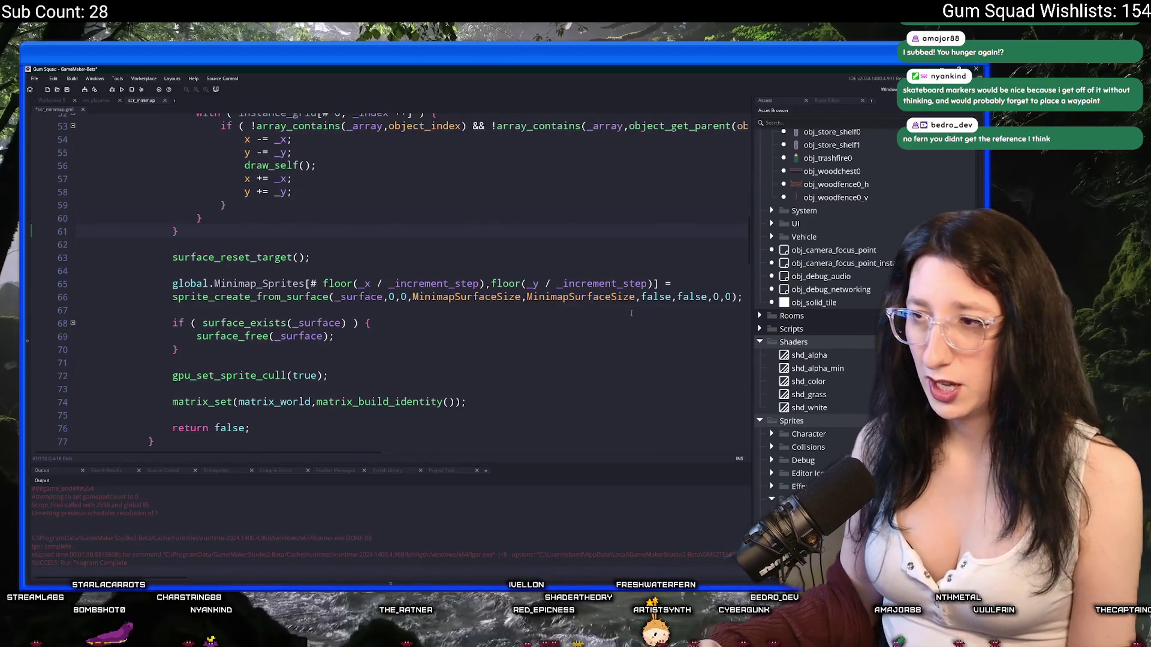
# Check the sprite_create_from_surface argument list
pyautogui.click(669, 296)
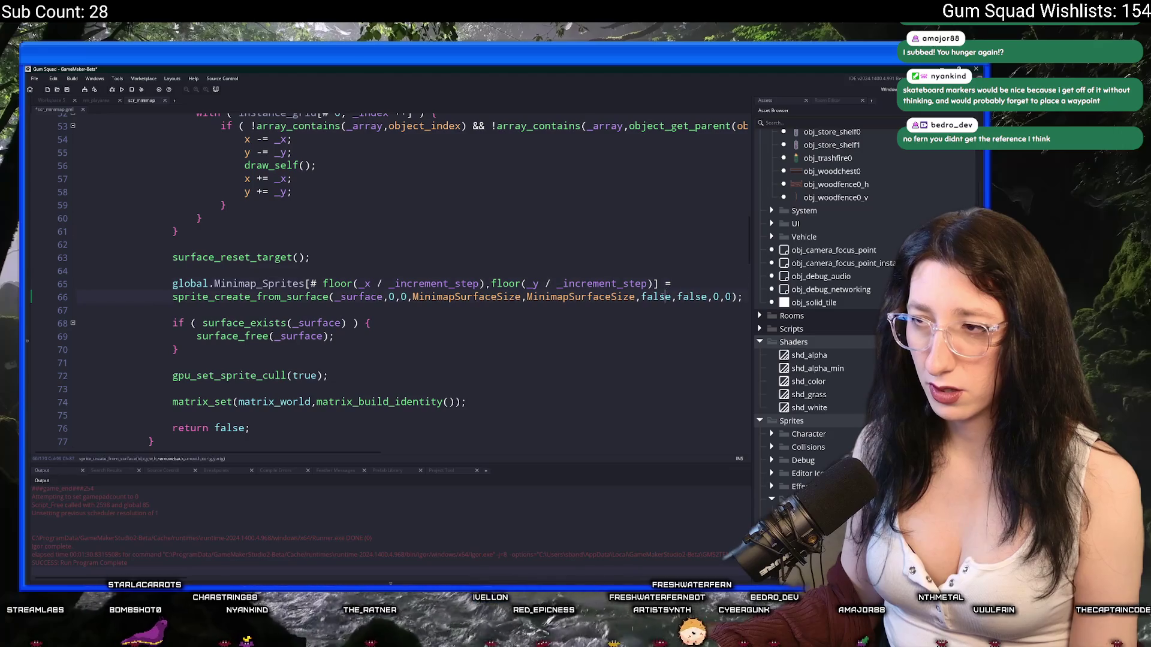
pyautogui.scroll(4, 659, 297)
pyautogui.moveTo(329, 195); pyautogui.dragTo(172, 196)
pyautogui.scroll(-2, 343, 241)
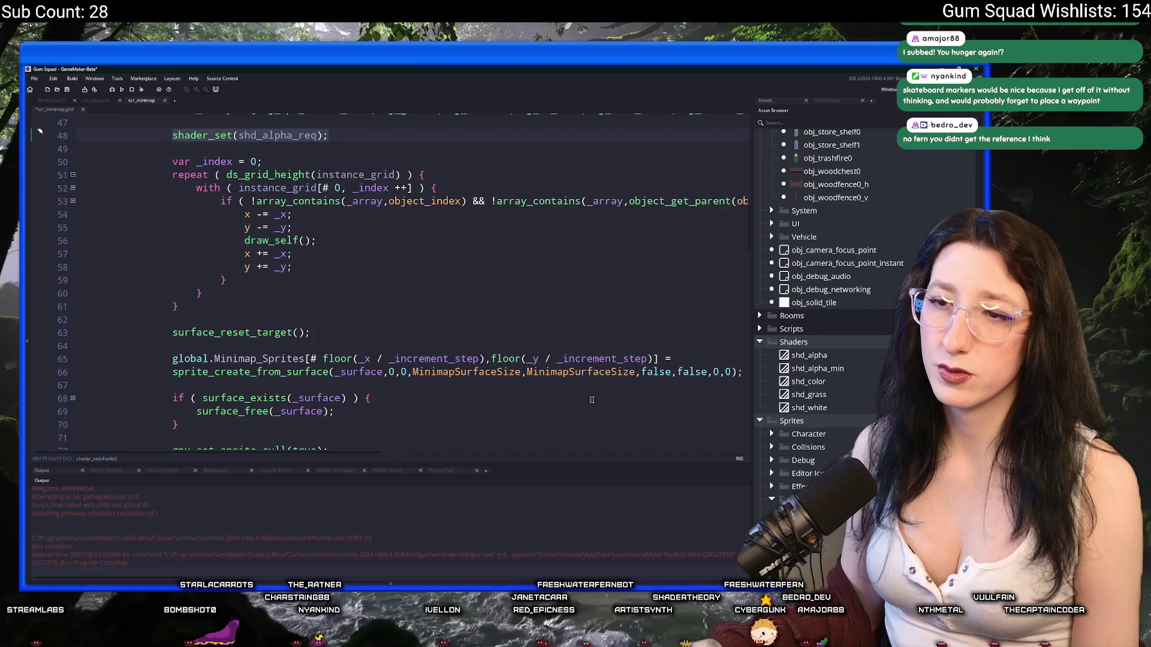
pyautogui.click(660, 372)
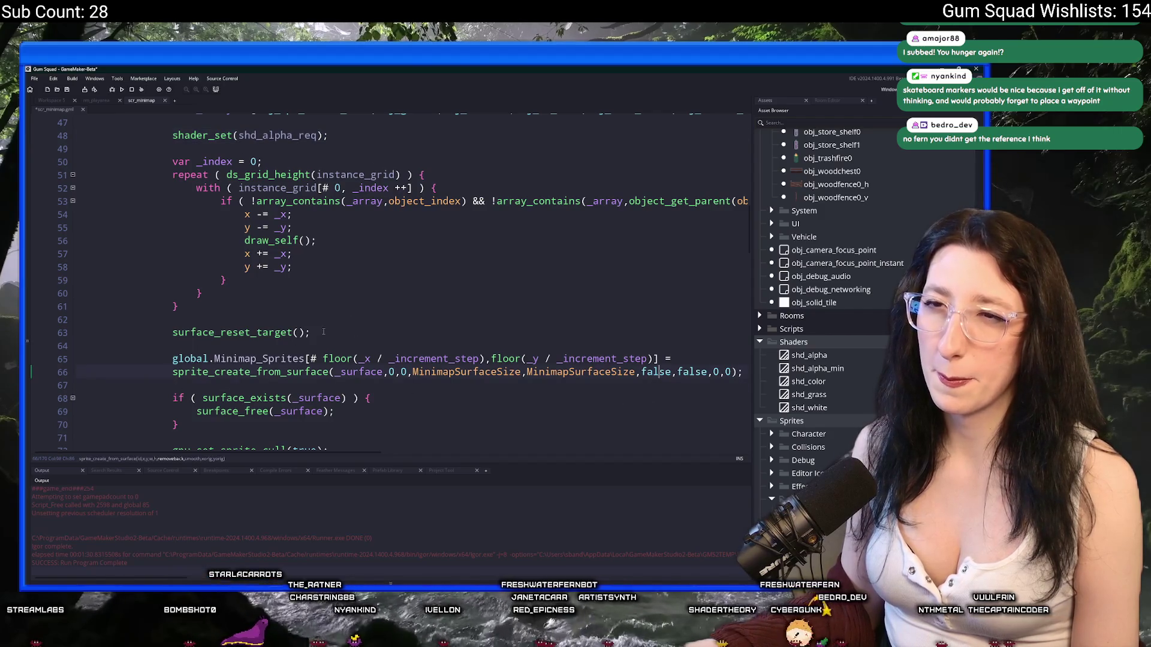
pyautogui.scroll(2, 323, 333)
# Replace the shader_set call on line 48 with gpu_set_colourwriteenable(1,1,1,0)
pyautogui.click(174, 180)
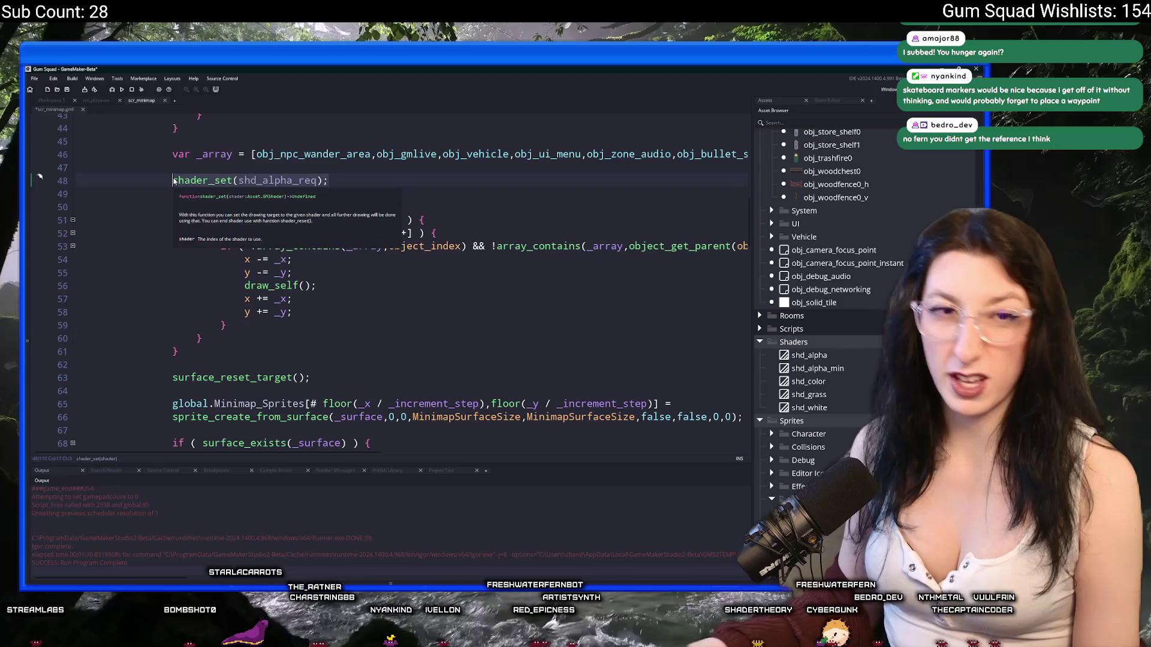
pyautogui.hotkey('shift', 'End')
pyautogui.write('gpu_set_co')
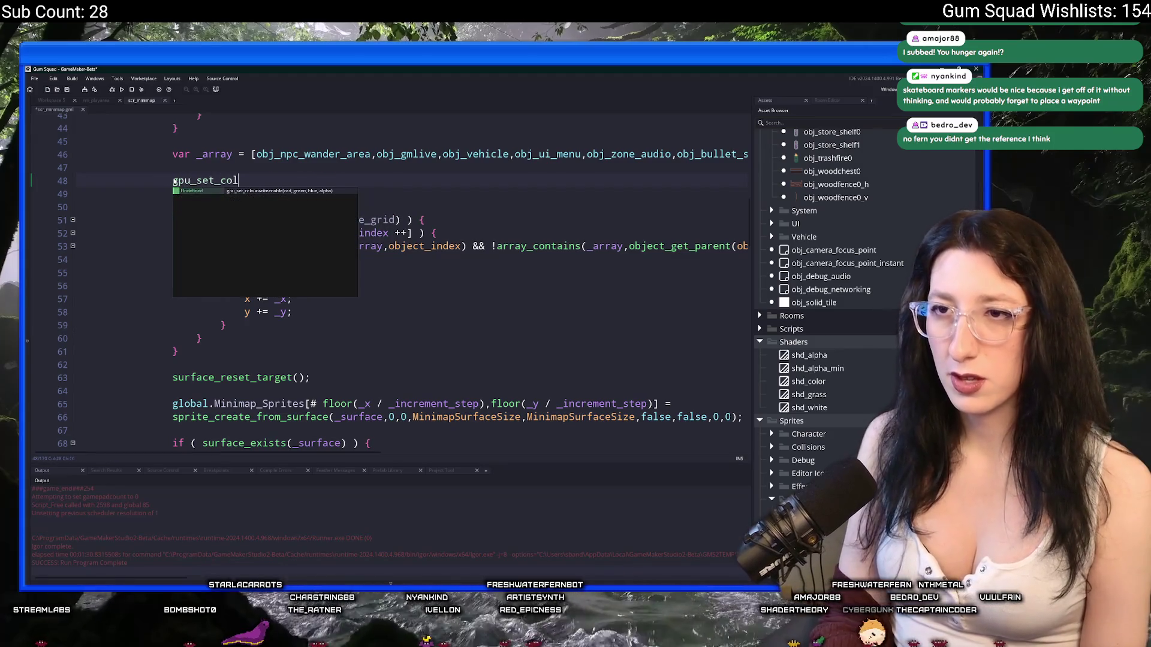
pyautogui.press('Return')
pyautogui.write('1,1,1,')
# Add a gpu_set_colourwriteenable(1,1,1,1) copy after the loop's closing brace
pyautogui.press('Up')
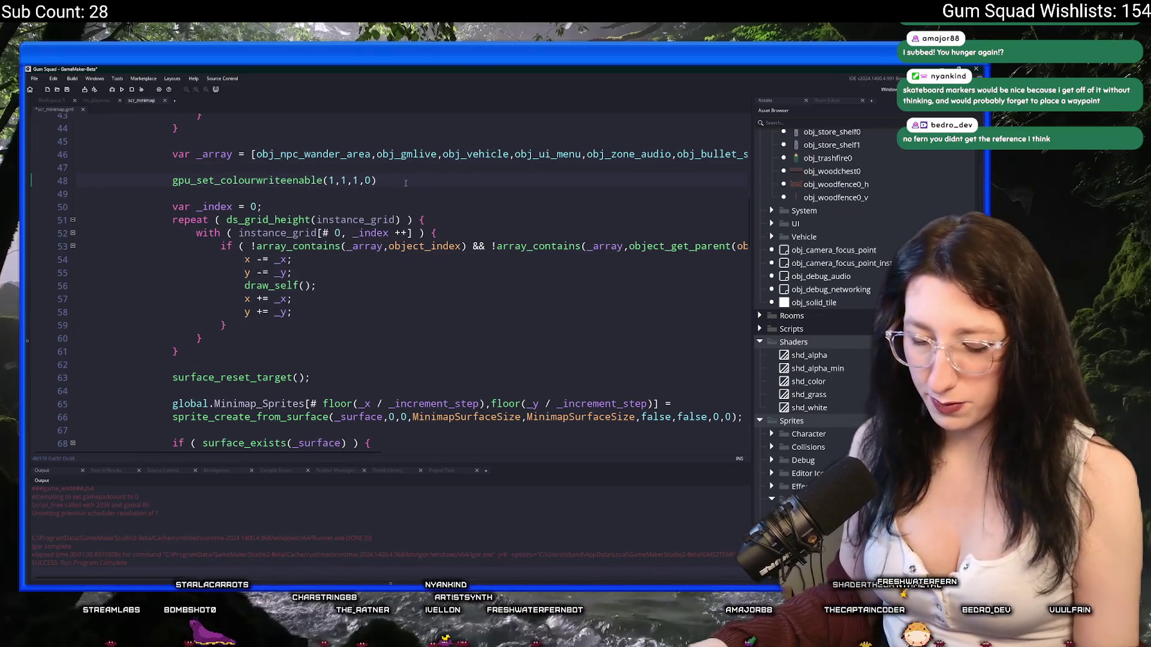
pyautogui.hotkey('shift', 'Home')
pyautogui.hotkey('ctrl', 'c')
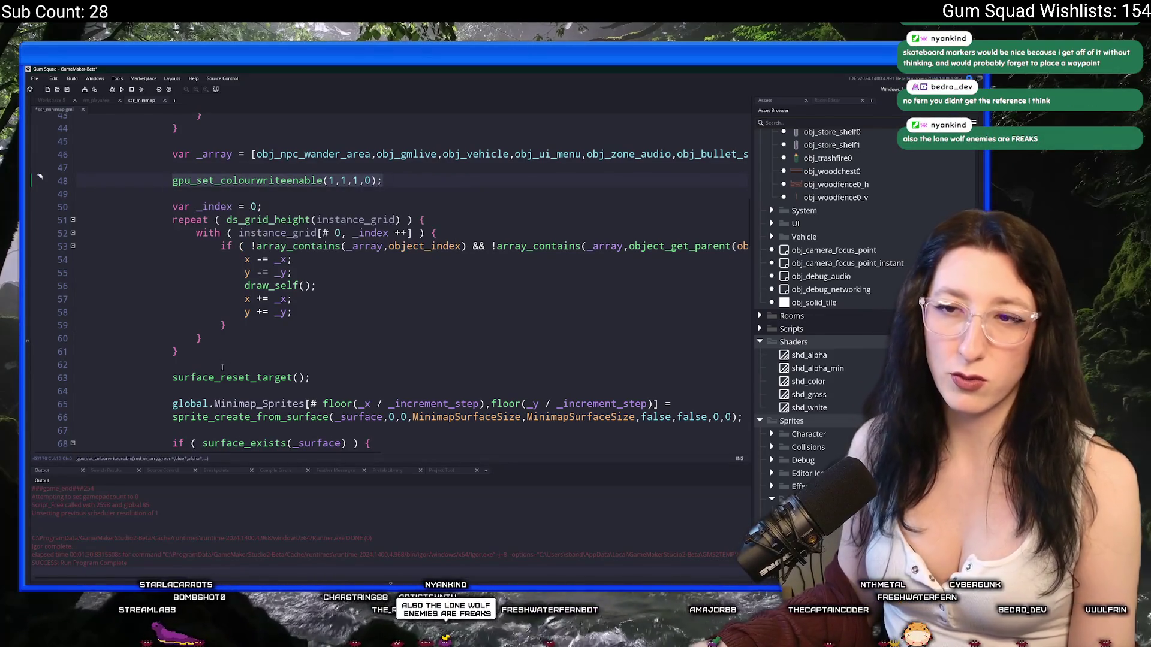
pyautogui.click(228, 350)
pyautogui.press('Return')
pyautogui.press('Return')
pyautogui.hotkey('ctrl', 'v')
pyautogui.click(368, 378)
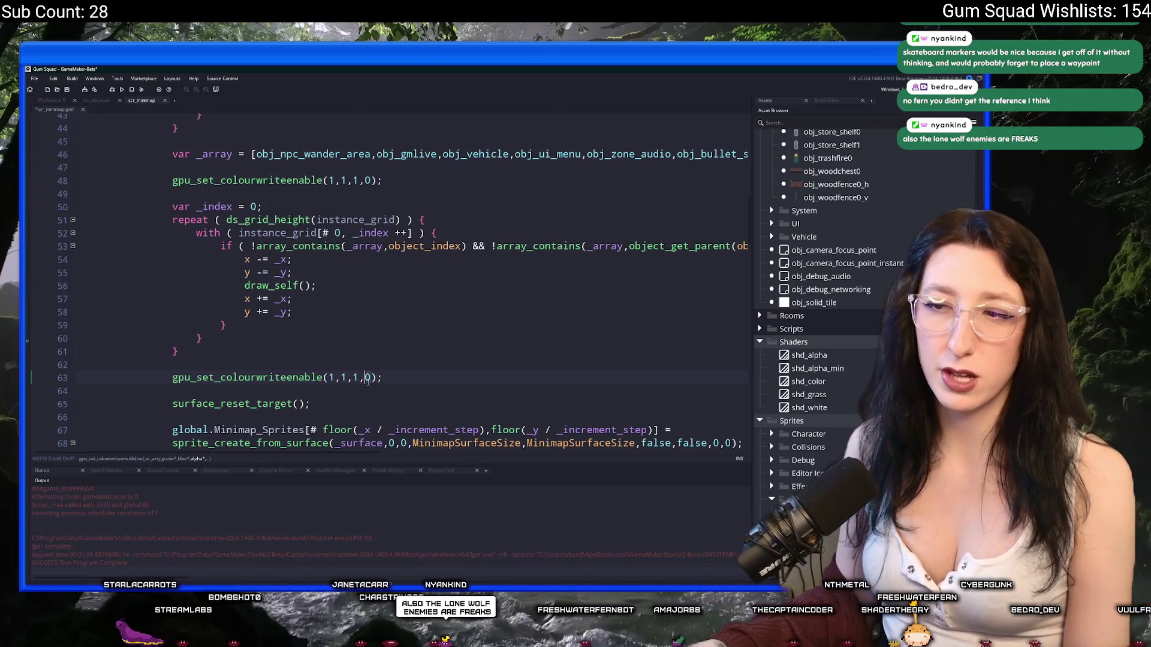
pyautogui.press('BackSpace')
pyautogui.write('1')
# Rebuild and run the game with F5
pyautogui.click(420, 312)
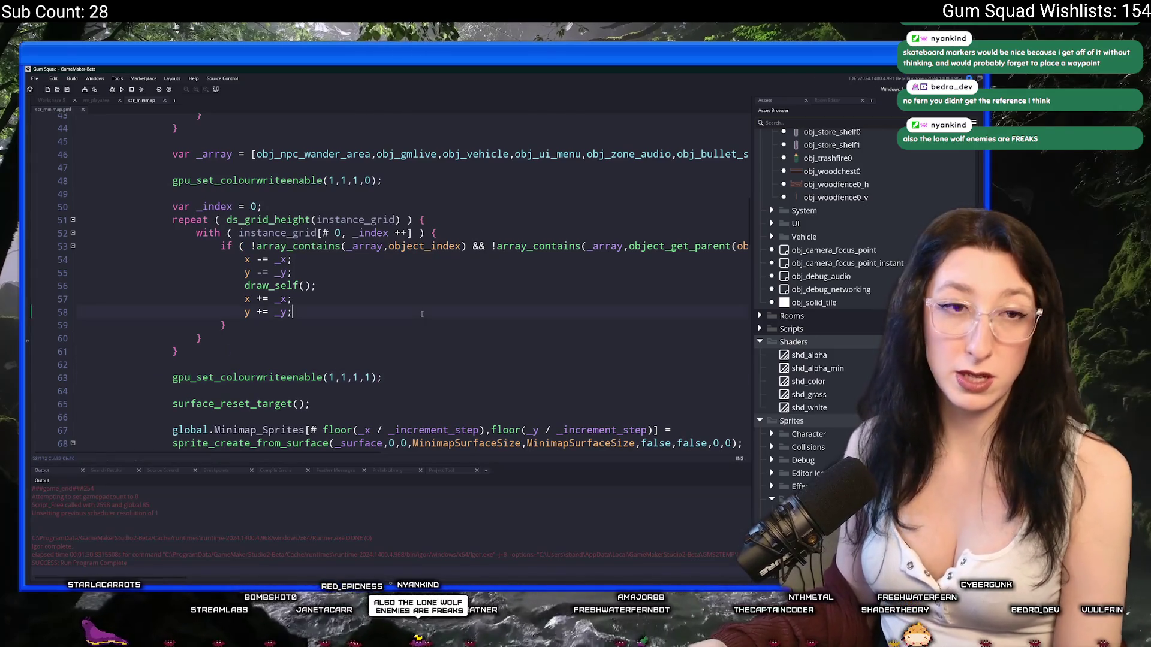
pyautogui.press('F5')
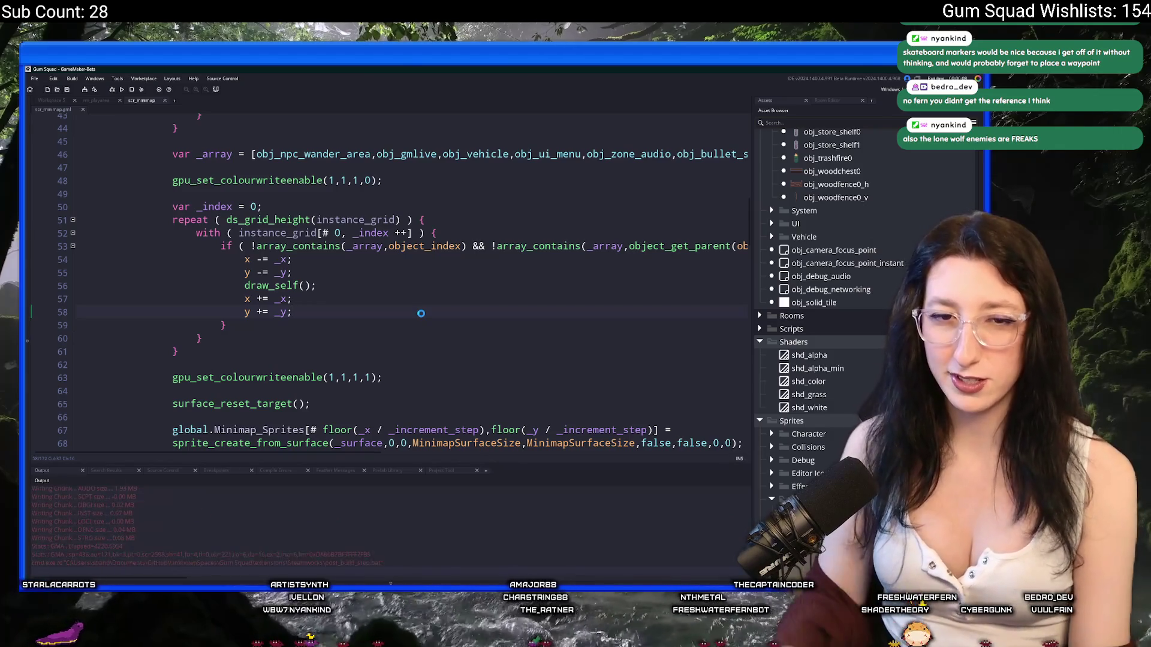
pyautogui.hotkey('ctrl', 't')
# Add '-Create/Edit waypoints' under Features in ToDo, save, and return to Workspace 5
pyautogui.write('tod')
pyautogui.press('Return')
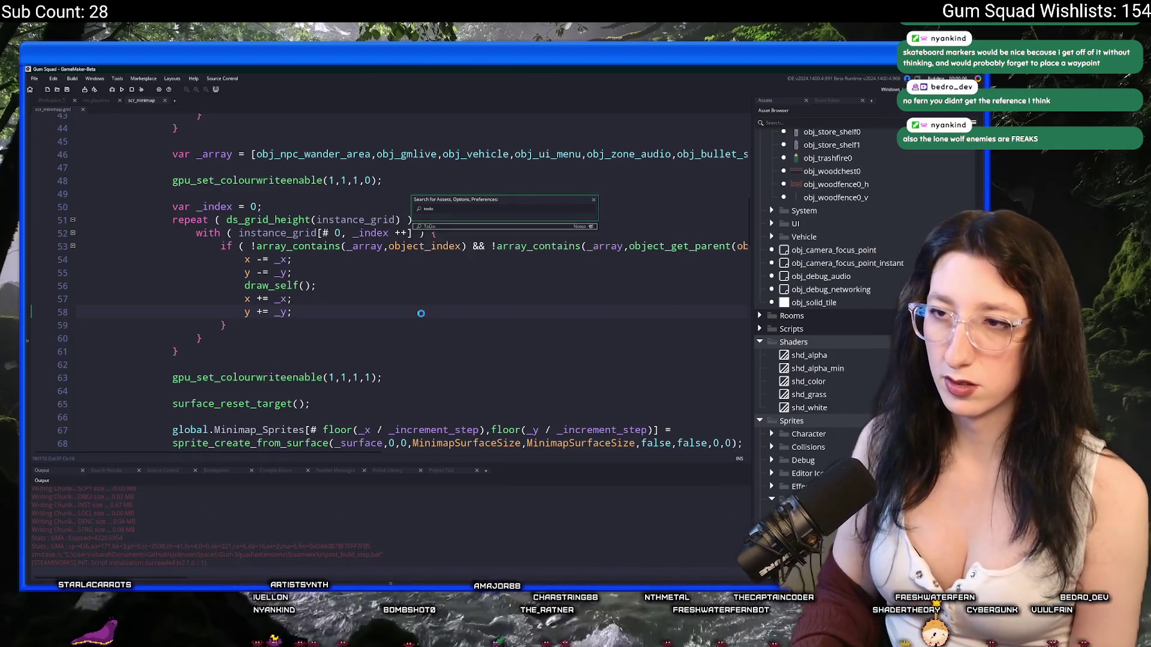
pyautogui.scroll(-1, 388, 232)
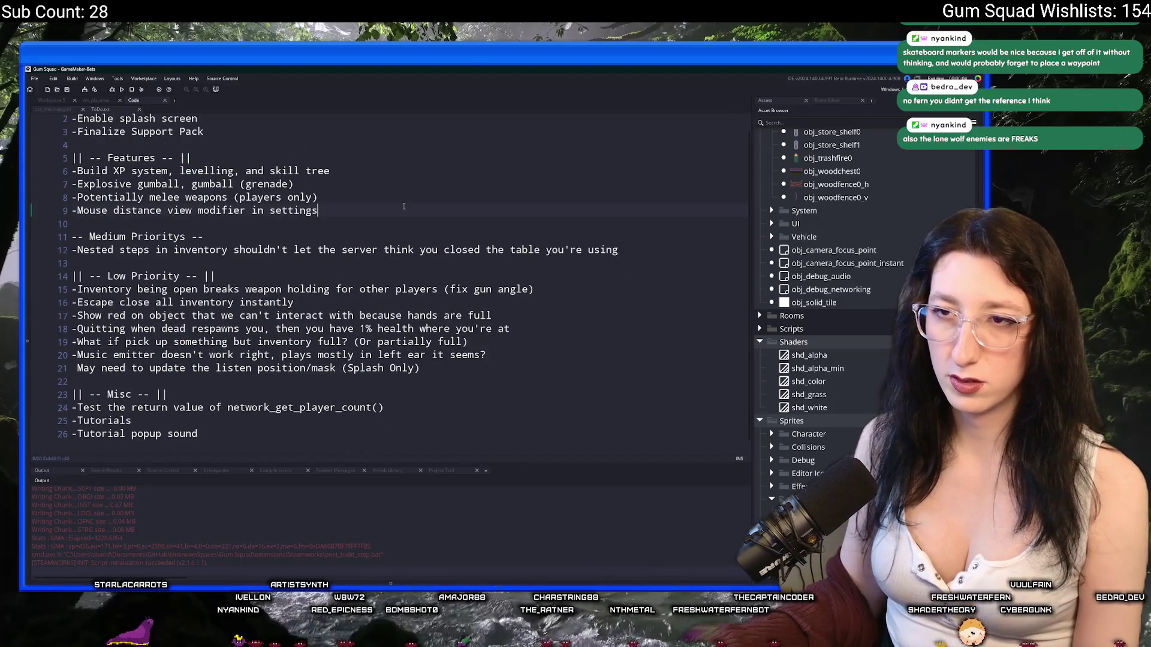
pyautogui.press('Return')
pyautogui.write('-')
pyautogui.write('Creat')
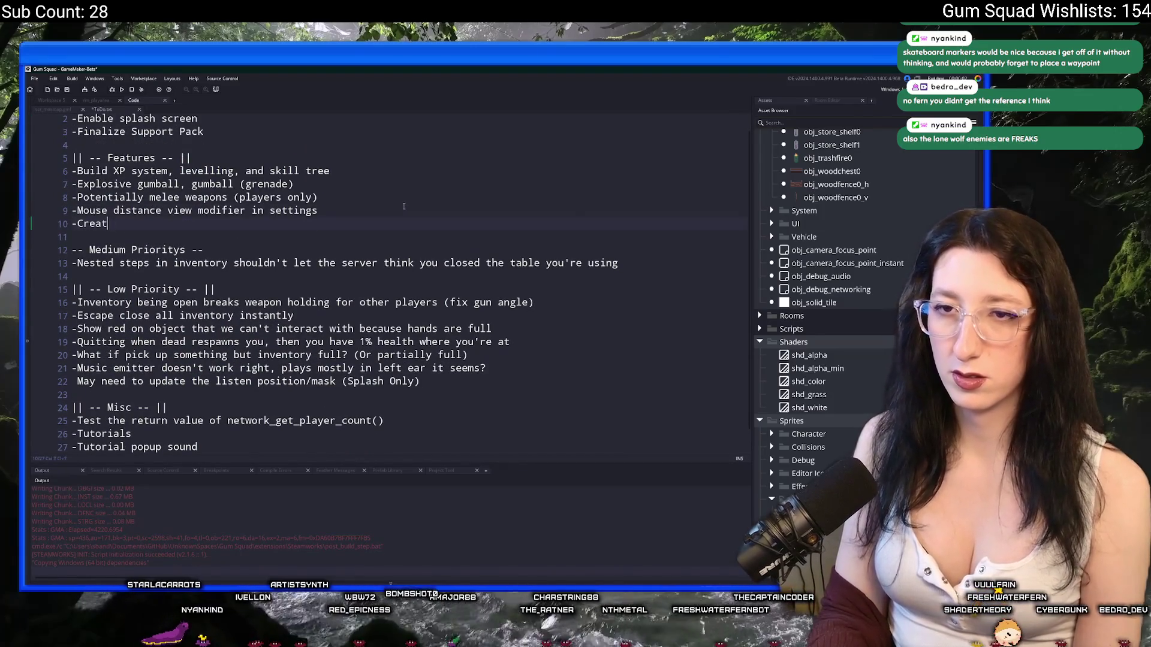
pyautogui.write('indke waypoints')
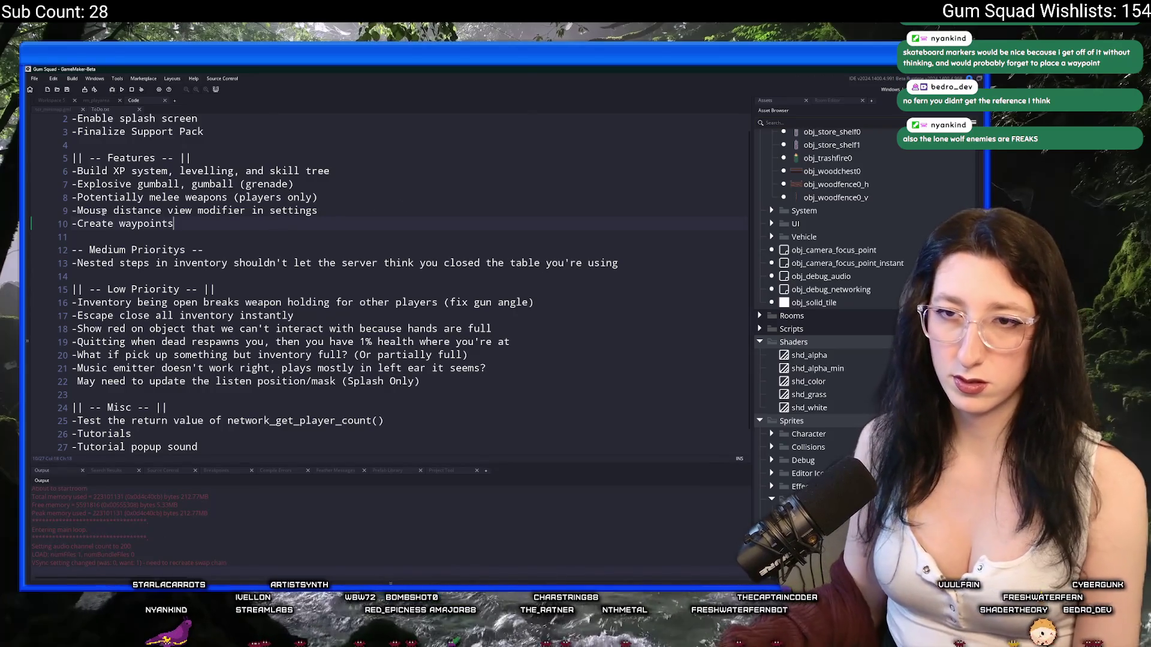
pyautogui.write('Edit')
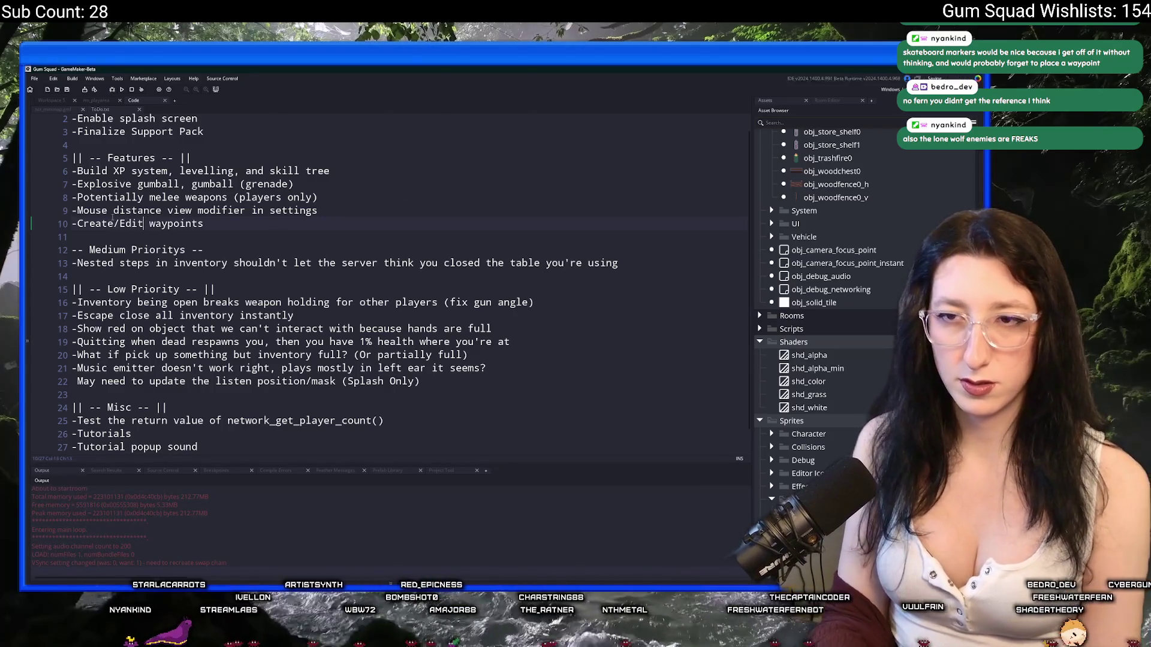
pyautogui.hotkey('ctrl', 's')
pyautogui.click(52, 100)
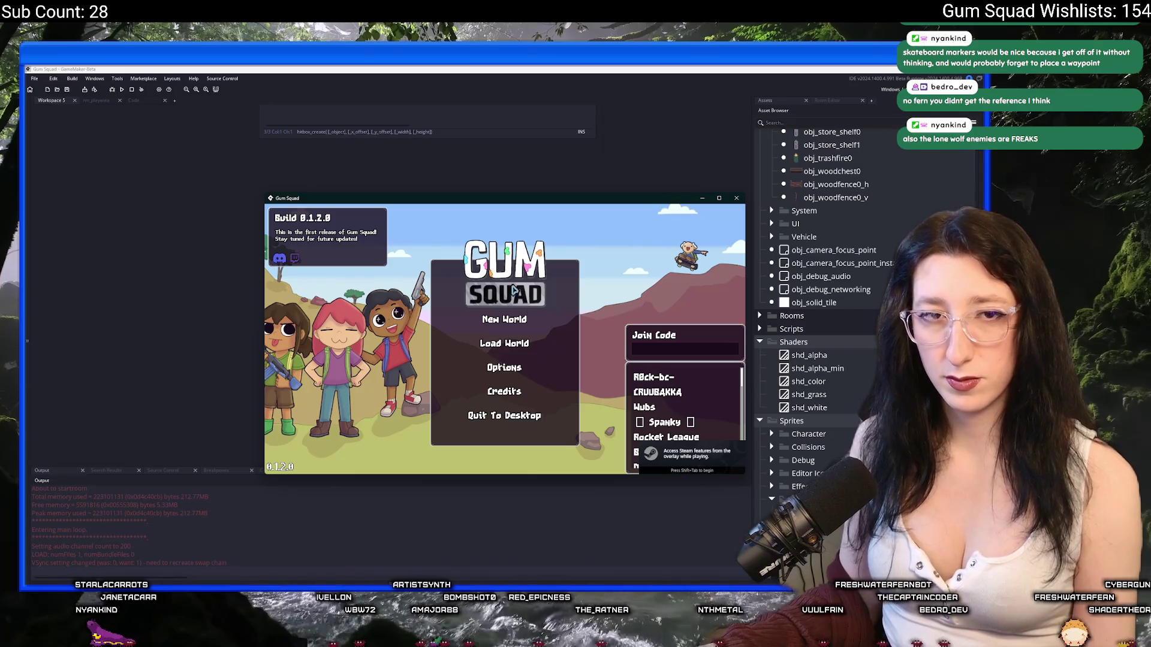
# Start a new world with Create Lobby and walk up-left through the grass into the cave
pyautogui.click(513, 318)
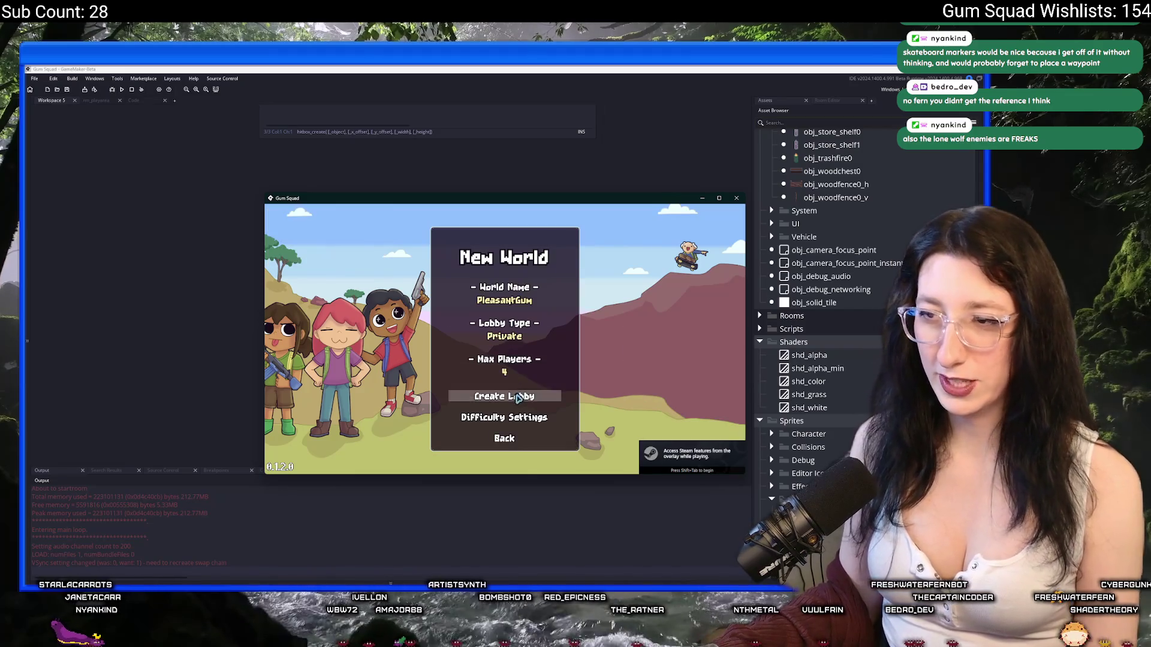
pyautogui.click(513, 395)
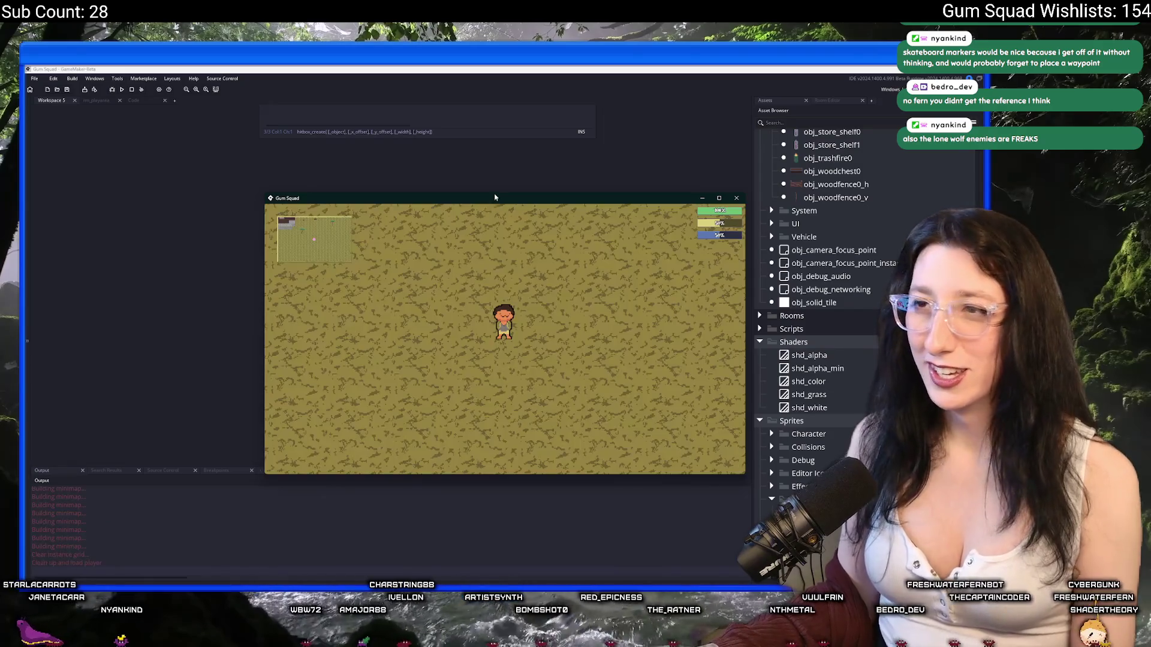
pyautogui.press('w')
pyautogui.press('a')
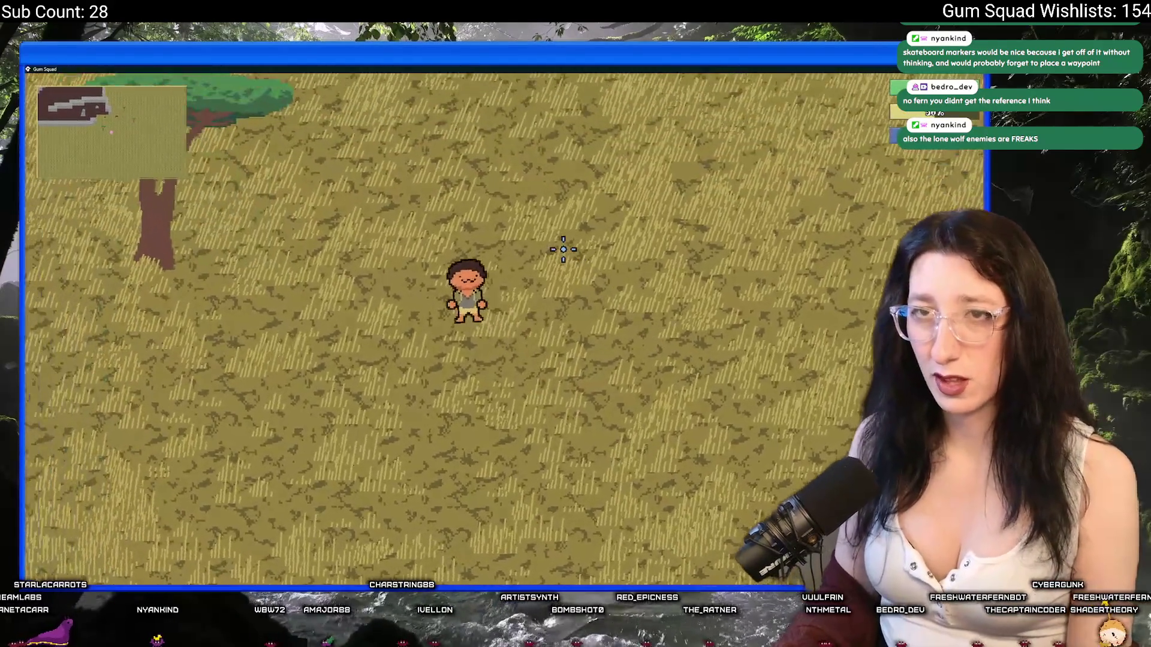
pyautogui.press('w')
pyautogui.press('a')
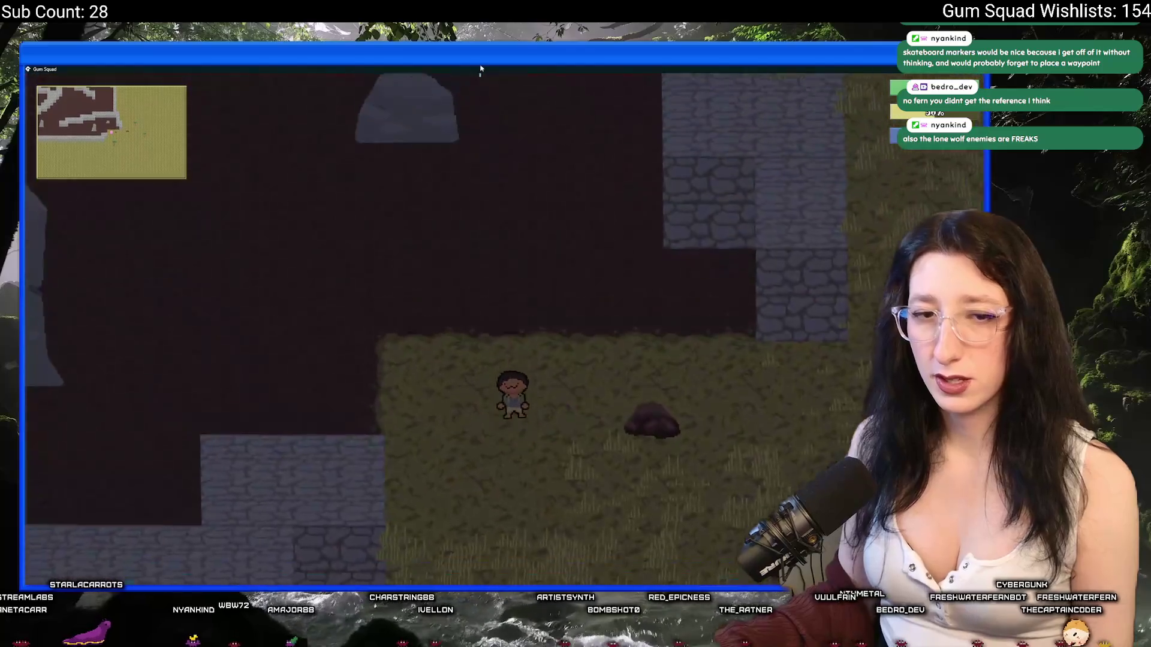
# Walk further left and up past the rock into the spider web, then quit the game
pyautogui.press('w')
pyautogui.press('a')
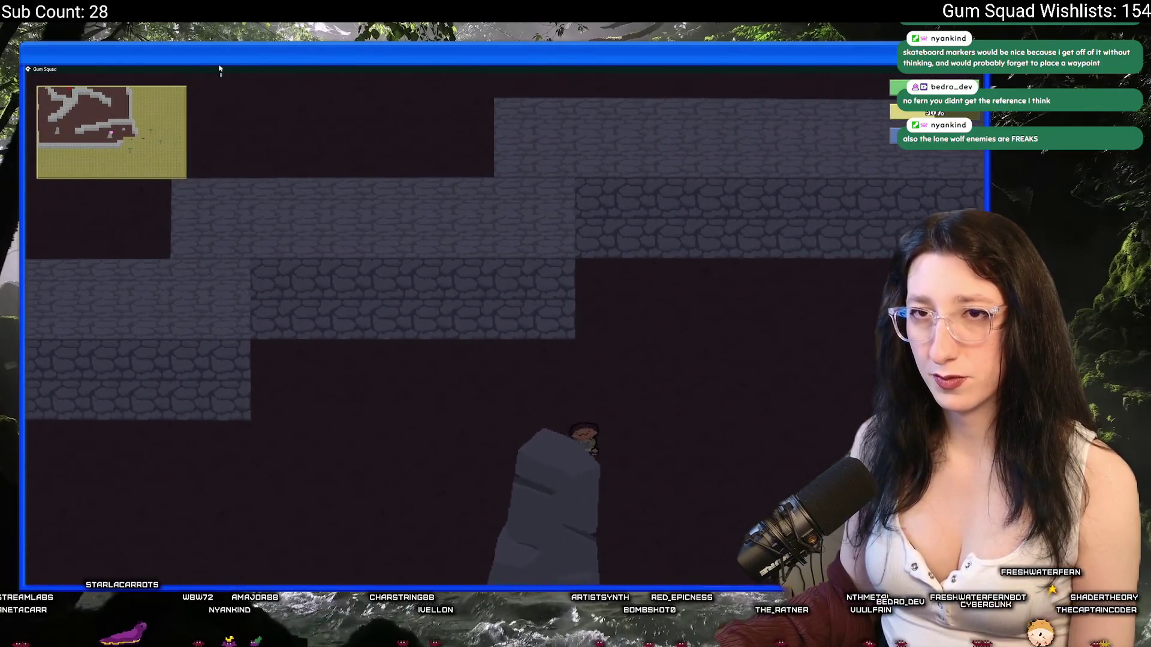
pyautogui.press('a')
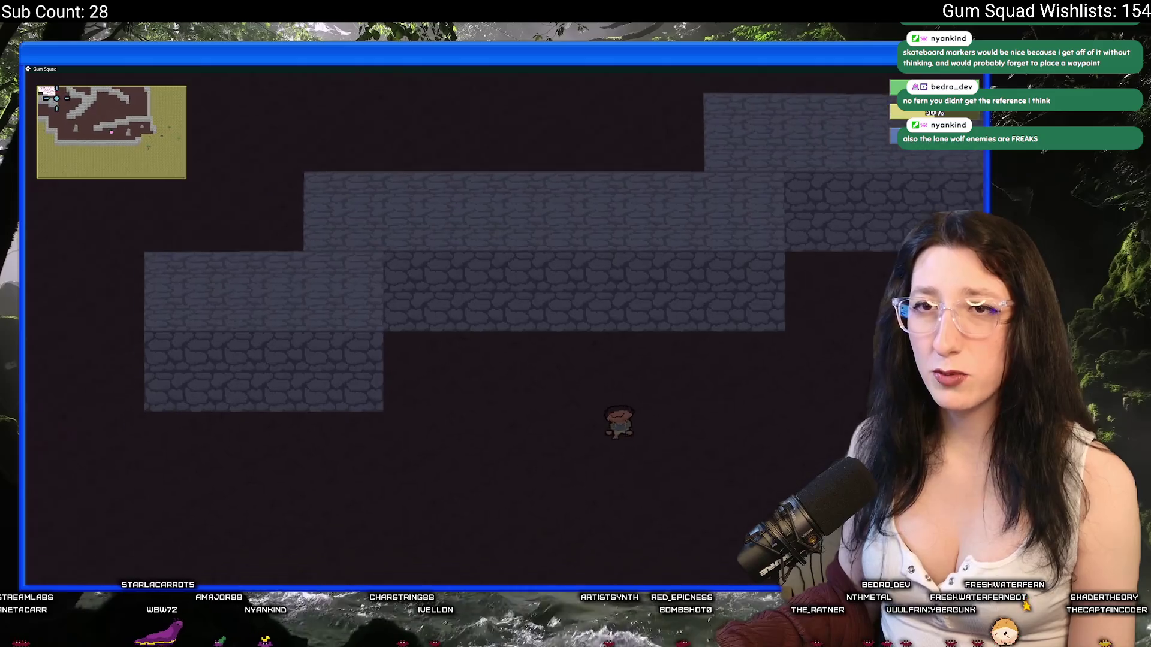
pyautogui.press('w')
pyautogui.press('a')
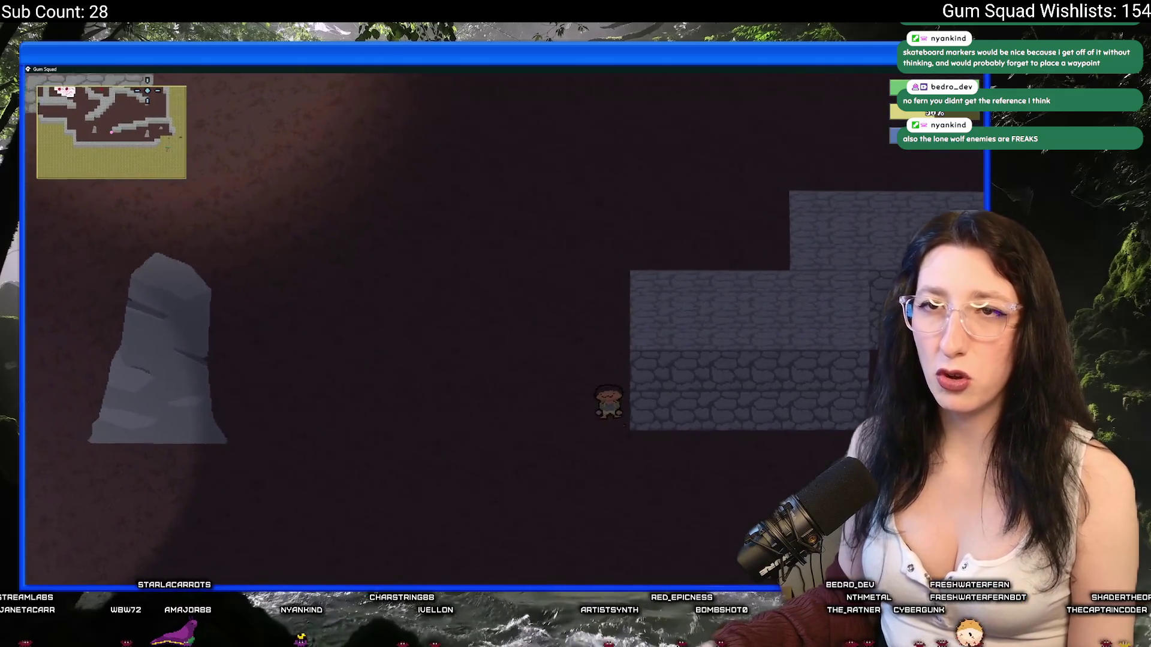
pyautogui.press('w')
pyautogui.press('a')
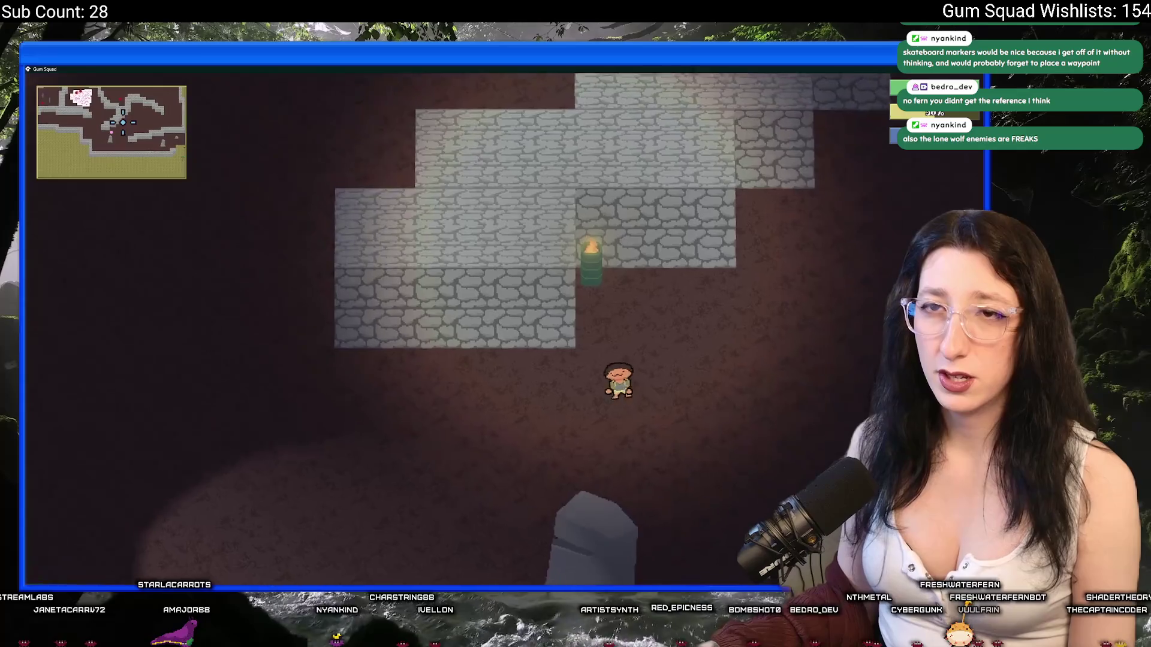
pyautogui.press('w')
pyautogui.press('a')
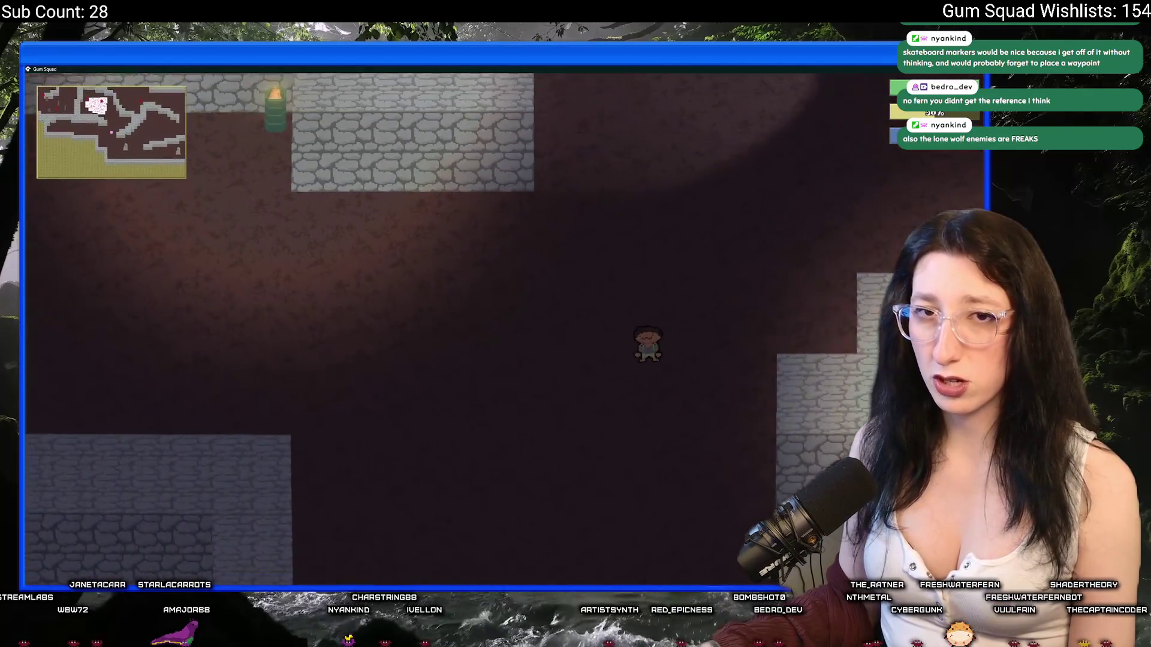
pyautogui.press('w')
pyautogui.press('a')
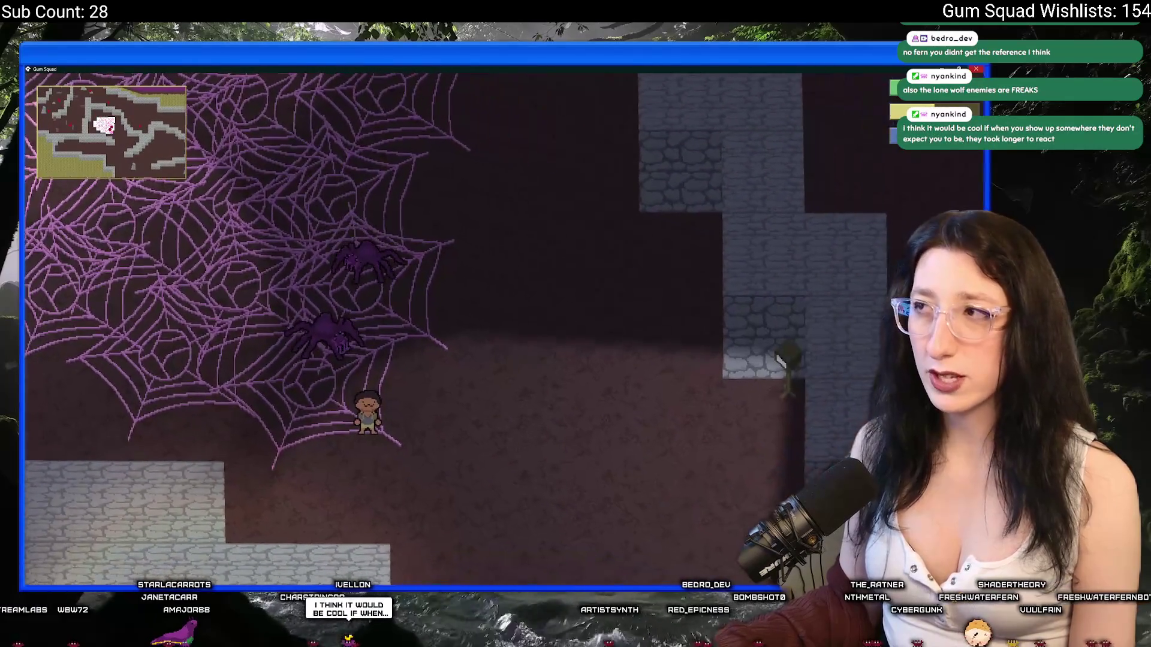
pyautogui.press('Escape')
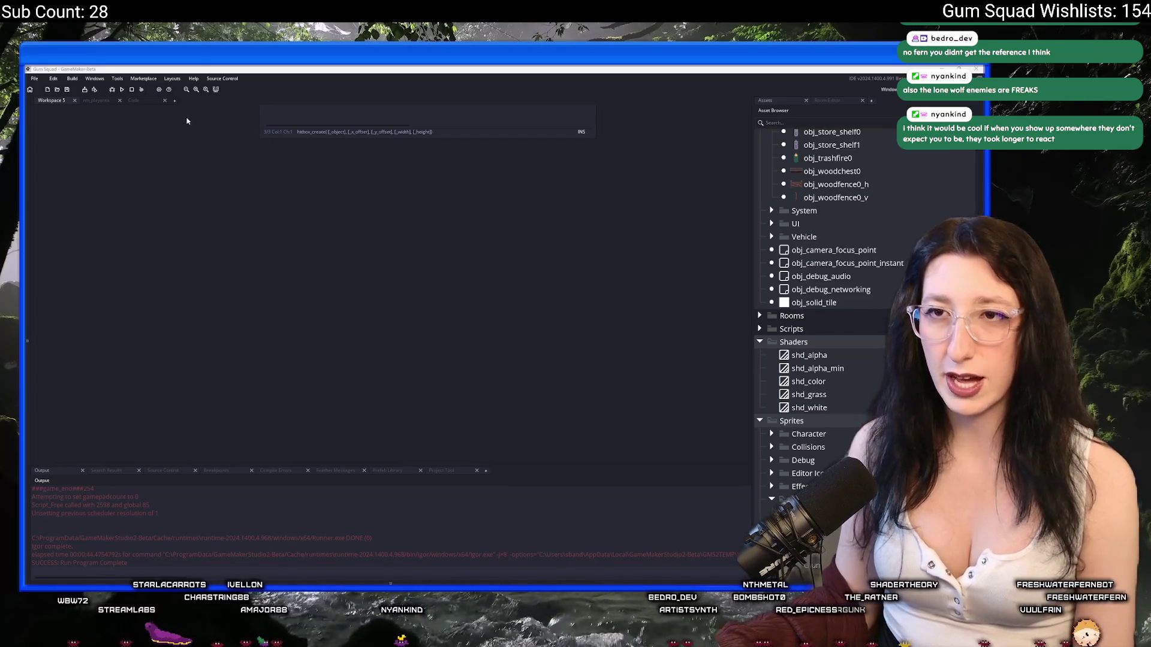
# Switch from the room editor workspace to the Code workspace showing the ToDo list
pyautogui.click(105, 103)
pyautogui.click(242, 101)
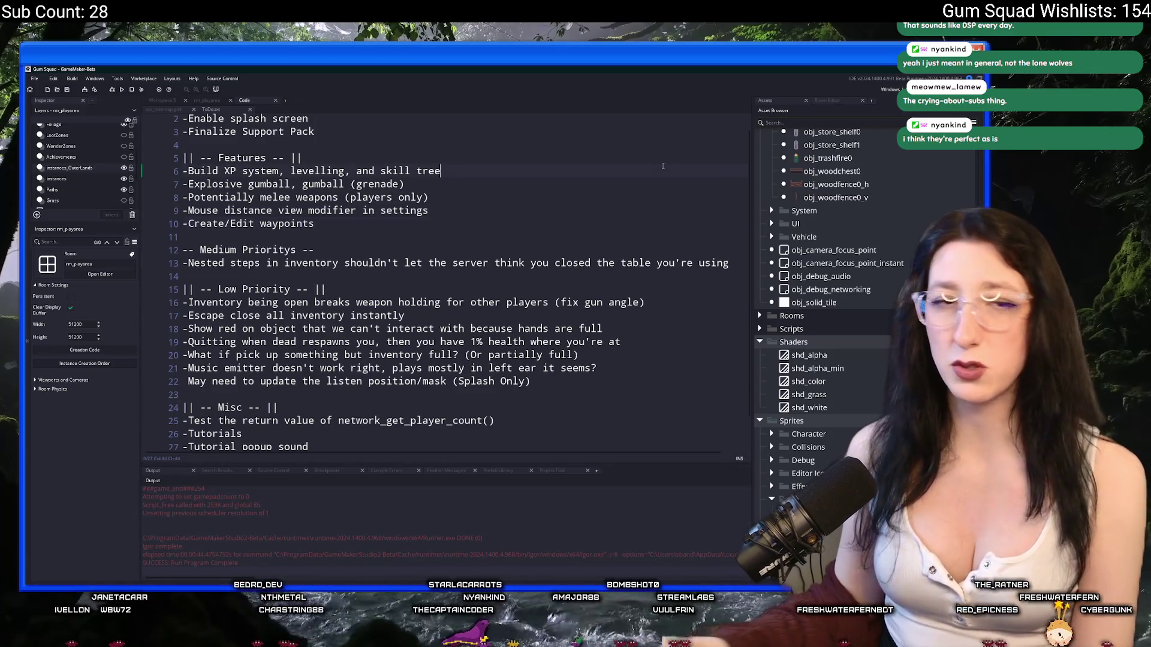
# Change the aim_lerp value on line 31 to 0.08
pyautogui.hotkey('ctrl', 't')
pyautogui.write('obj')
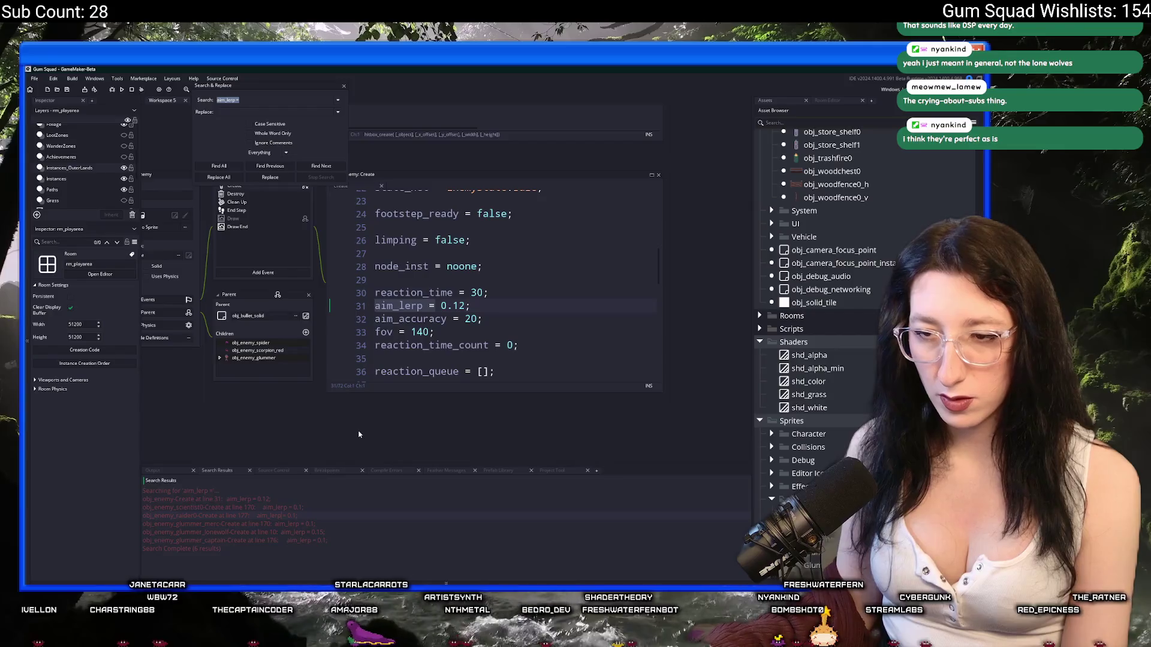
pyautogui.click(460, 306)
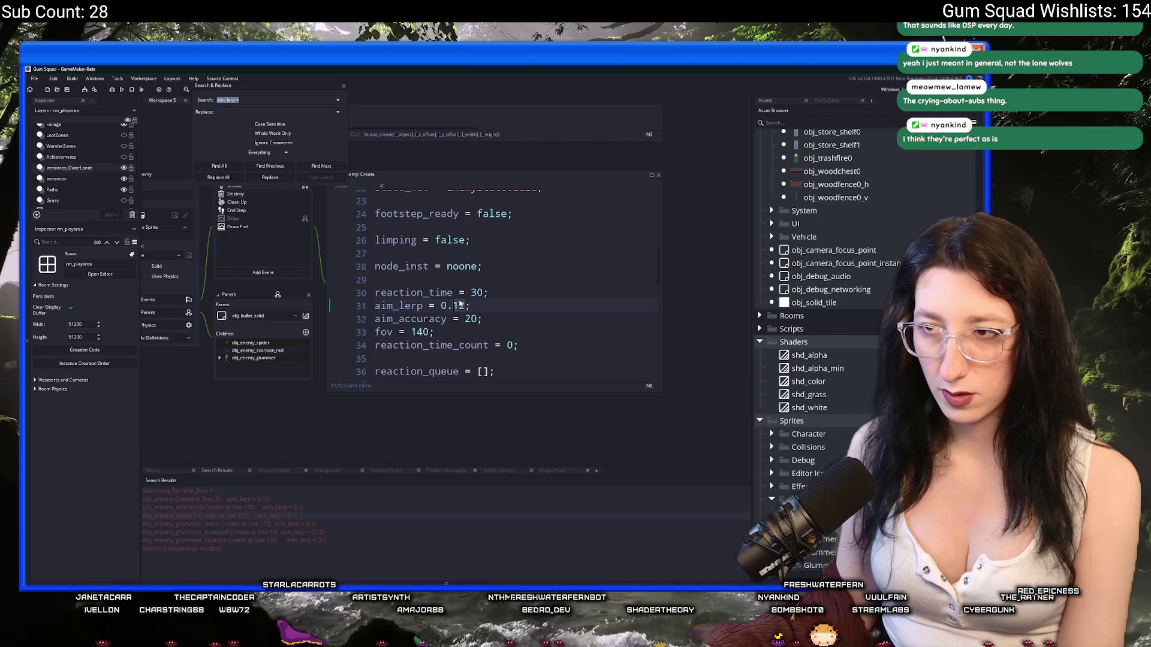
pyautogui.press('BackSpace')
pyautogui.press('Delete')
pyautogui.write('08')
pyautogui.moveTo(473, 307); pyautogui.dragTo(453, 309)
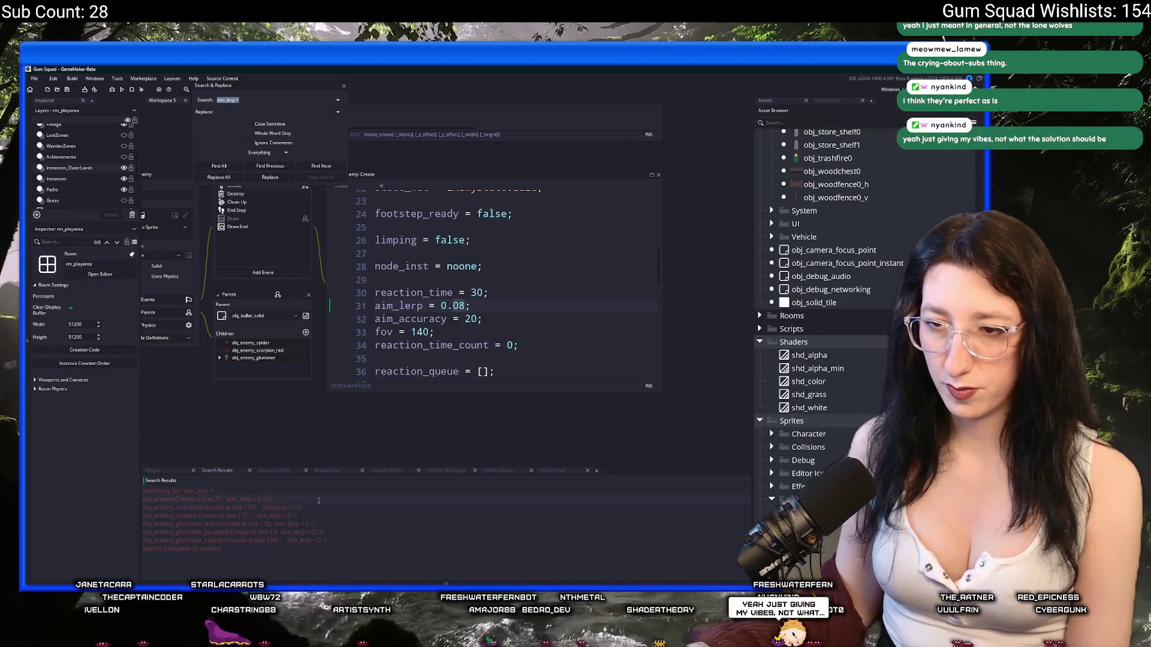
pyautogui.hscroll(-2, 372, 431)
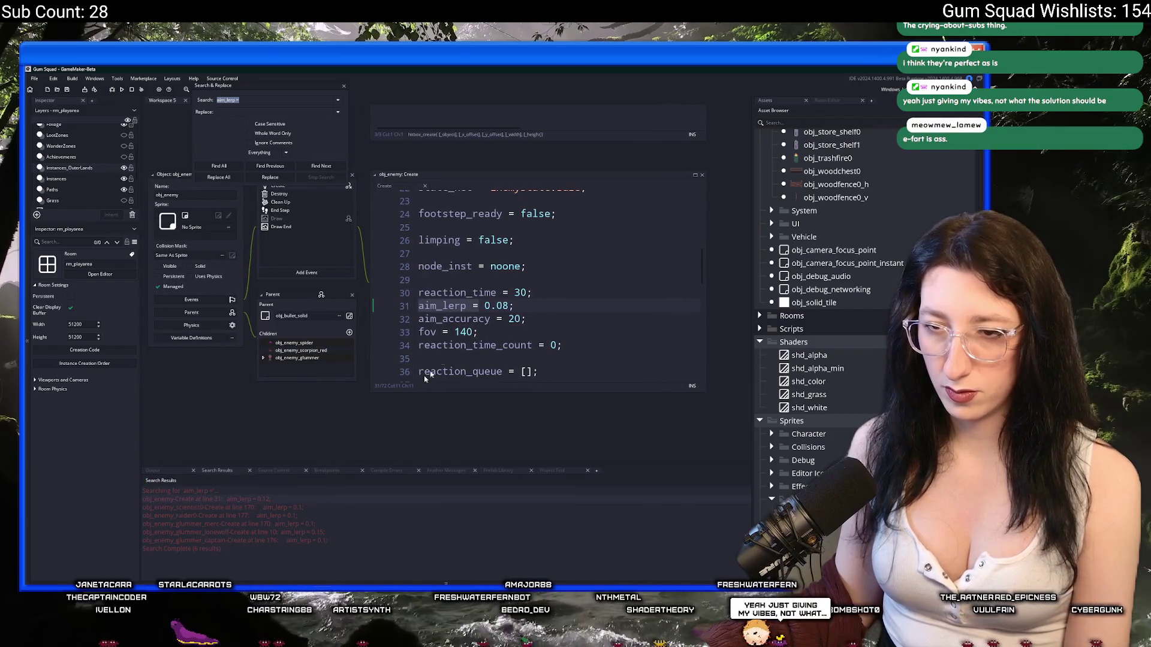
pyautogui.click(487, 307)
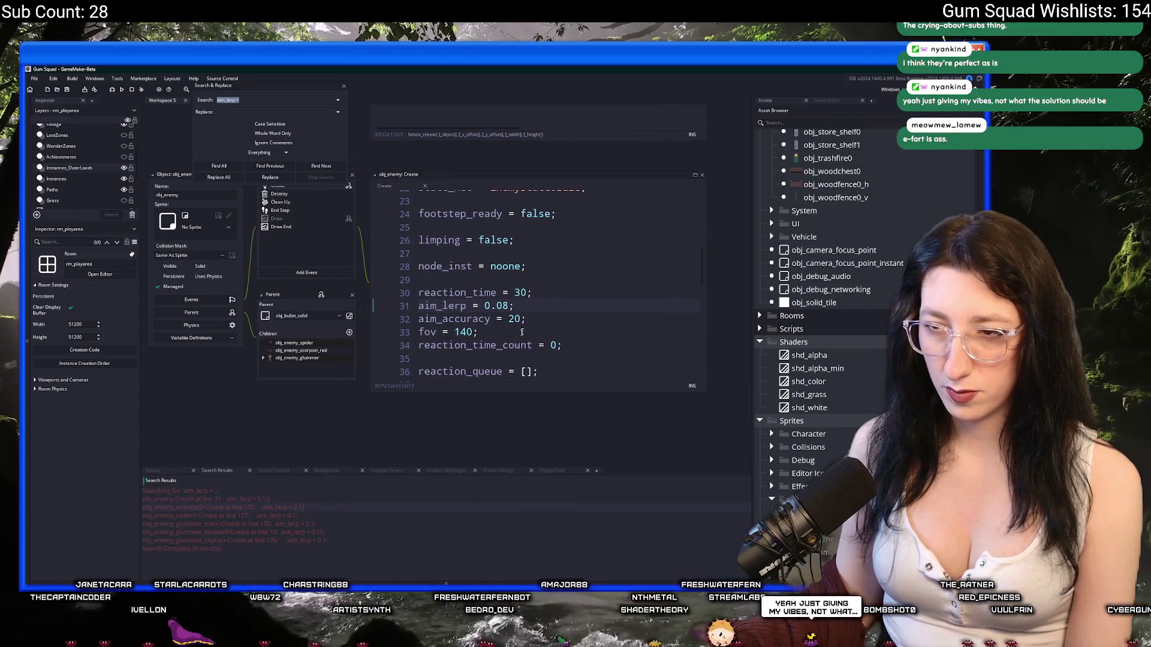
# Open the obj_enemy_glummer_merc Create event from the results and set its aim_lerp to 0.08
pyautogui.doubleClick(250, 507)
pyautogui.click(547, 221)
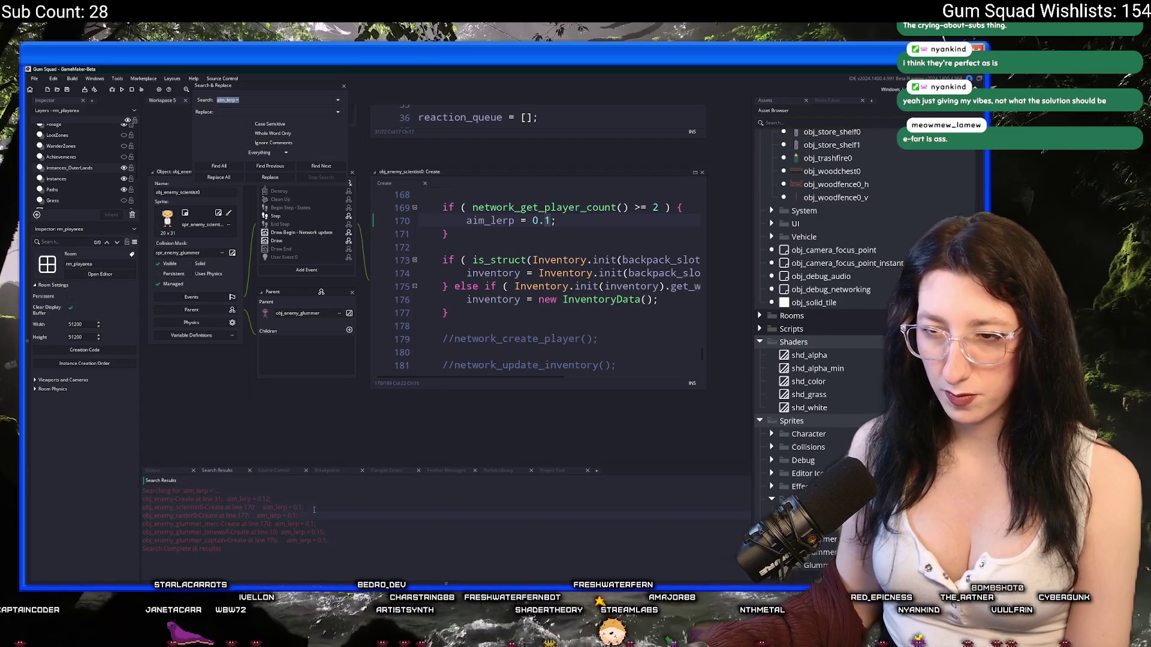
pyautogui.doubleClick(299, 524)
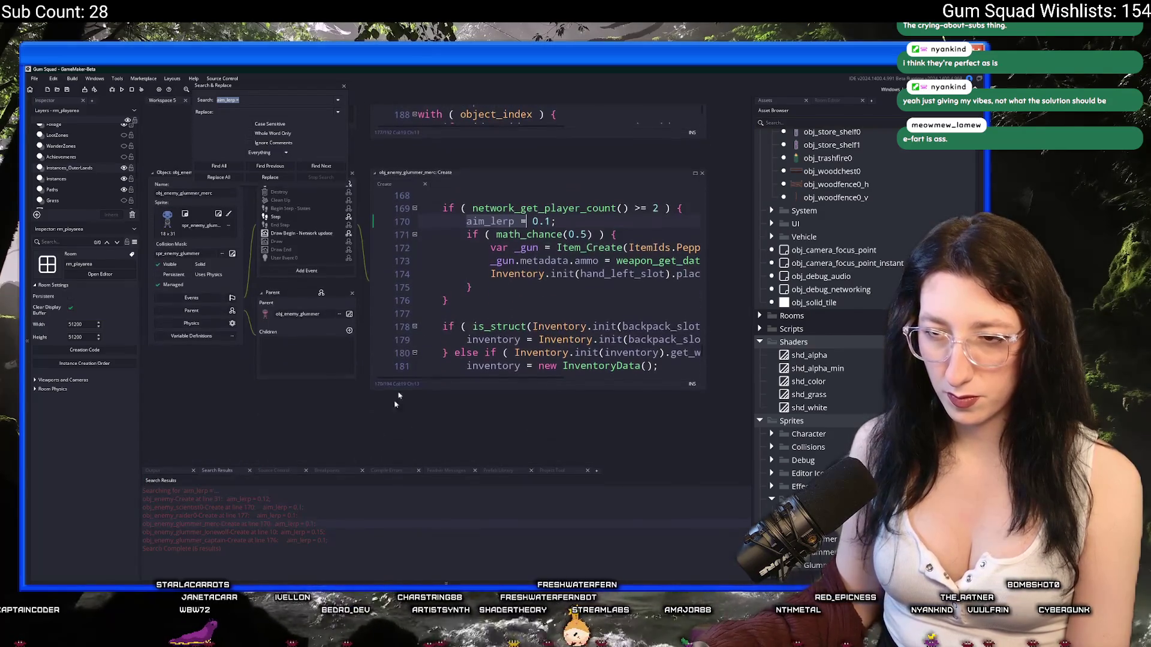
pyautogui.click(543, 221)
pyautogui.write('08')
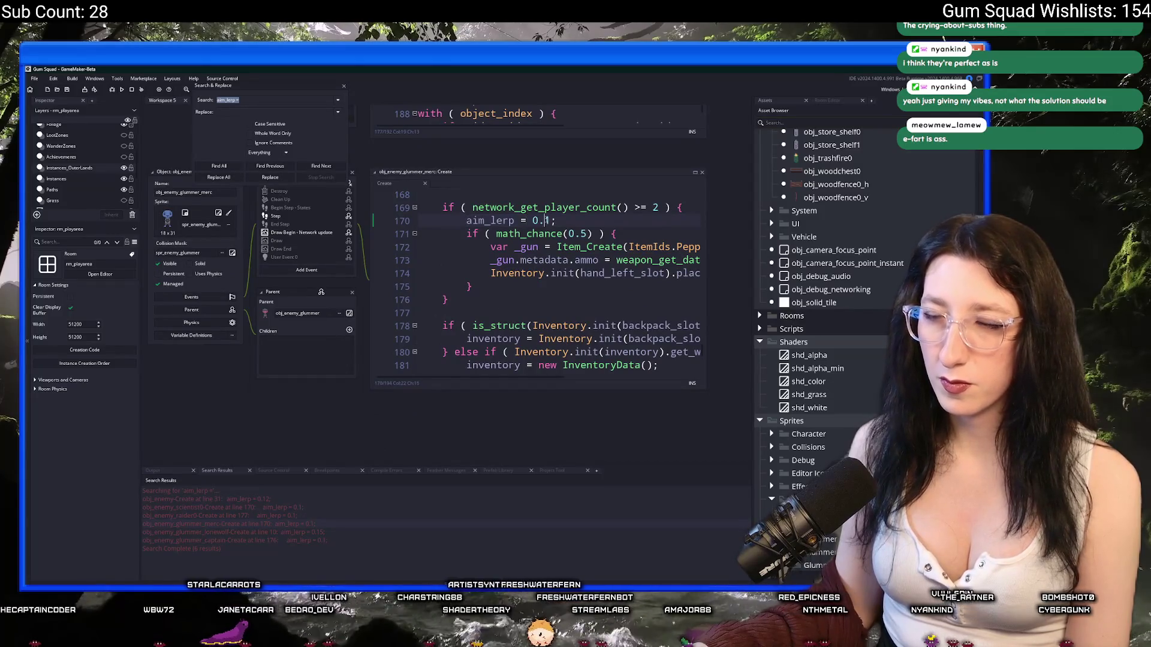
pyautogui.press('Delete')
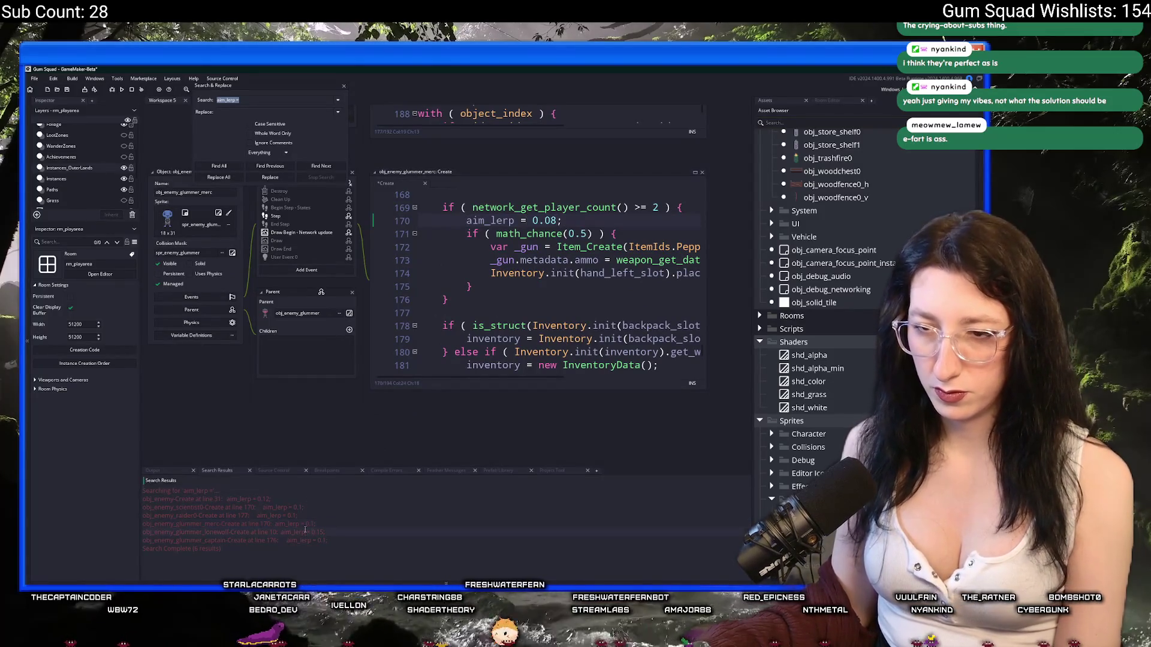
# Open the glummer lonewolf Create event, close the search panel, and scroll through the code
pyautogui.doubleClick(303, 532)
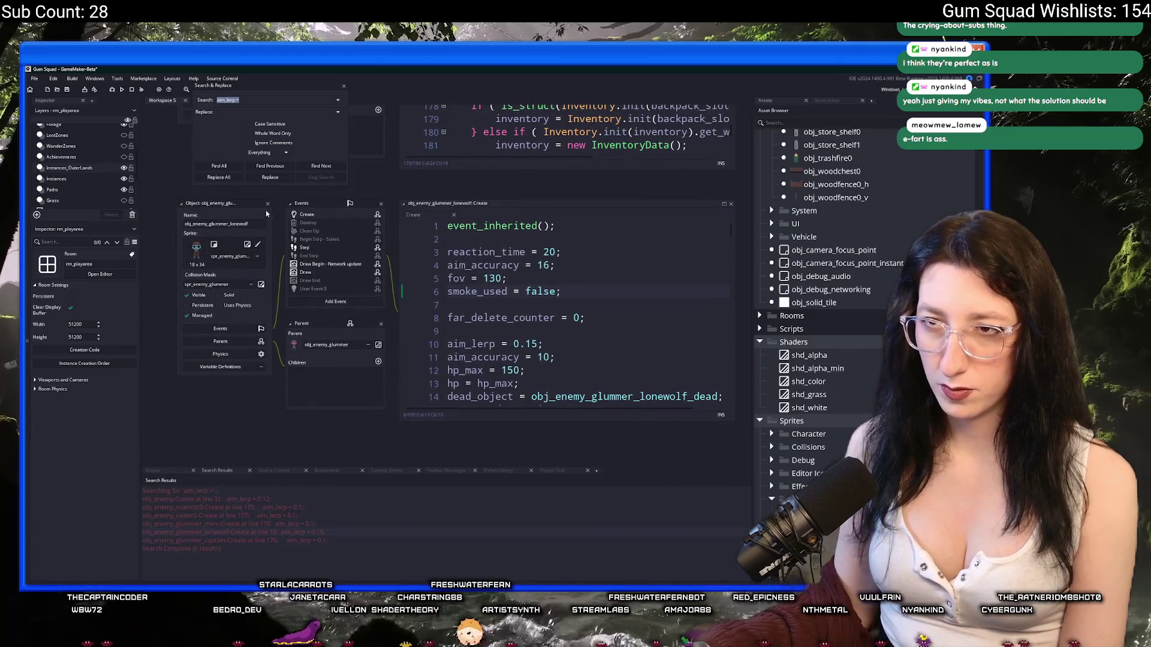
pyautogui.scroll(4, 270, 232)
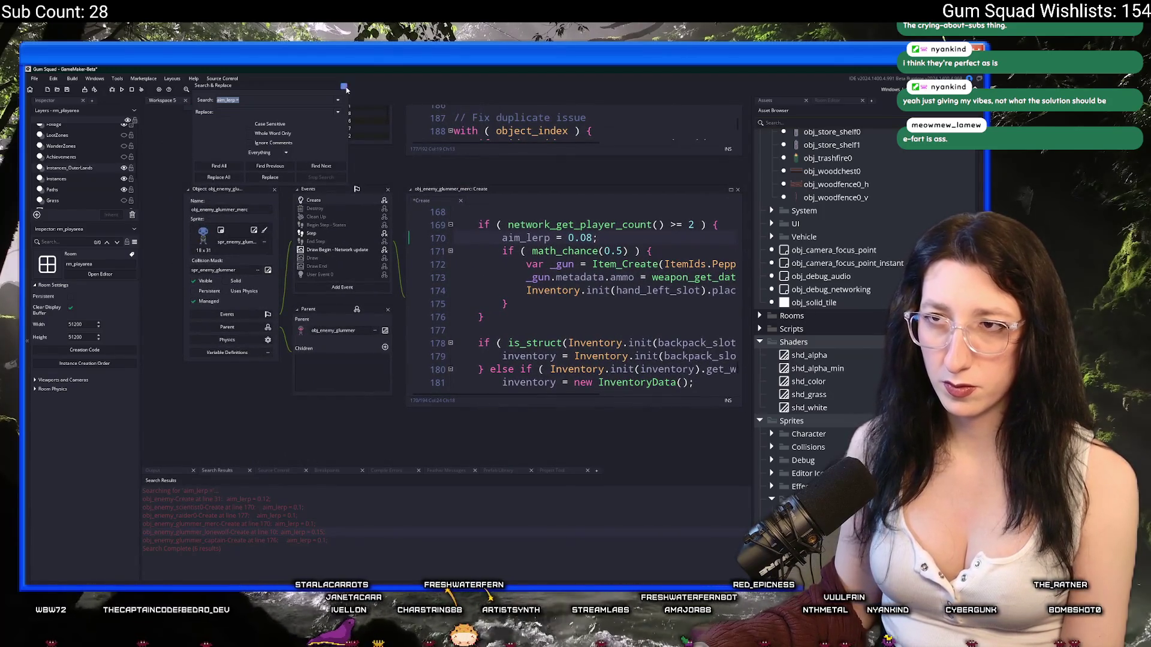
pyautogui.press('Escape')
pyautogui.scroll(2, 178, 144)
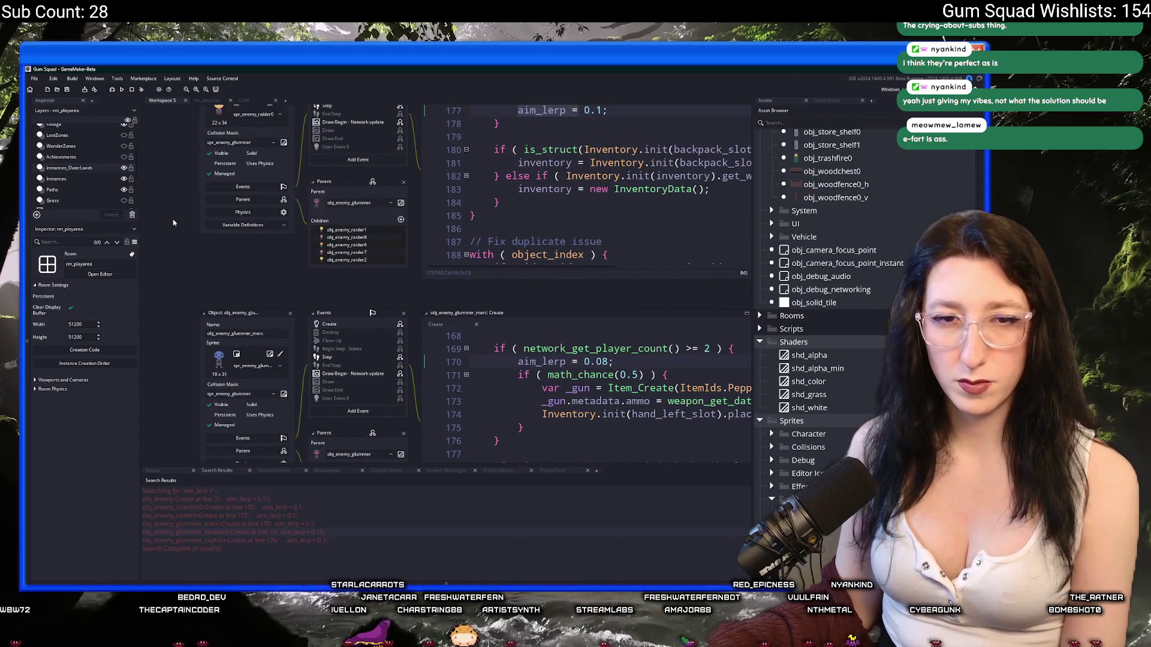
pyautogui.scroll(1, 236, 240)
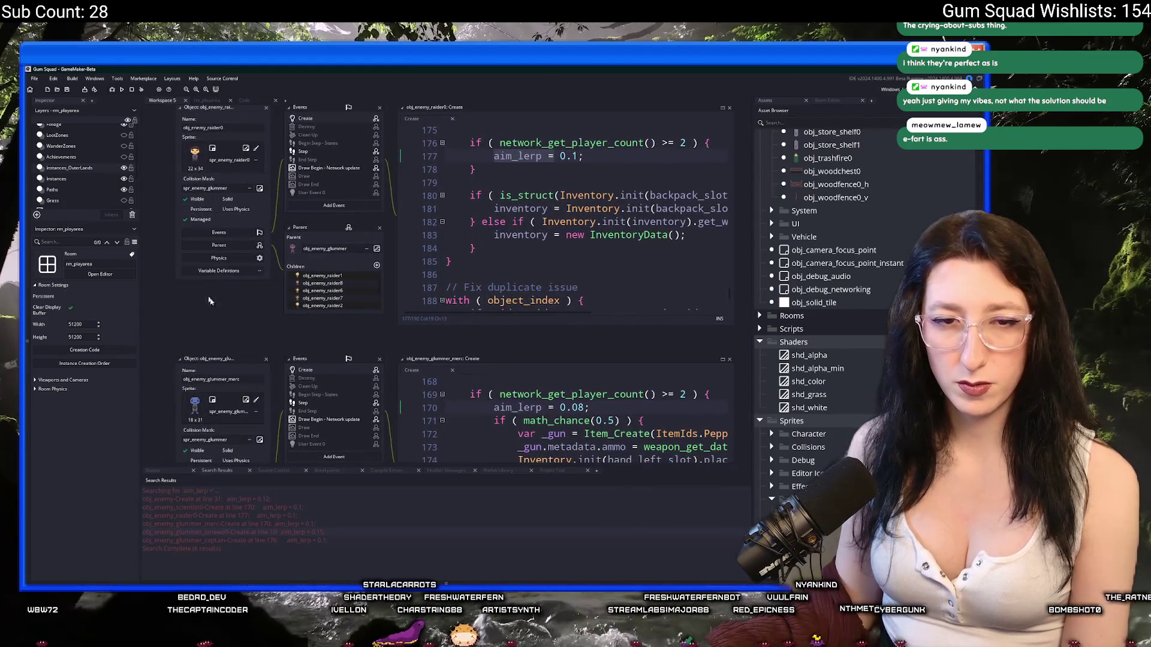
pyautogui.scroll(-3, 267, 335)
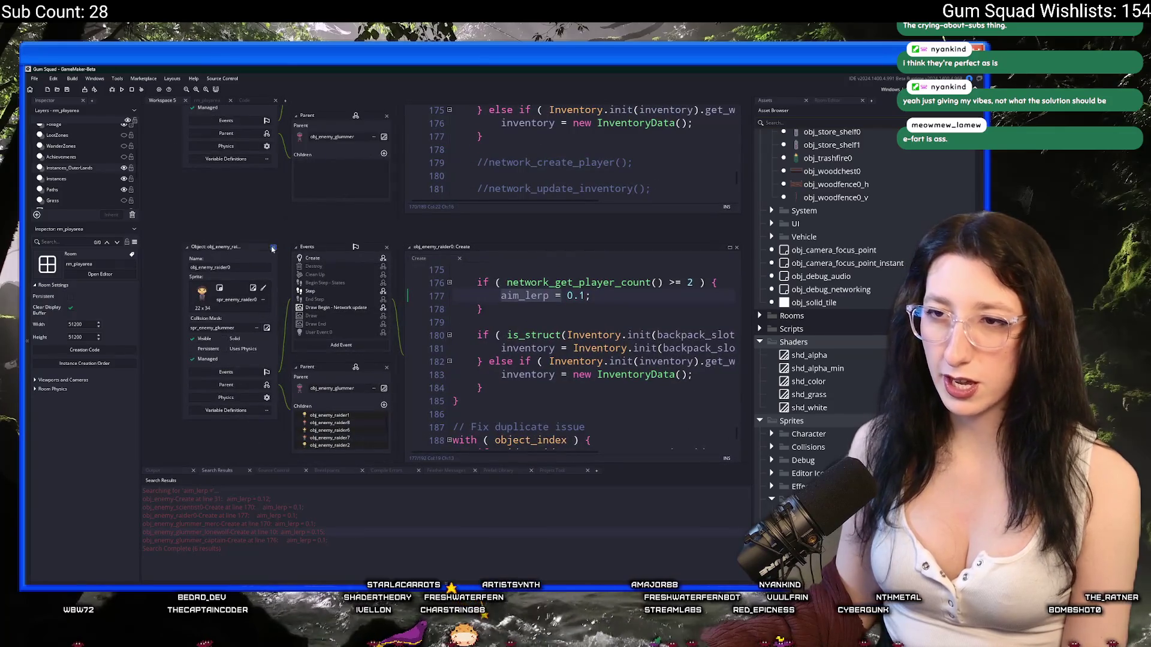
pyautogui.scroll(-3, 277, 264)
pyautogui.scroll(4, 266, 233)
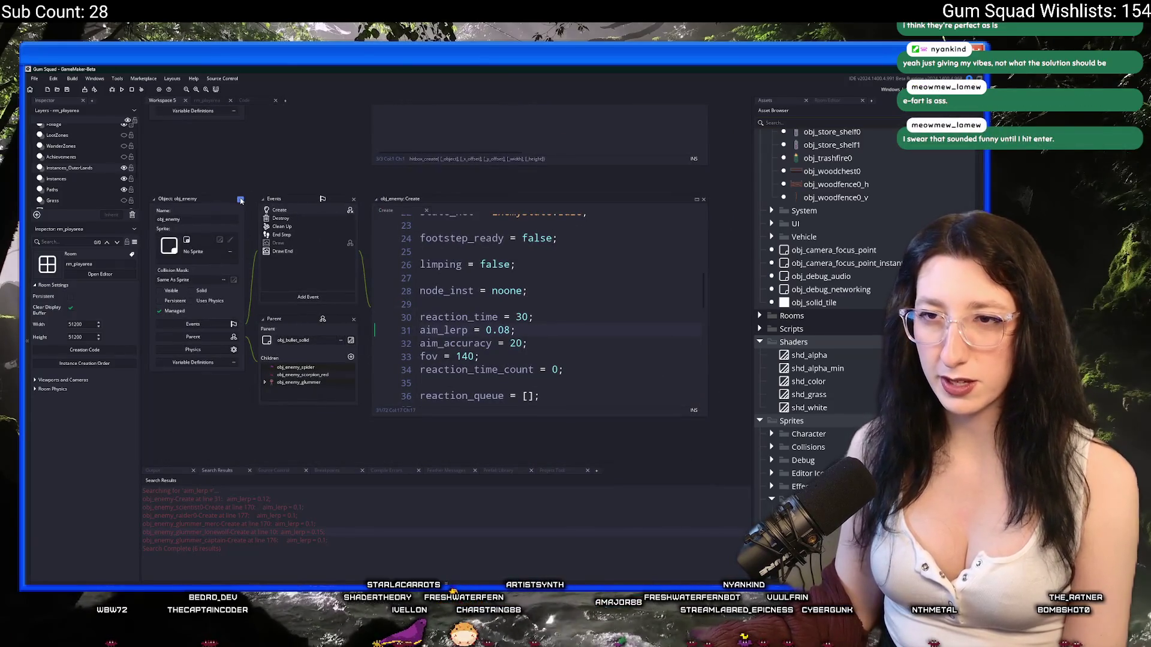
pyautogui.scroll(5, 240, 197)
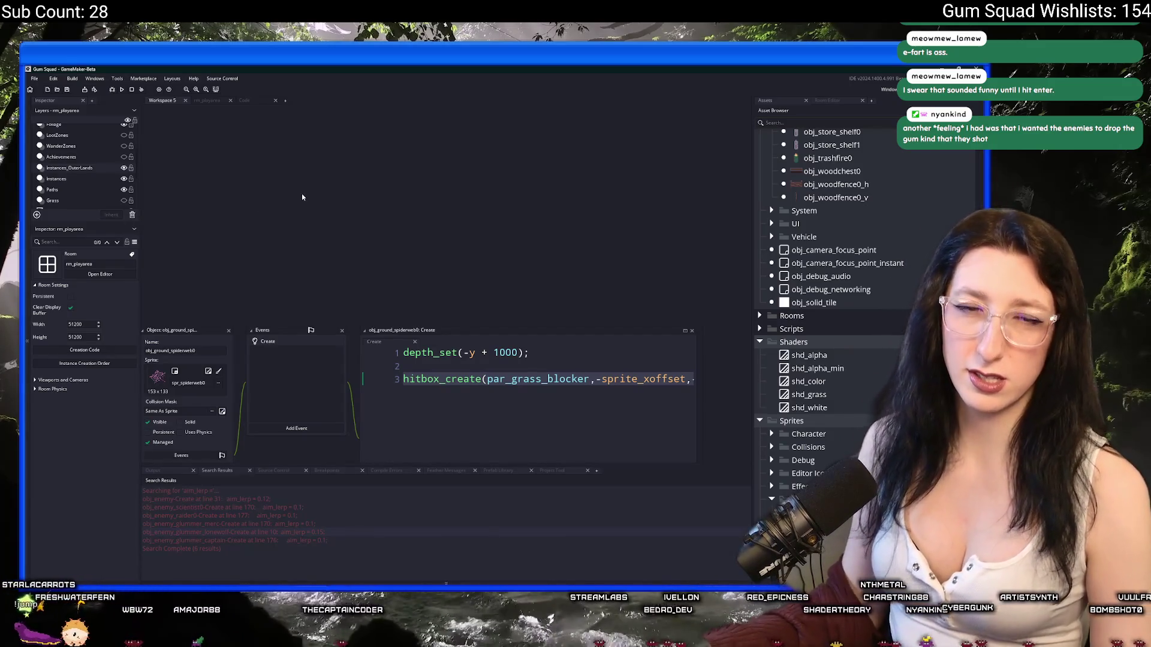
# Search the assets for 'todo' and open ToDo.txt
pyautogui.hotkey('ctrl', 't')
pyautogui.write('todo')
pyautogui.press('Return')
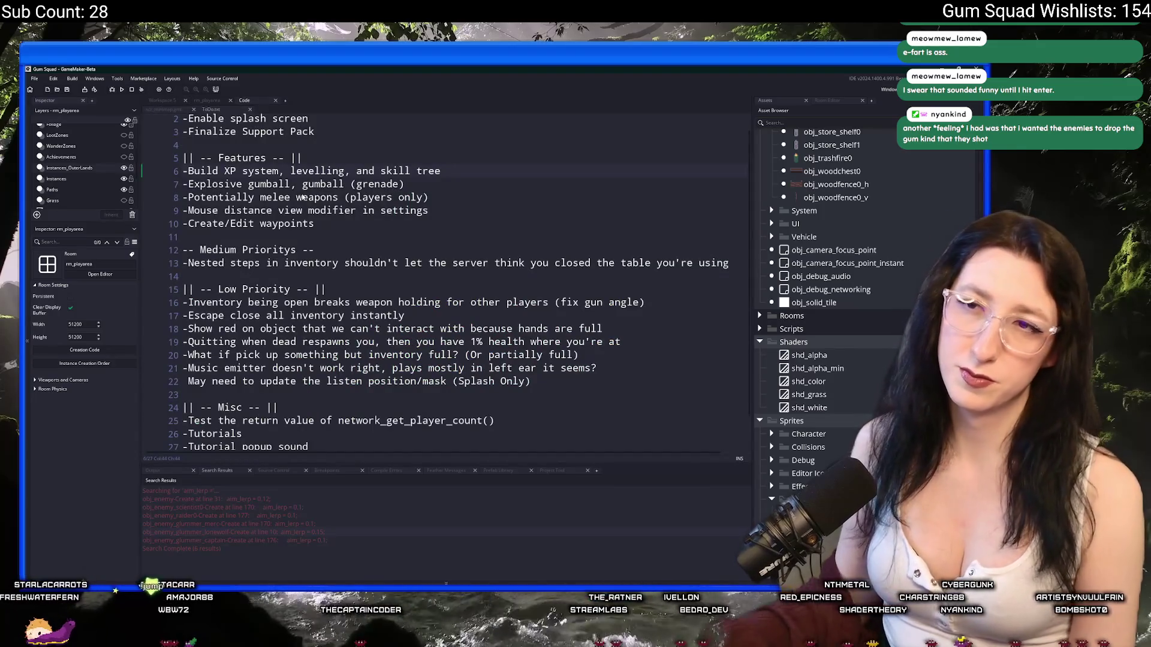
# Add '-Enemies drop the gum that they shoot' under the Medium Prioritys heading
pyautogui.scroll(-2, 477, 246)
pyautogui.click(663, 225)
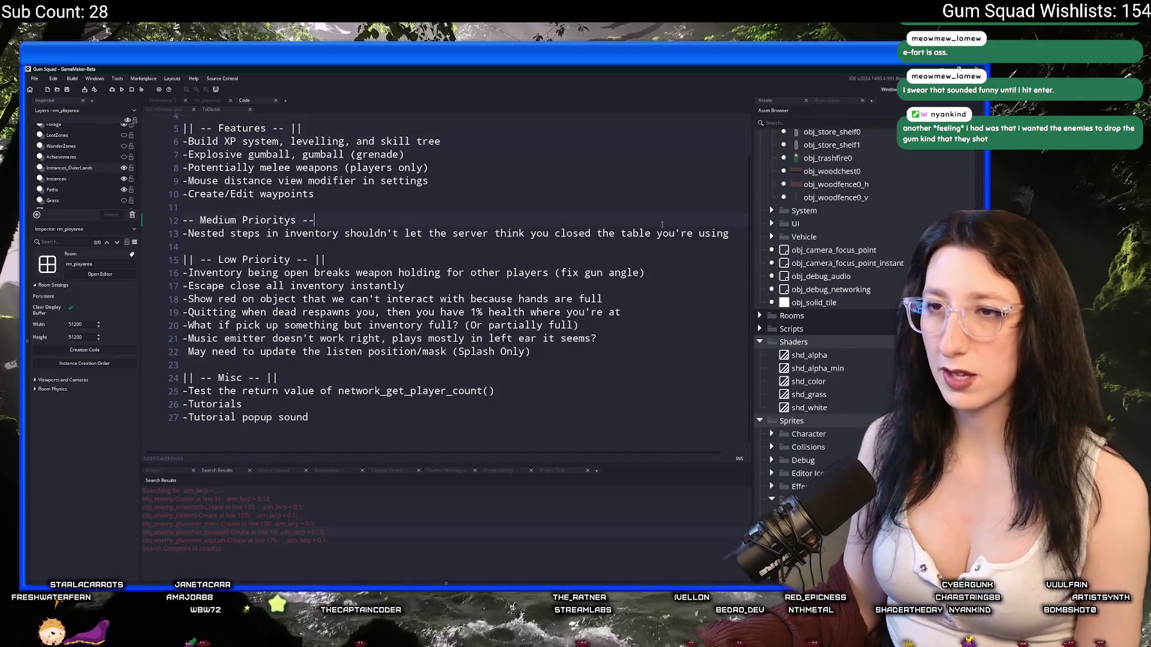
pyautogui.press('Return')
pyautogui.write('-ENemiesk')
pyautogui.press('BackSpace')
pyautogui.press('BackSpace')
pyautogui.press('BackSpace')
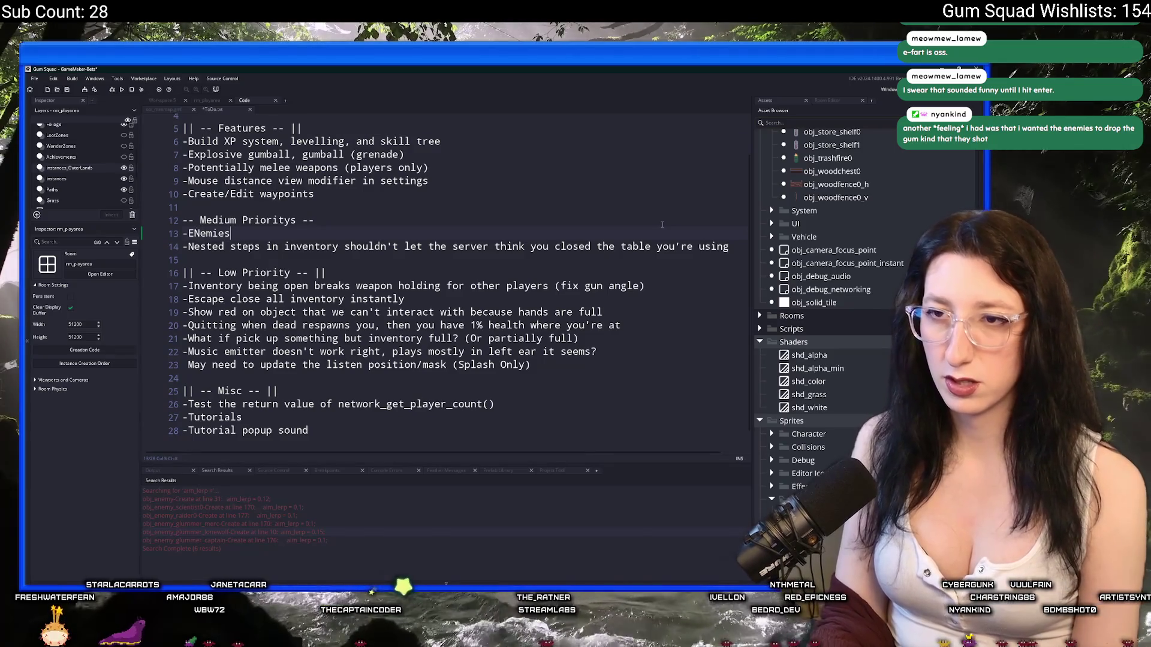
pyautogui.write('nemi')
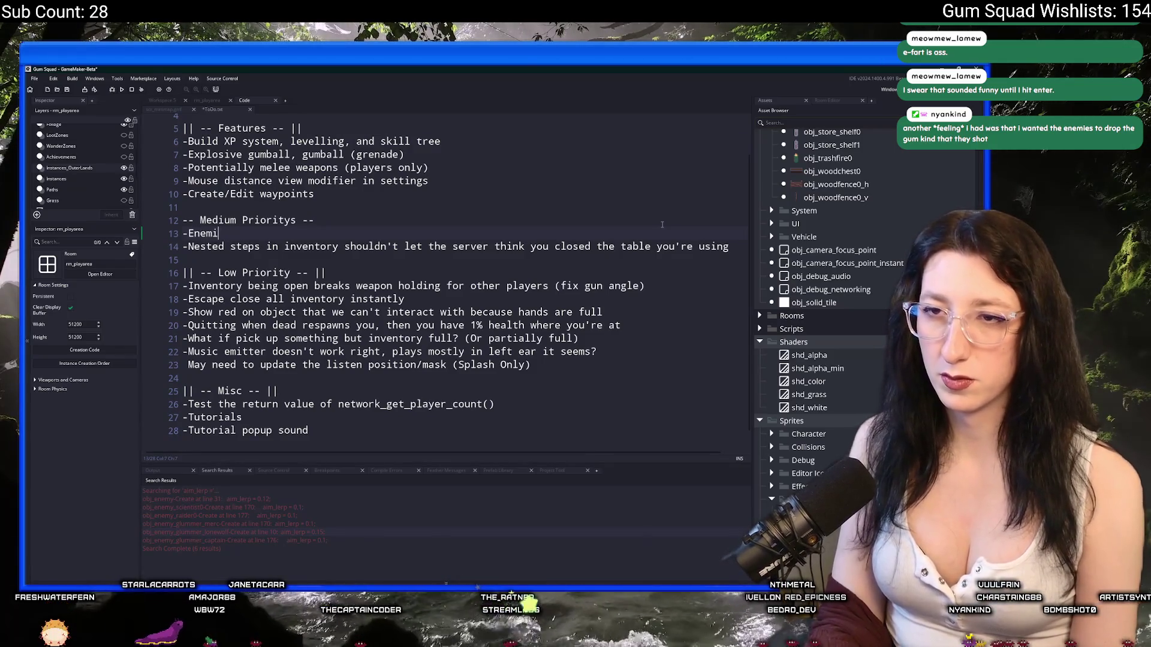
pyautogui.write('es drop the gum that they shoru')
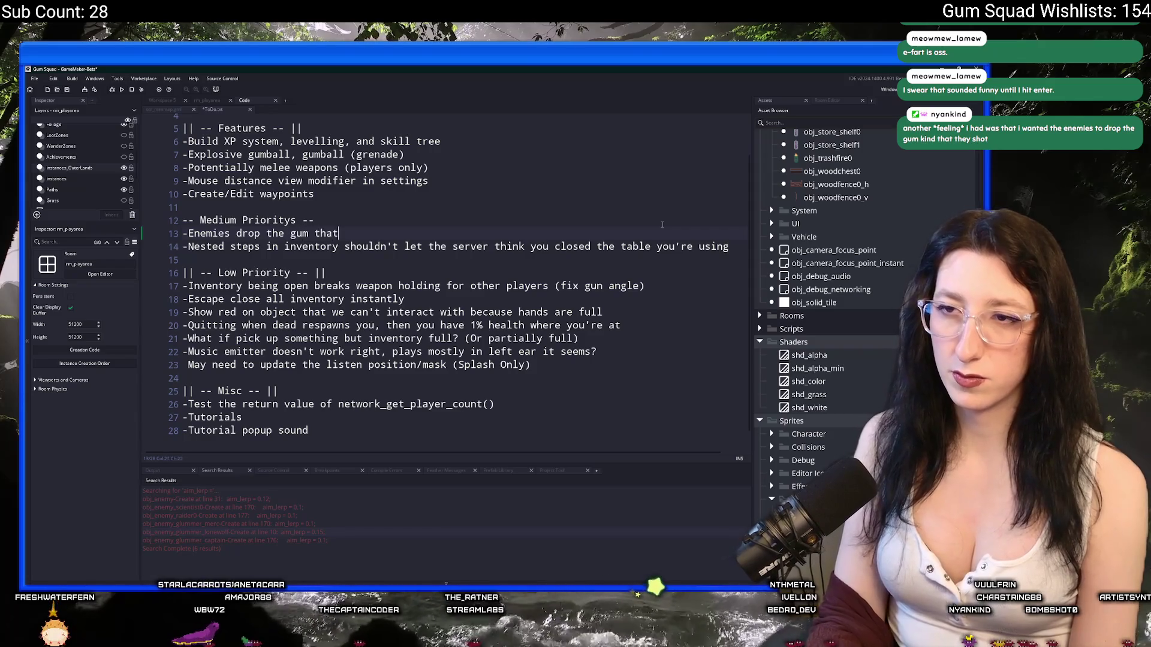
pyautogui.press('BackSpace')
pyautogui.press('BackSpace')
pyautogui.write('ot')
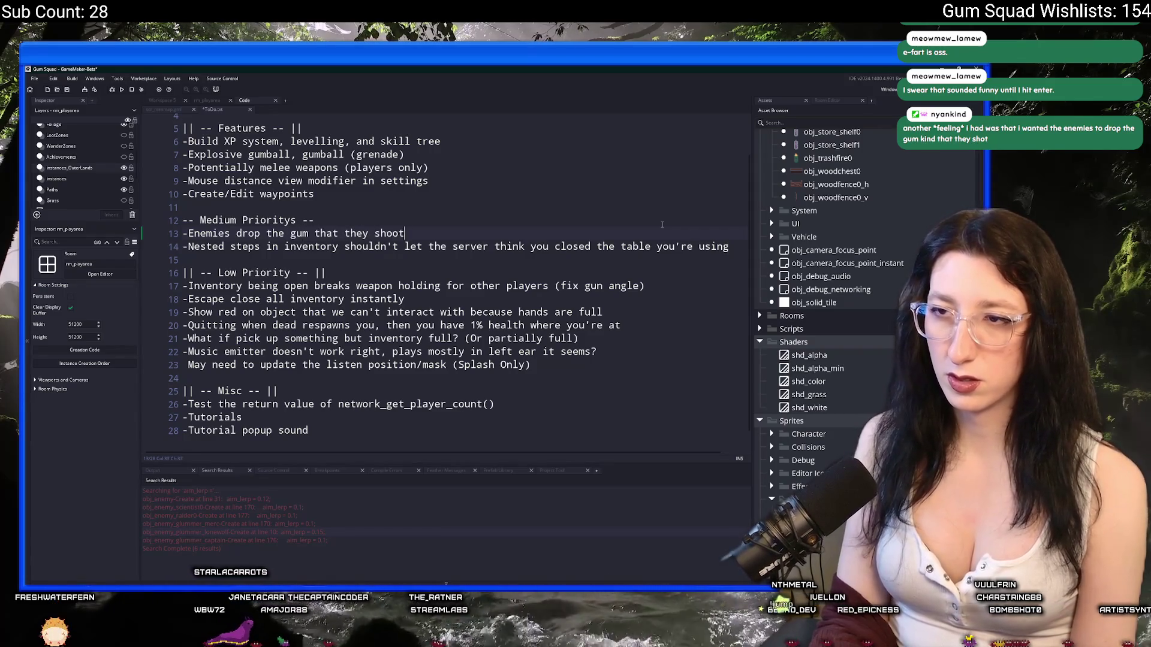
# Insert '-Sports drinks give you a speed boost' on a new line above it
pyautogui.press('Home')
pyautogui.press('Return')
pyautogui.press('Up')
pyautogui.write('-Energy')
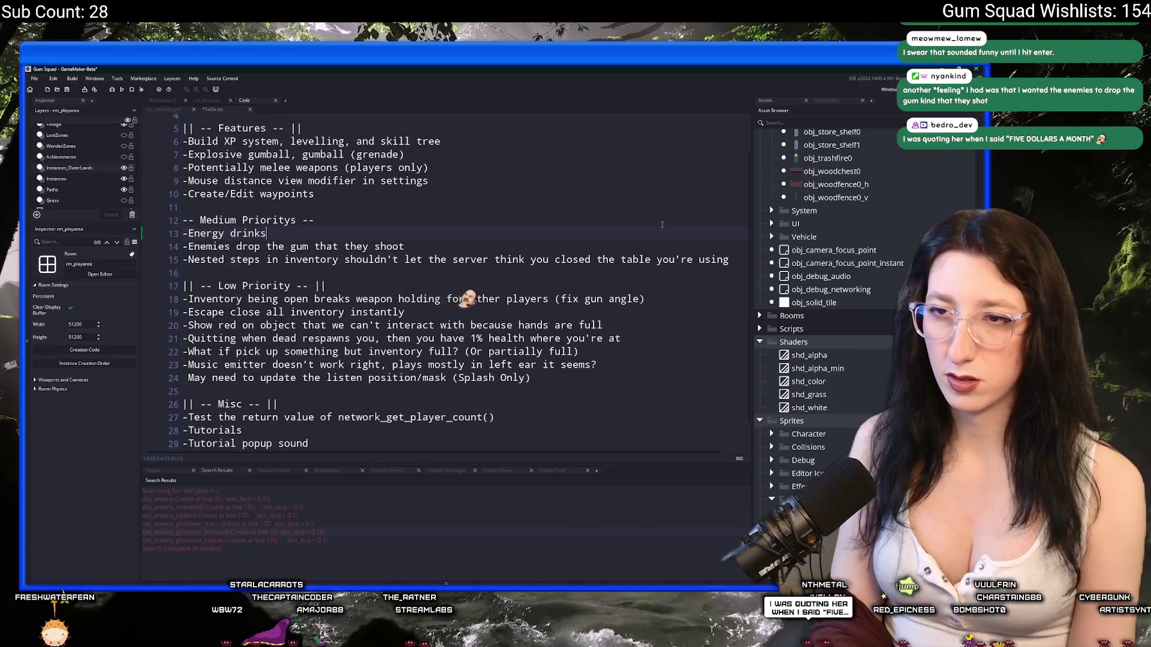
pyautogui.hotkey('ctrl', 'BackSpace')
pyautogui.hotkey('ctrl', 'BackSpace')
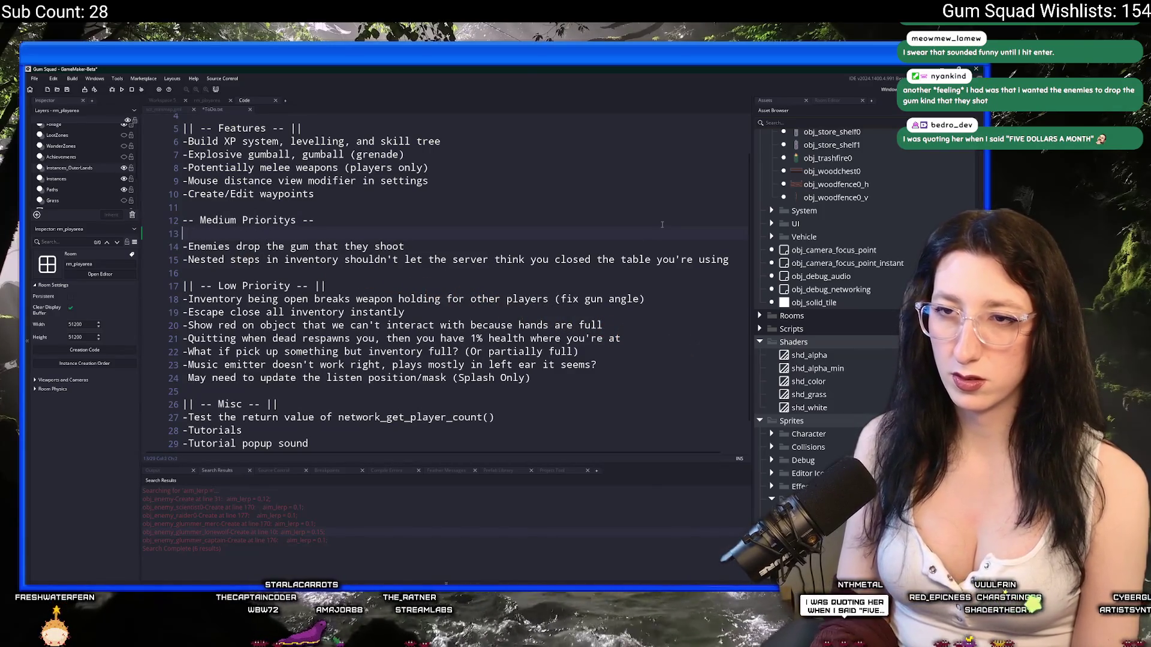
pyautogui.write('-Sports t')
pyautogui.write('drinks give you a speedk')
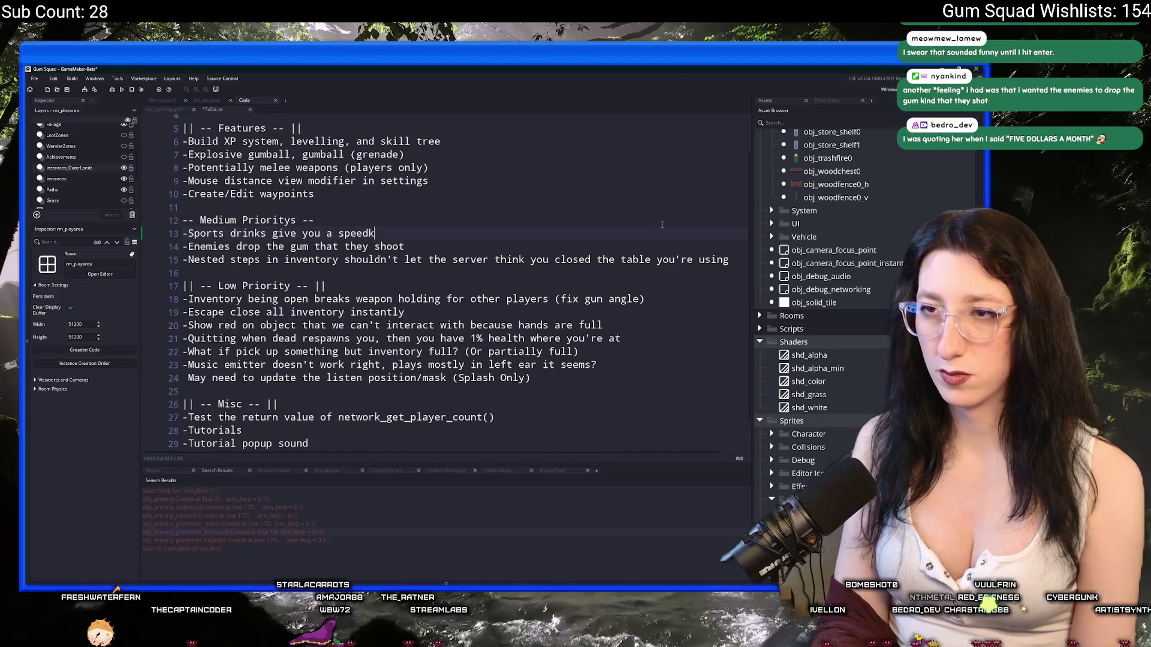
pyautogui.write('boo')
pyautogui.press('BackSpace')
pyautogui.press('BackSpace')
pyautogui.press('BackSpace')
pyautogui.write('boost')
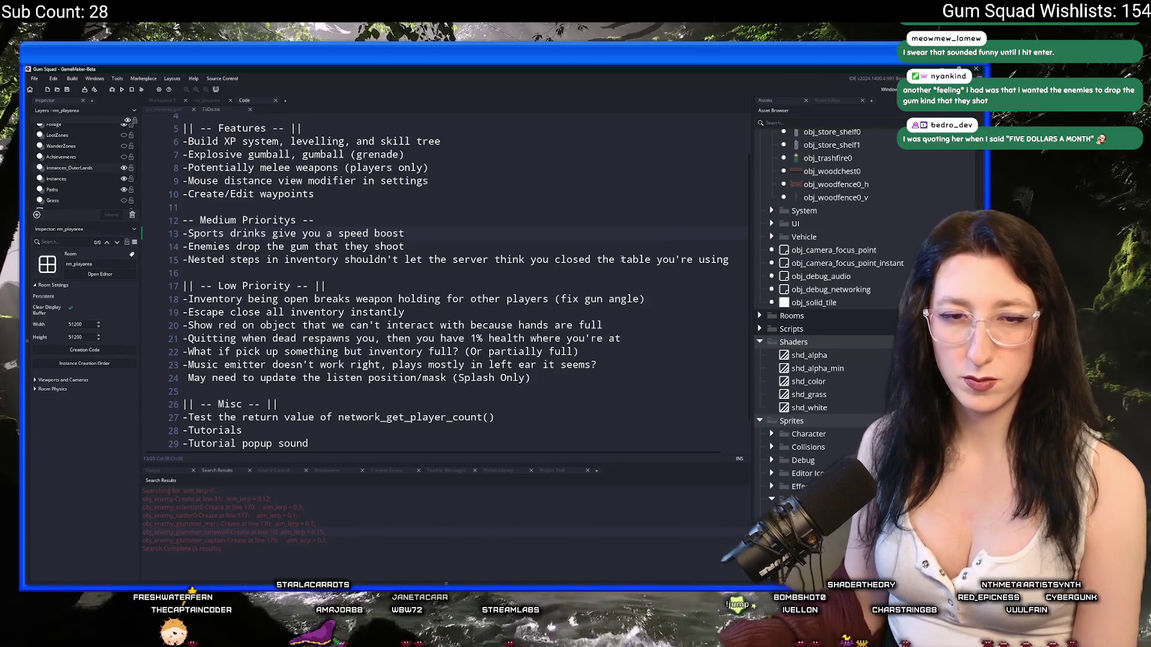
pyautogui.scroll(1, 574, 244)
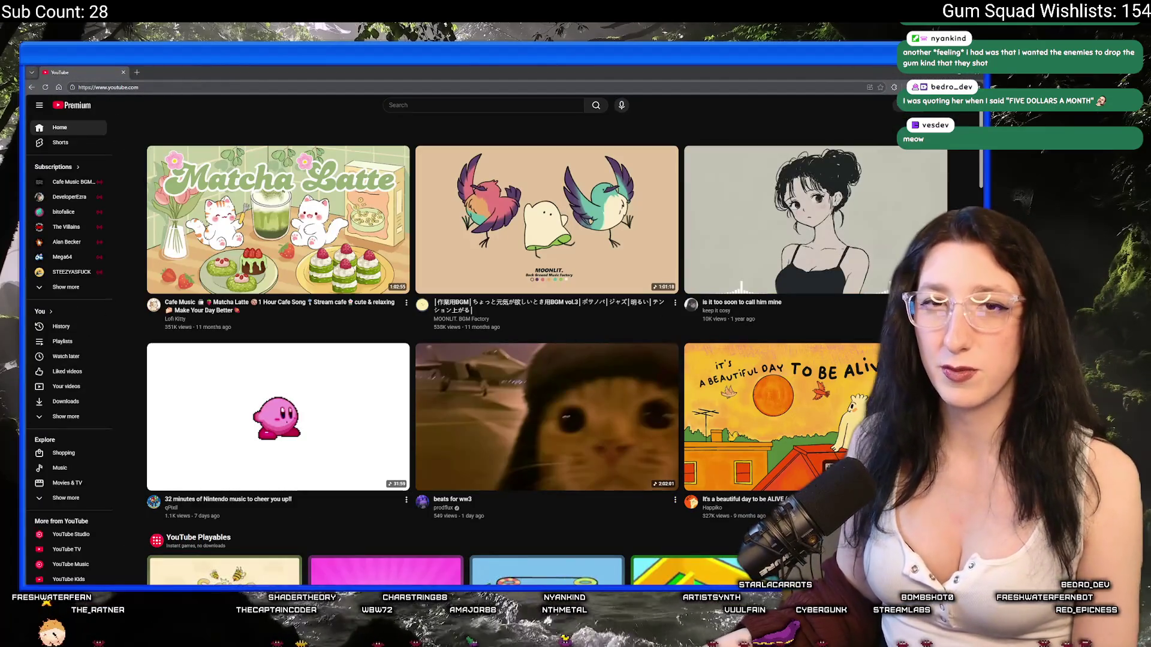
# Search YouTube for 'kwebblepop don't sink' and open PIRATE SIMULATOR 2017! (Don't Sink)
pyautogui.click(442, 103)
pyautogui.write('kwebblepop')
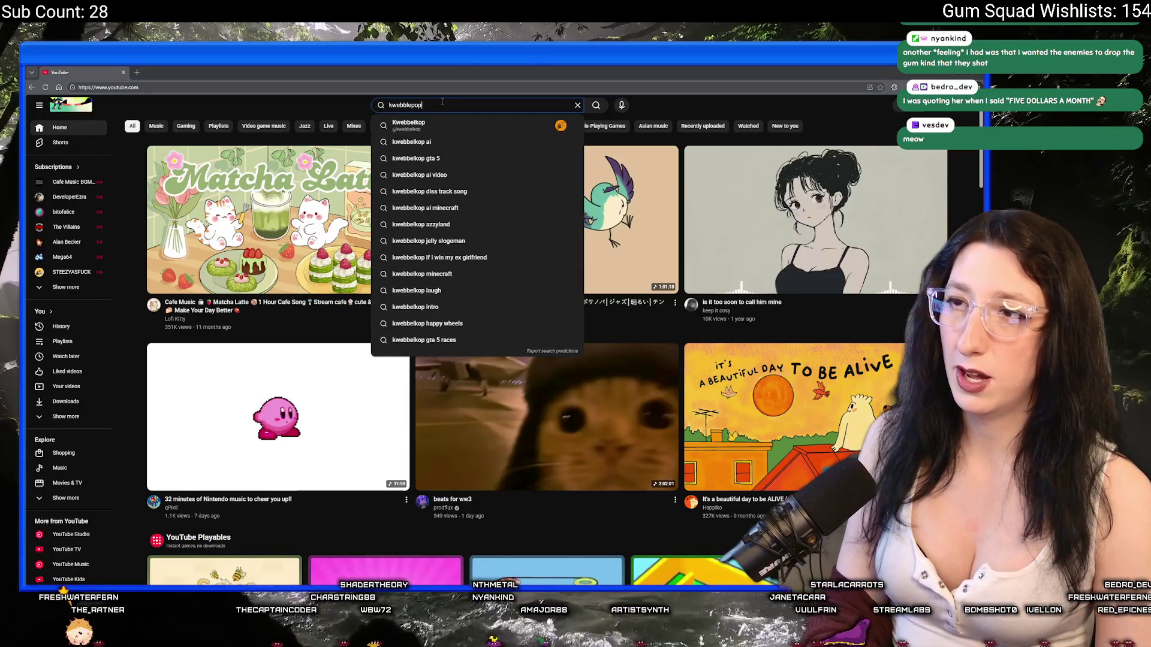
pyautogui.write(" don't sink")
pyautogui.press('Return')
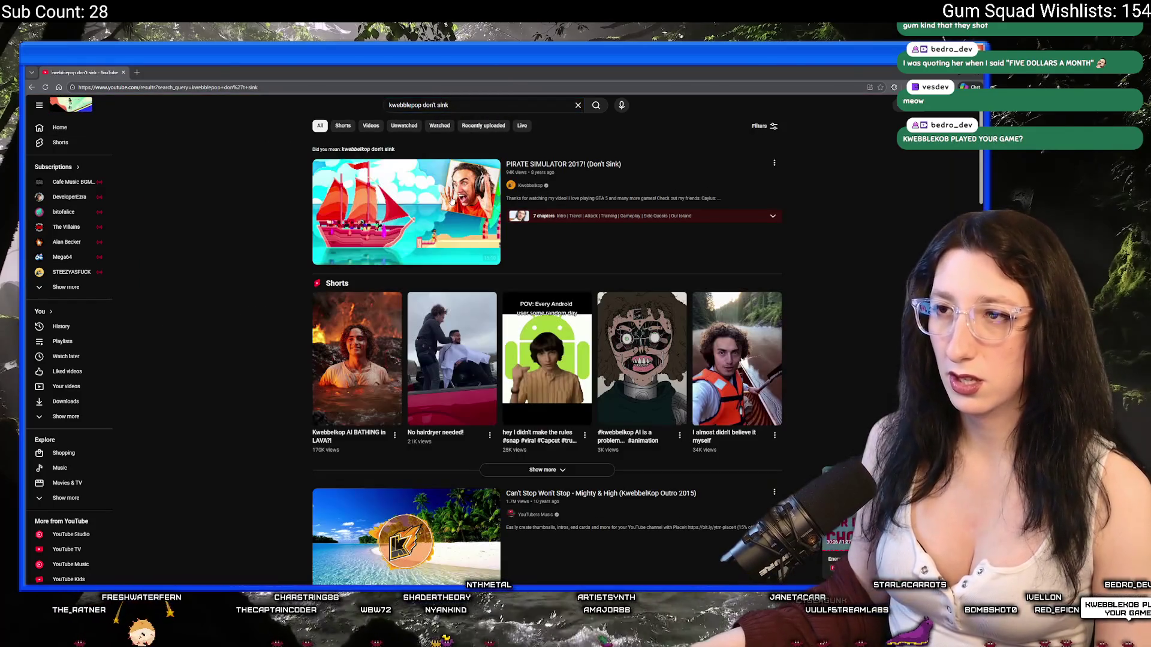
pyautogui.click(452, 201)
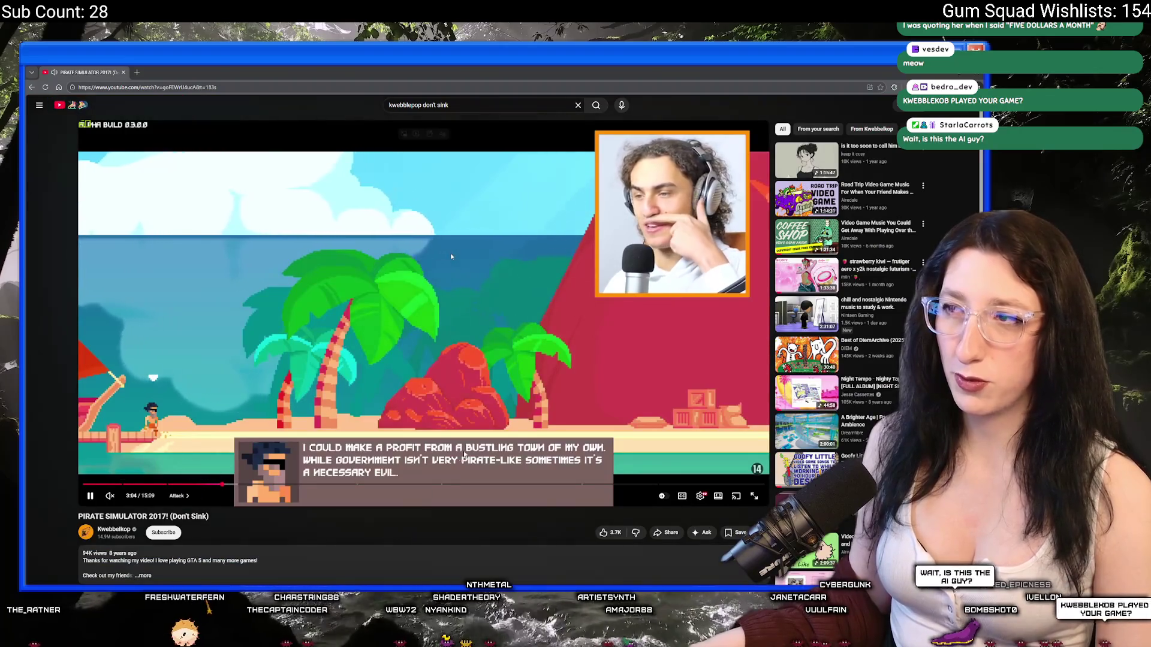
# Skip the video ahead to 5:55 and watch
pyautogui.scroll(-3, 450, 256)
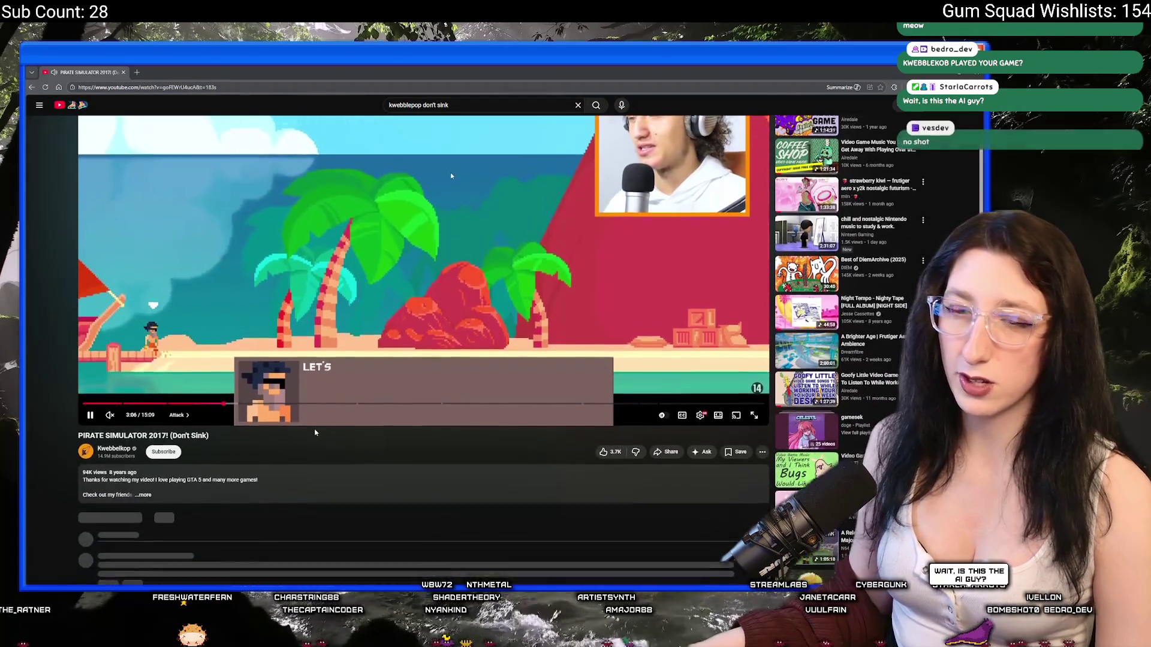
pyautogui.click(350, 298)
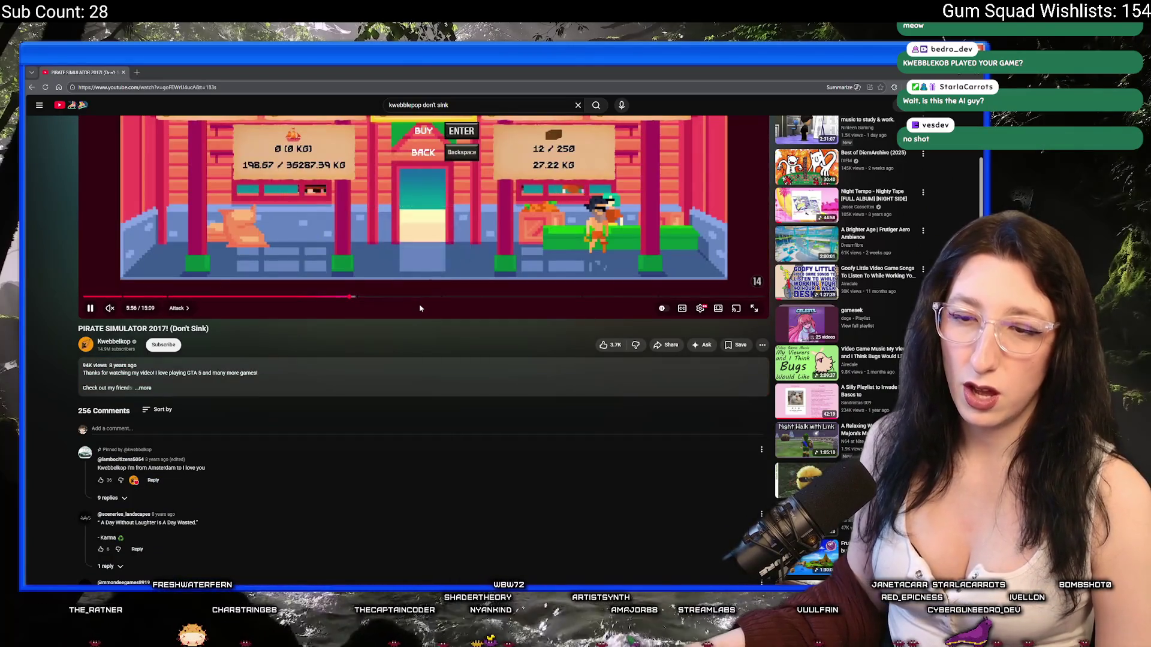
pyautogui.scroll(-15, 401, 317)
pyautogui.scroll(-10, 400, 317)
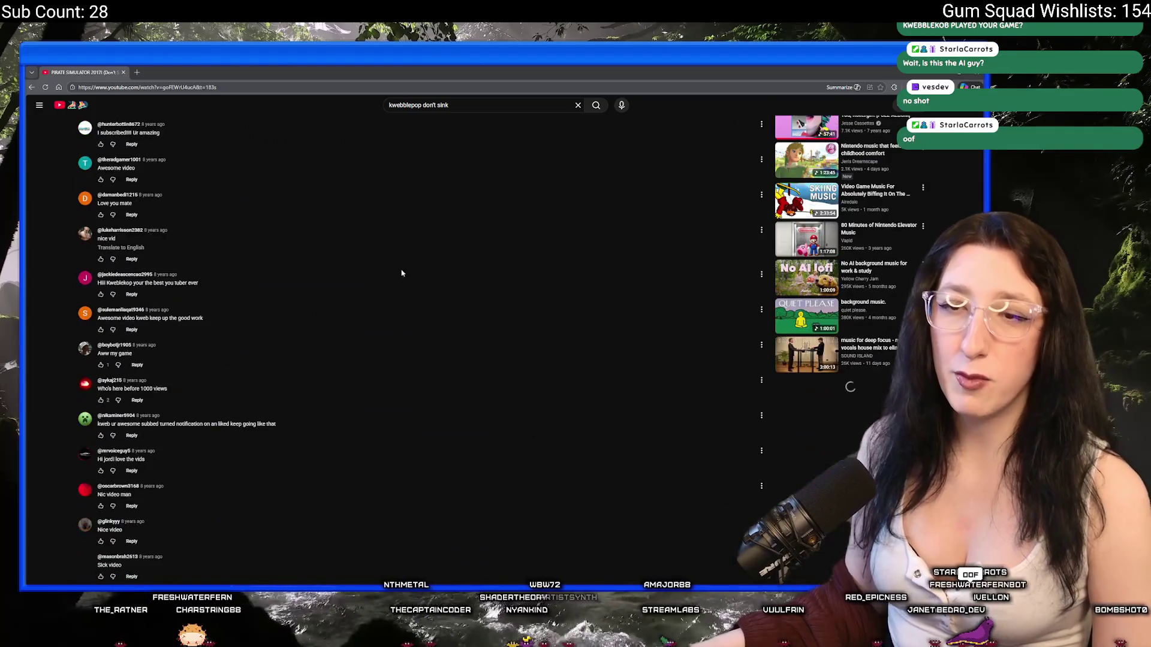
pyautogui.scroll(20, 378, 407)
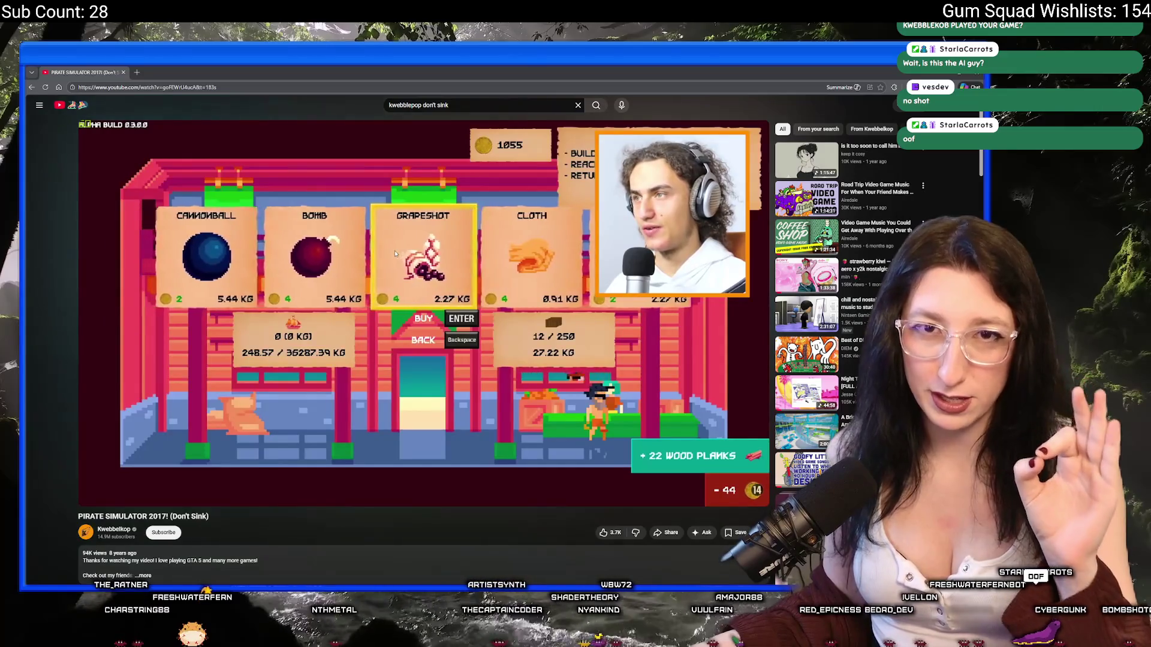
# Pause the video and search for 'don't sink jacksepticeye'
pyautogui.click(457, 295)
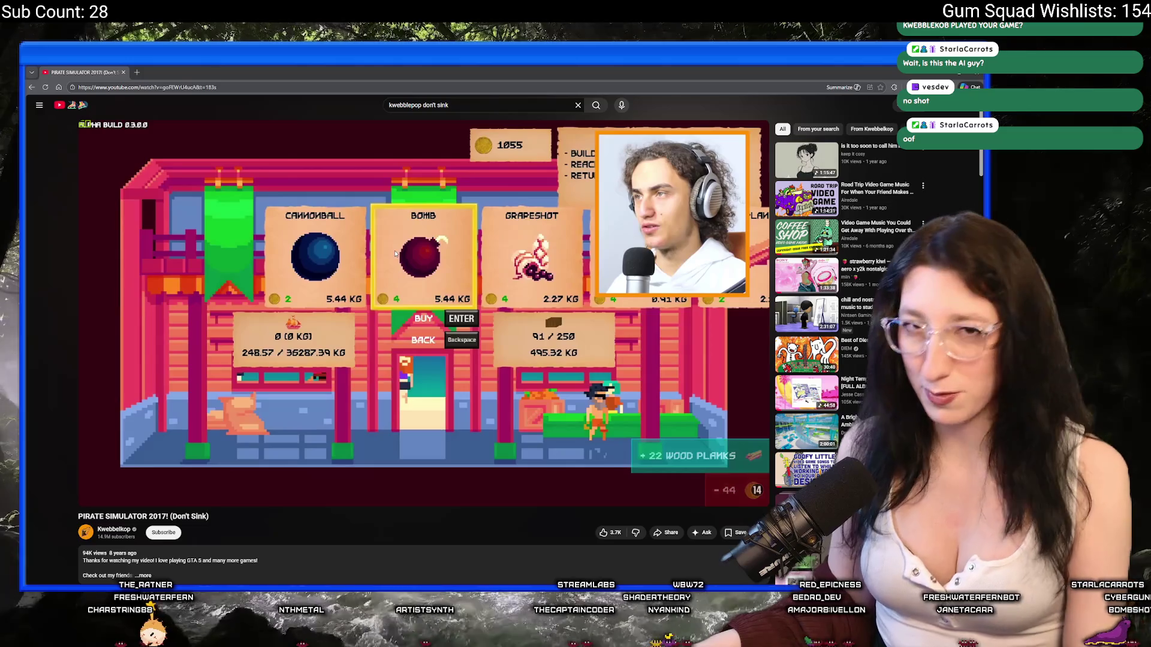
pyautogui.write('/')
pyautogui.write("don't sink")
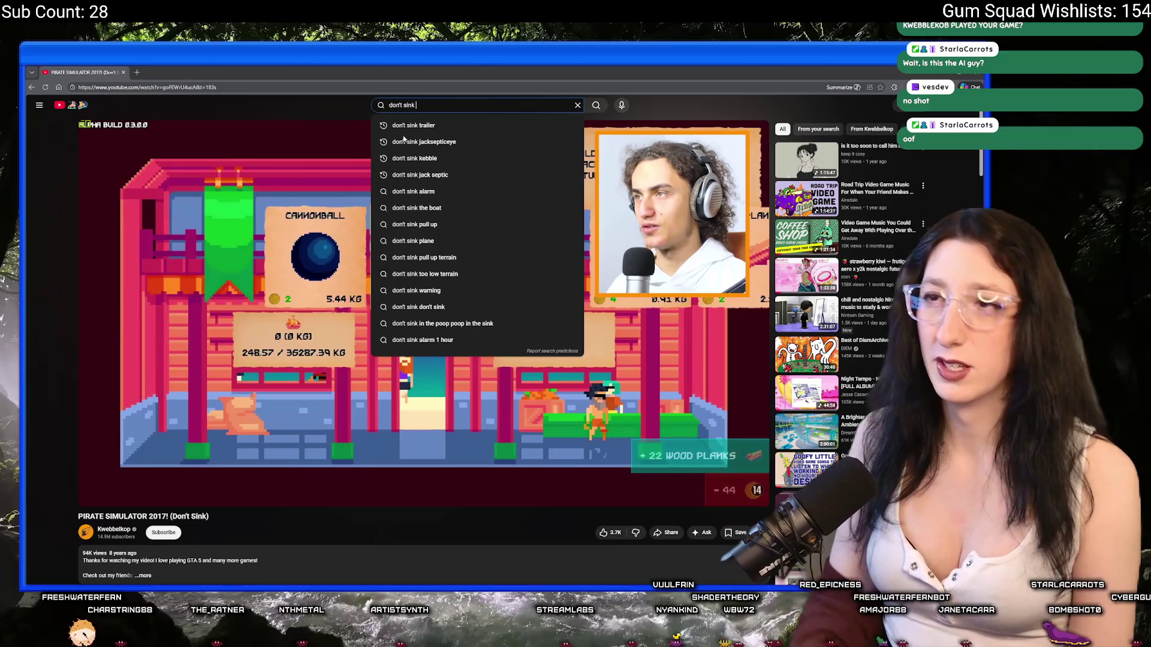
pyautogui.click(414, 158)
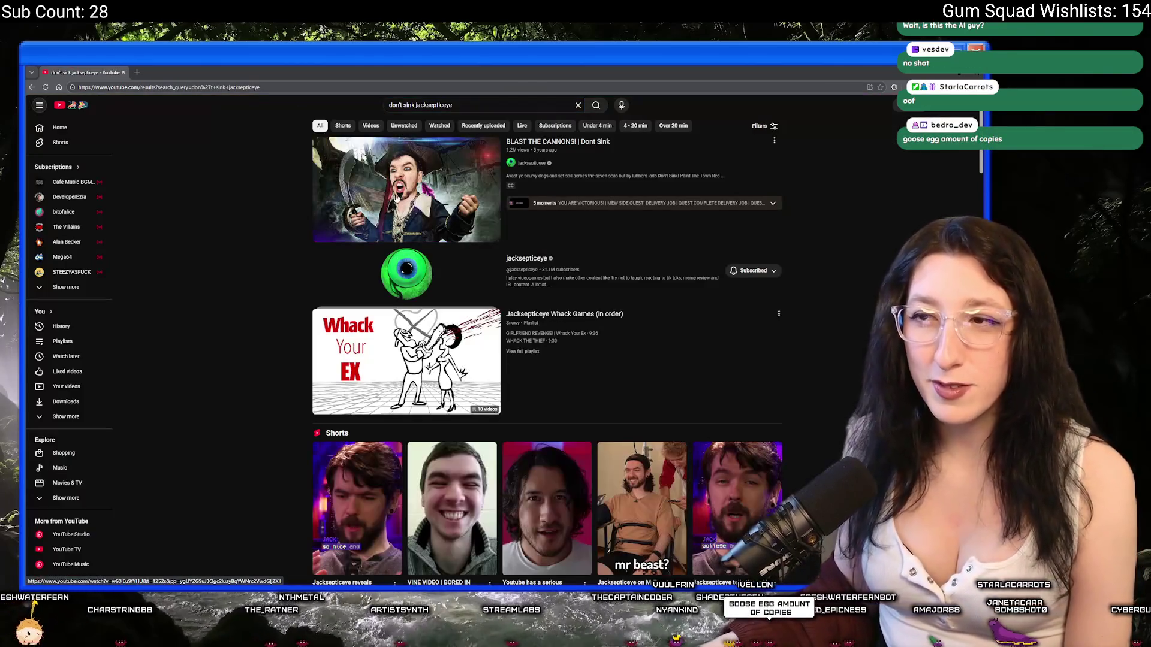
# Open the BLAST THE CANNONS! | Dont Sink video and jump ahead to 21:12
pyautogui.click(396, 199)
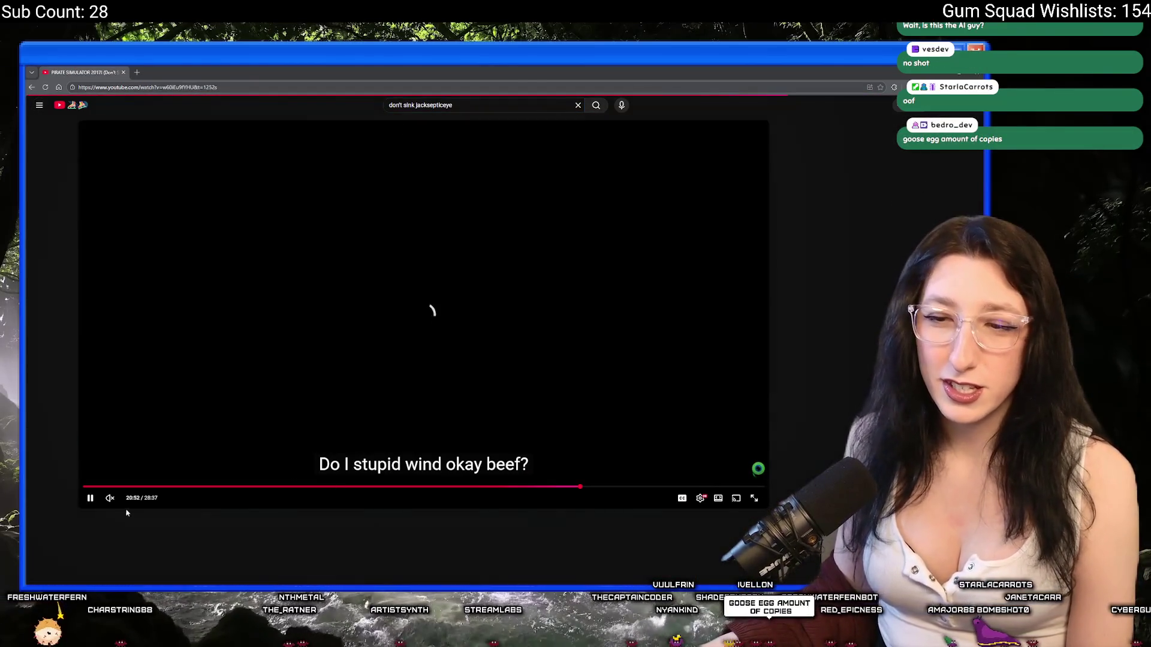
pyautogui.scroll(-1, 268, 431)
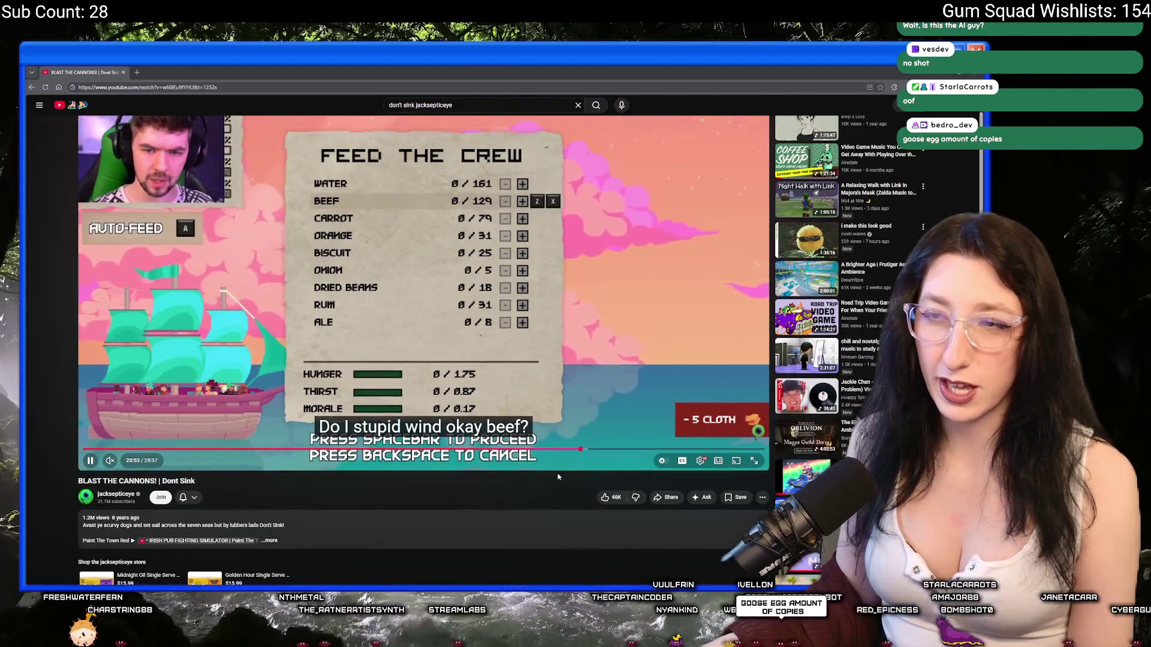
pyautogui.scroll(1, 558, 477)
pyautogui.click(588, 487)
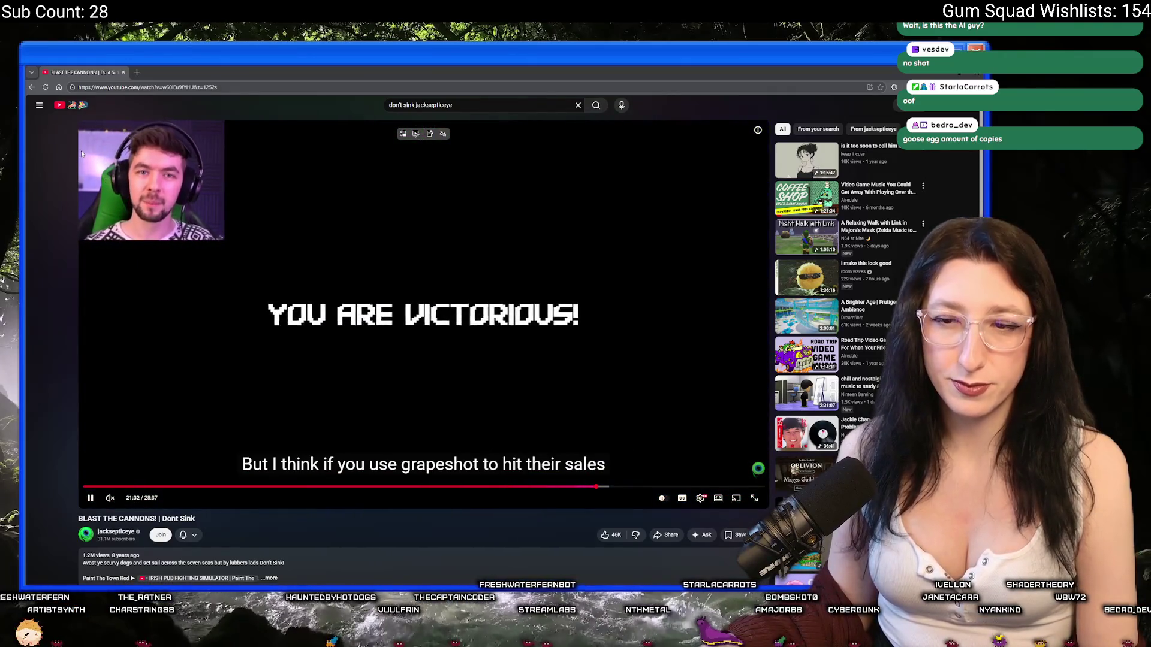
# Skim through the video's comments, then switch back to GameMaker
pyautogui.scroll(-3, 81, 150)
pyautogui.scroll(-3, 118, 412)
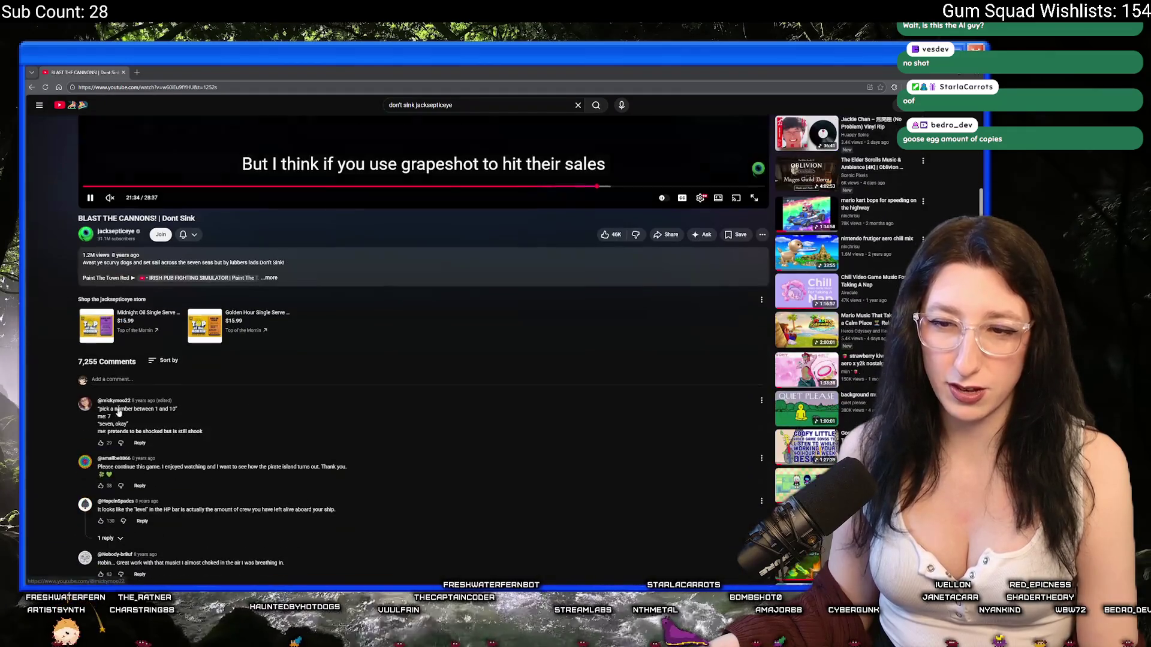
pyautogui.scroll(-1, 279, 452)
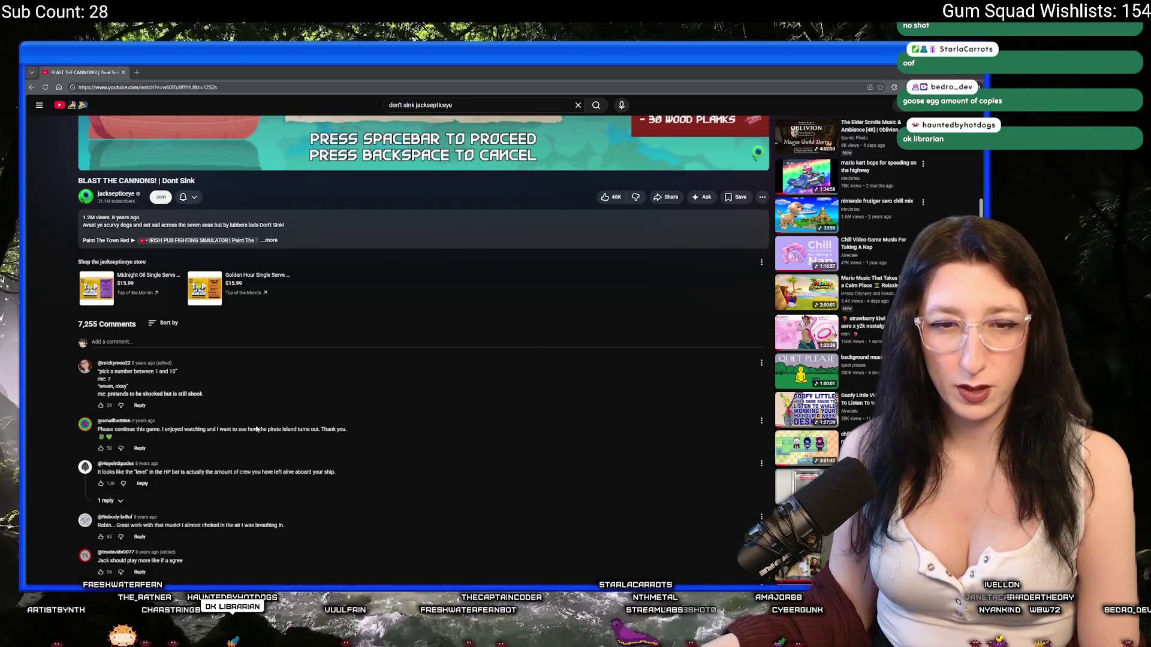
pyautogui.scroll(5, 256, 429)
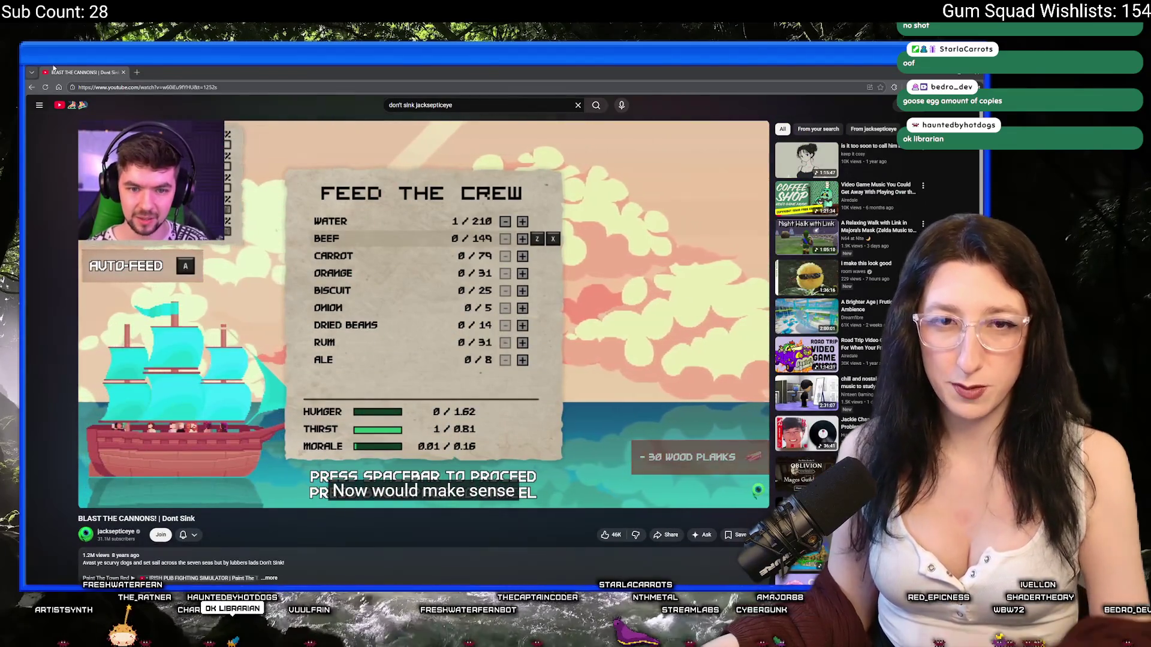
pyautogui.hotkey('alt', 'Tab')
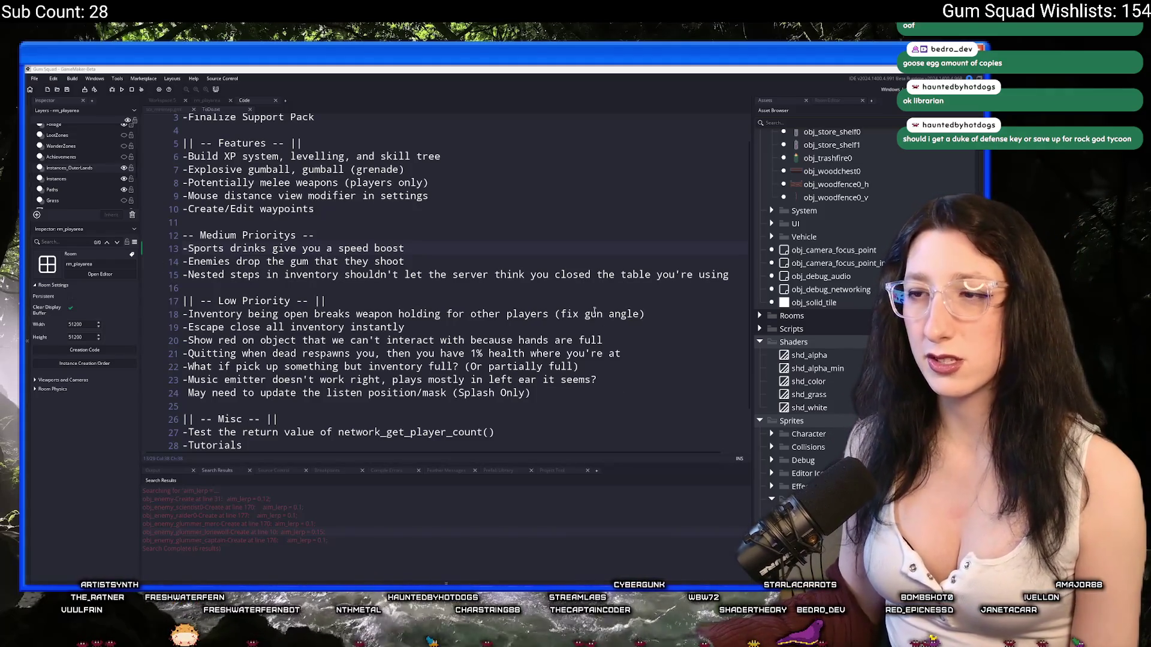
# Open the minimap.gml script and expand the code editor to fill the window
pyautogui.press('Up')
pyautogui.scroll(2, 257, 113)
pyautogui.click(221, 101)
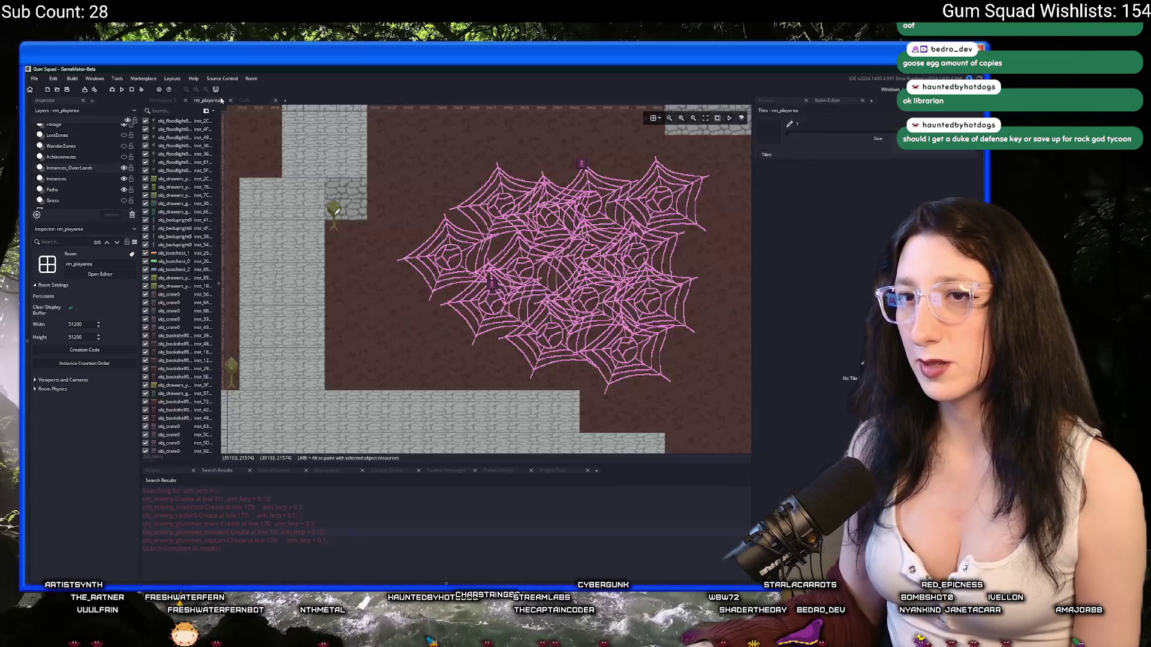
pyautogui.click(258, 100)
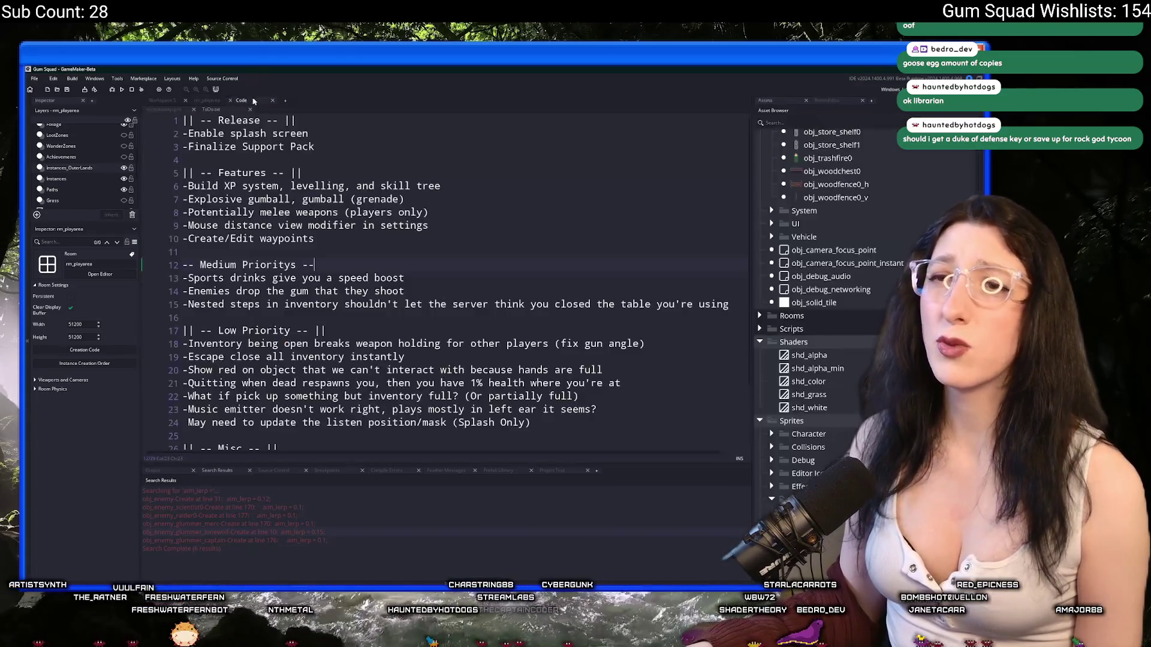
pyautogui.click(155, 110)
pyautogui.click(602, 232)
pyautogui.scroll(2, 555, 265)
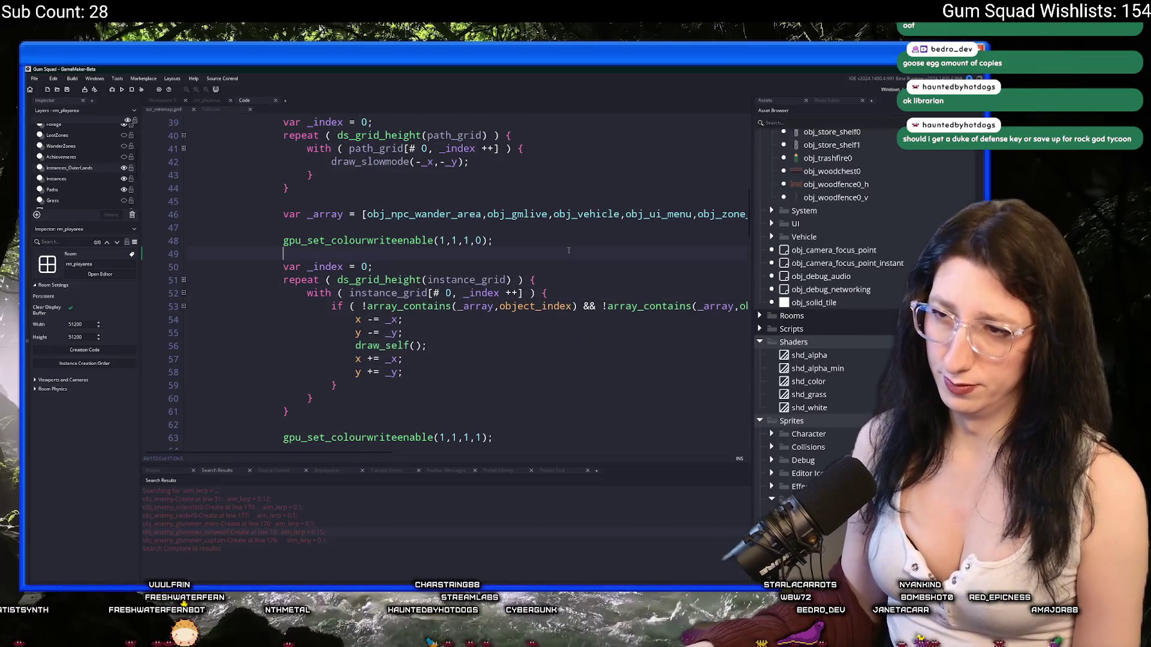
pyautogui.press('F12')
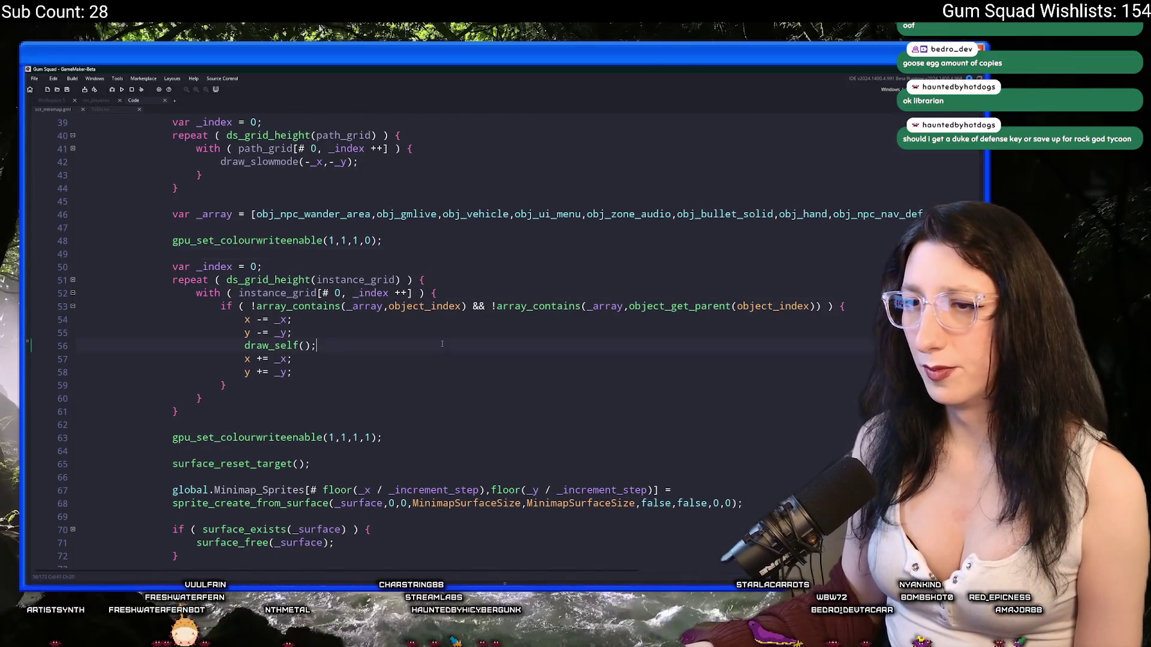
pyautogui.scroll(2, 442, 343)
# Delete both gpu_set_colourwriteenable calls around the instance drawing loop
pyautogui.moveTo(384, 513)
pyautogui.mouseDown()
pyautogui.moveTo(252, 506)
pyautogui.moveTo(180, 487)
pyautogui.mouseUp()
pyautogui.press('BackSpace')
pyautogui.moveTo(384, 316); pyautogui.dragTo(111, 289)
pyautogui.hotkey('shift', 'Down')
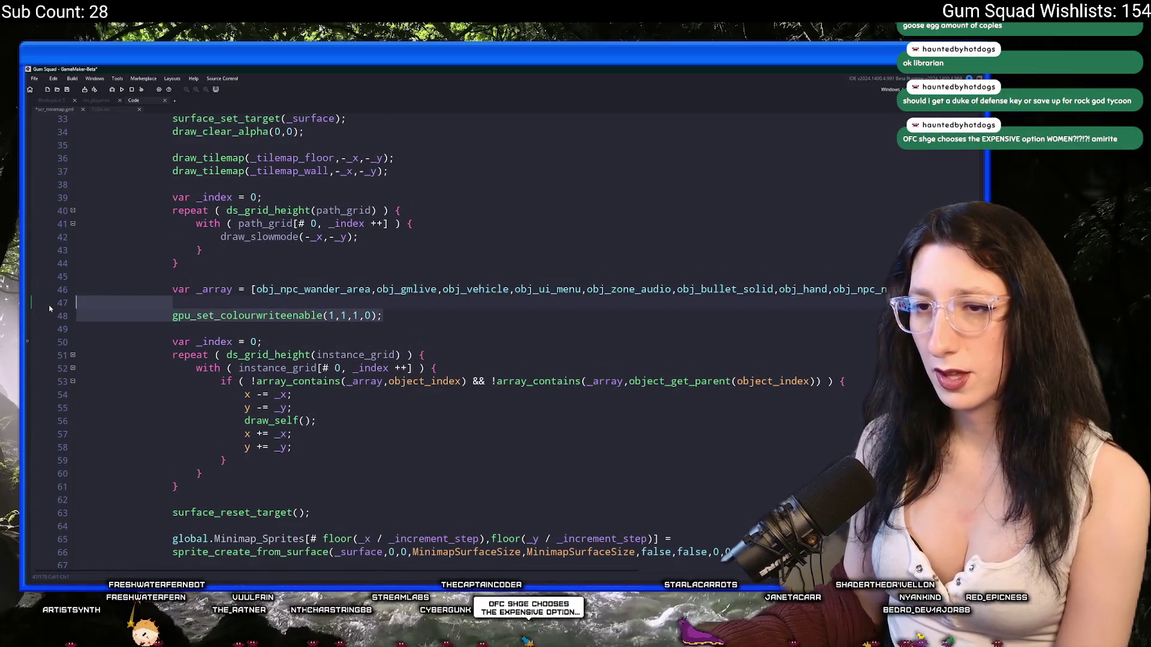
pyautogui.press('BackSpace')
pyautogui.press('BackSpace')
pyautogui.press('Down')
pyautogui.scroll(6, 456, 309)
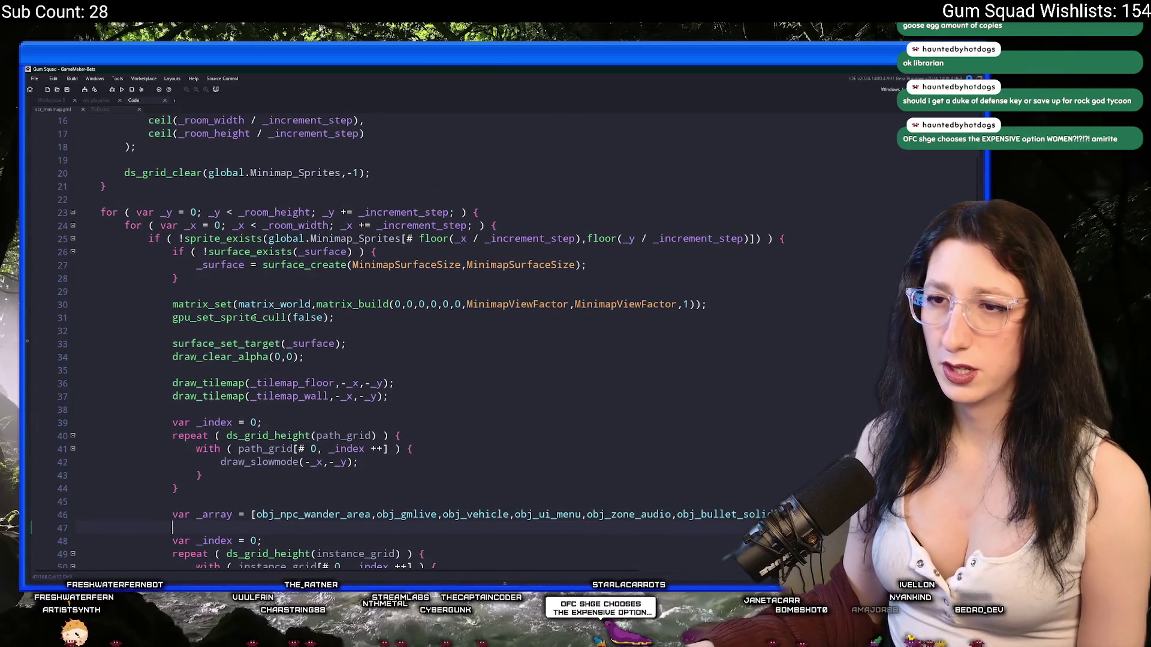
# Comment out gpu_set_sprite_cull(false) with // and start a test run with F5
pyautogui.moveTo(275, 317)
pyautogui.click(173, 318)
pyautogui.write('//')
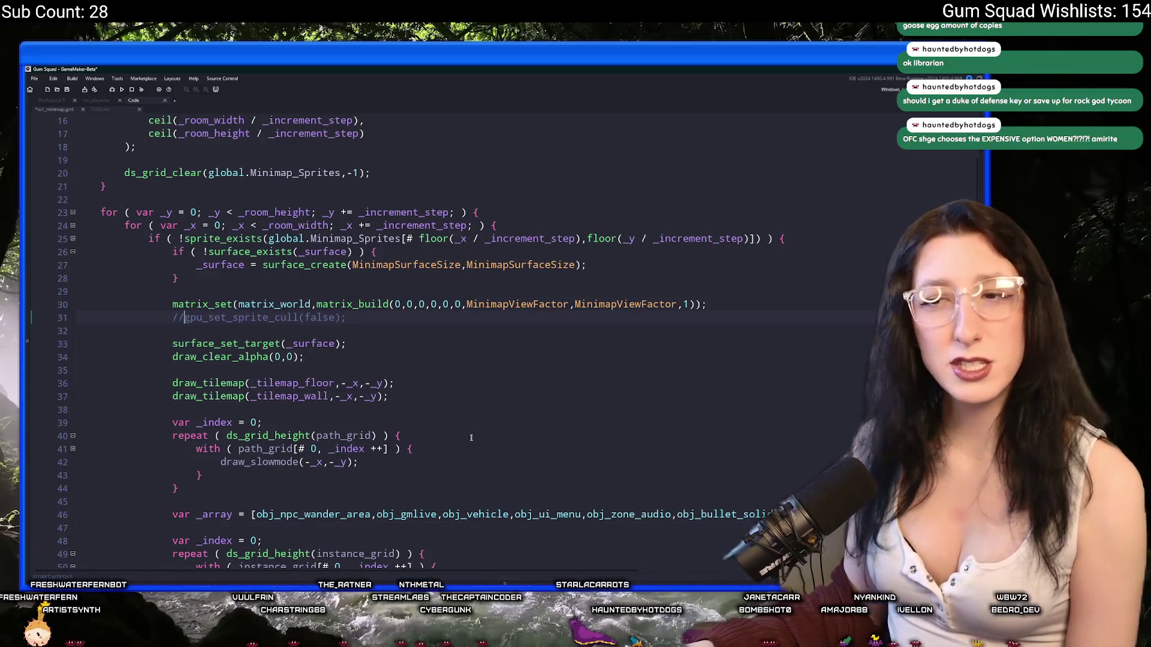
pyautogui.press('F5')
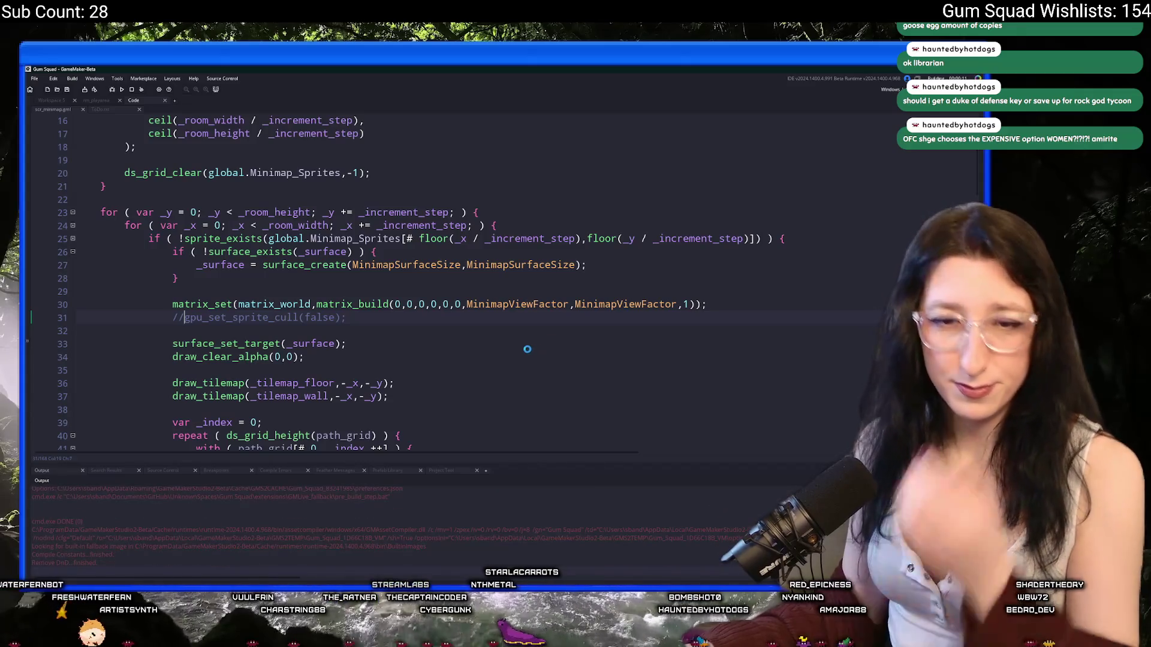
# Start a New World, maximize the game window, and create the lobby
pyautogui.scroll(5, 474, 346)
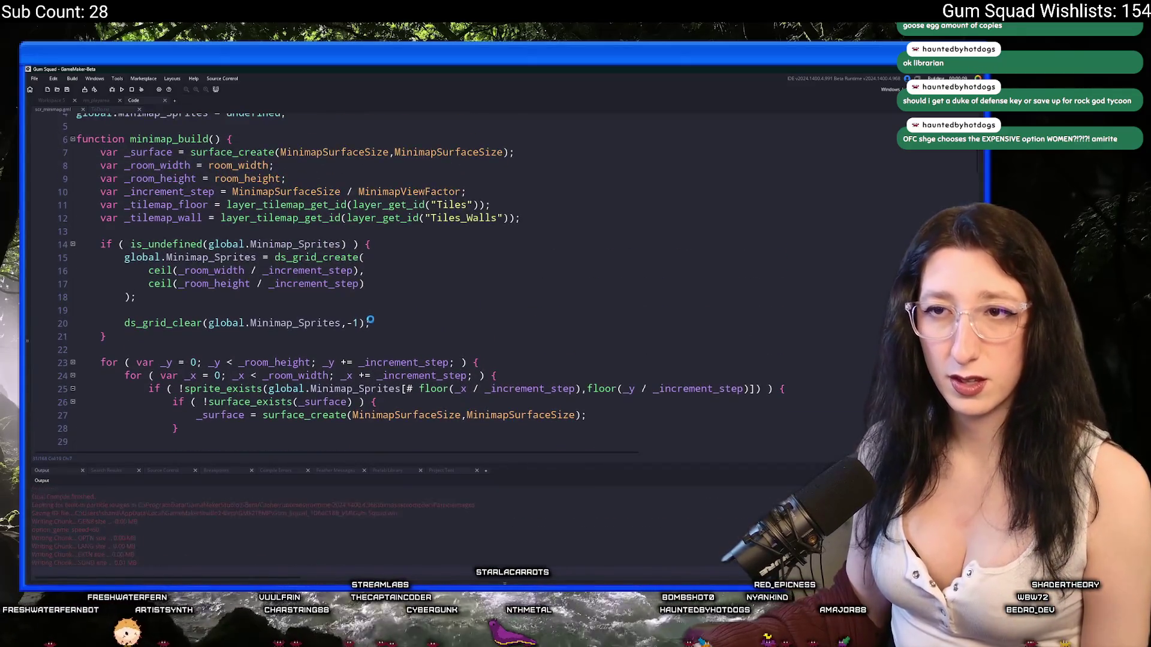
pyautogui.scroll(-7, 363, 316)
pyautogui.scroll(-4, 364, 315)
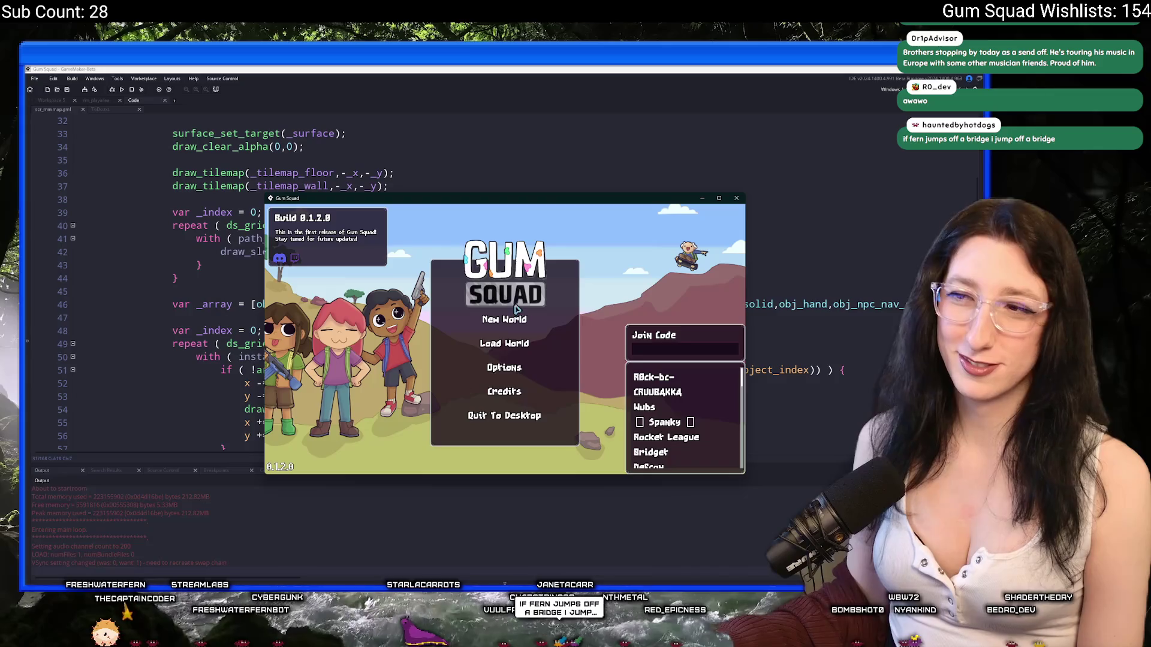
pyautogui.click(514, 317)
pyautogui.doubleClick(521, 195)
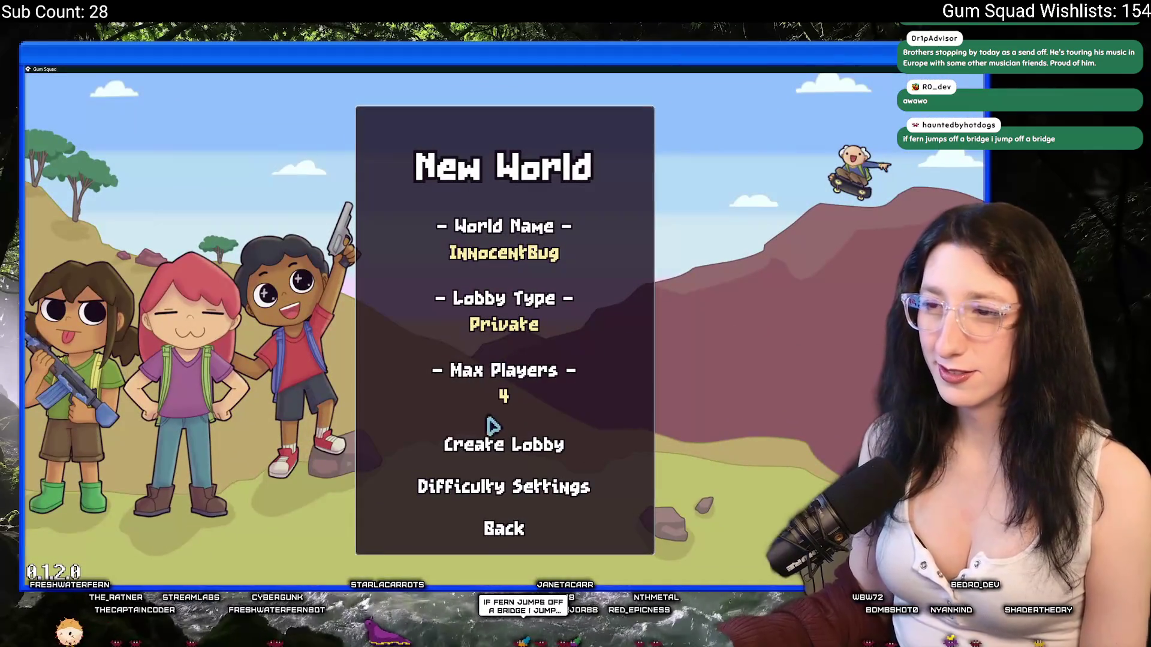
pyautogui.click(491, 441)
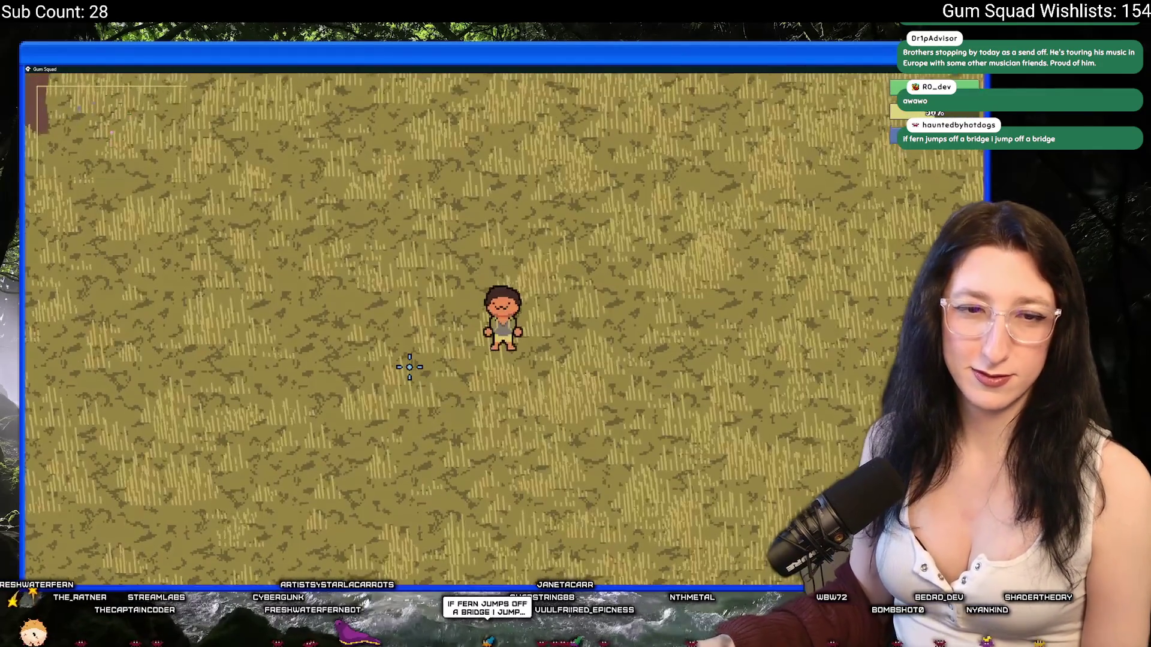
# Walk the character north from the grass into the cave and west through it, then close the game
pyautogui.press('w')
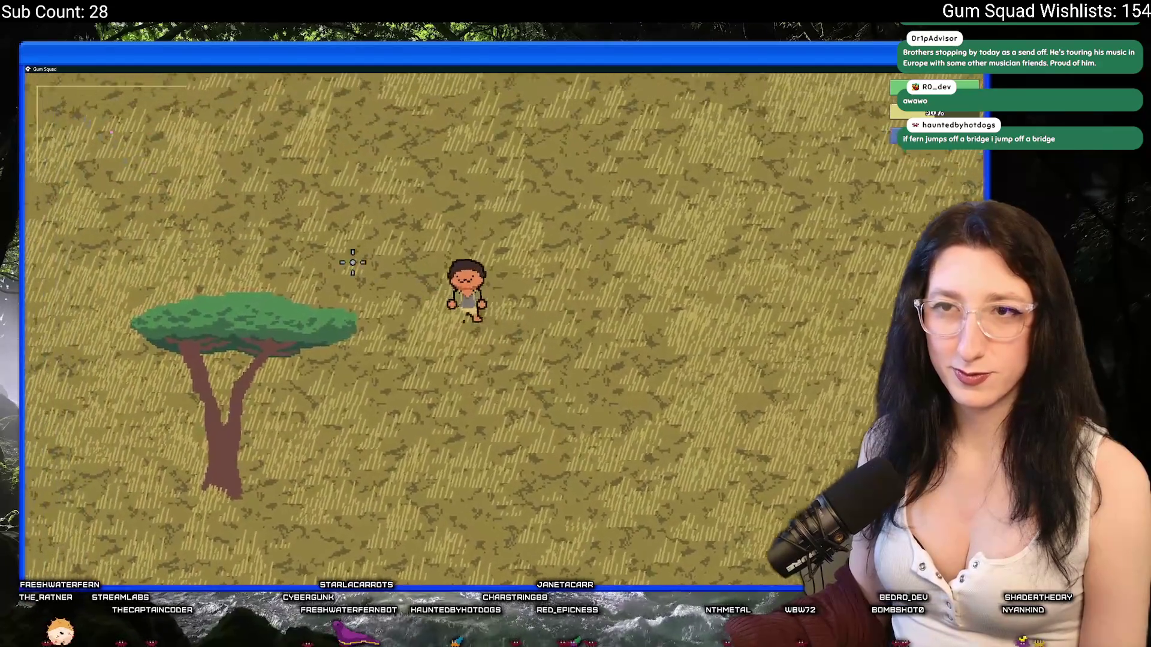
pyautogui.press('w')
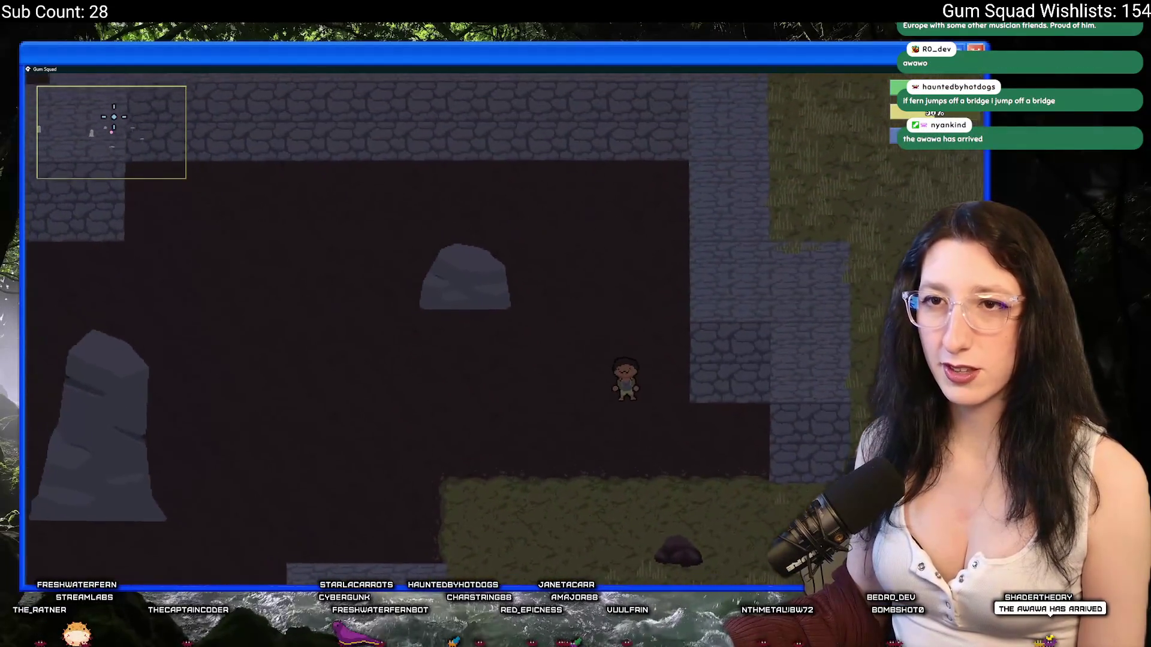
pyautogui.press('a')
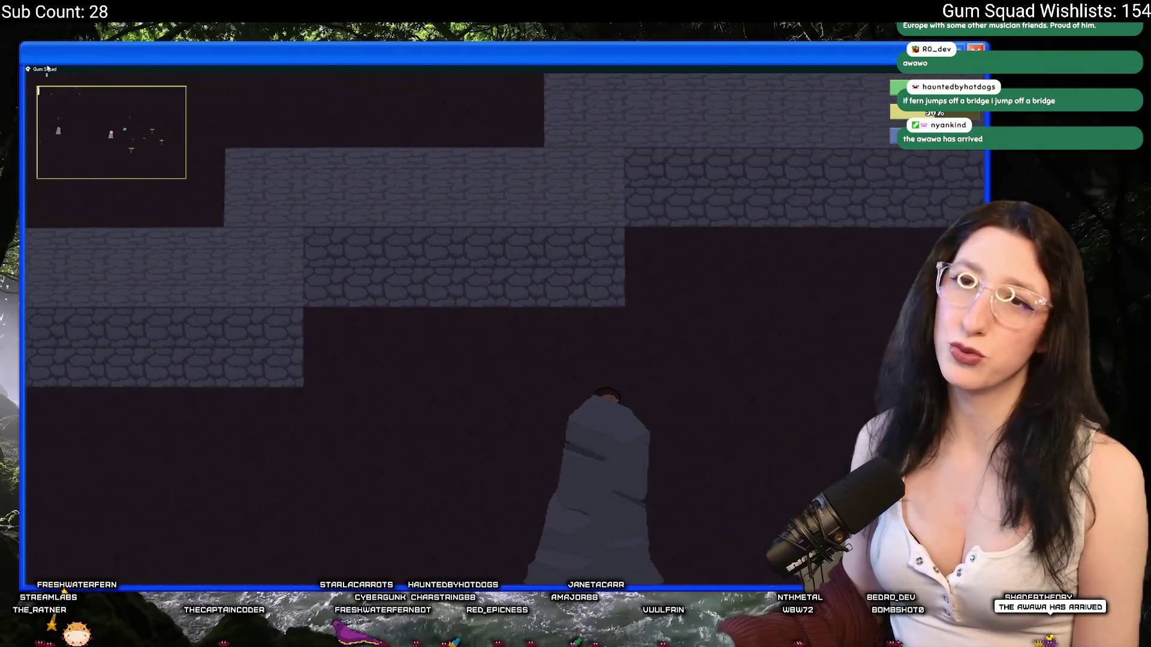
pyautogui.press('a')
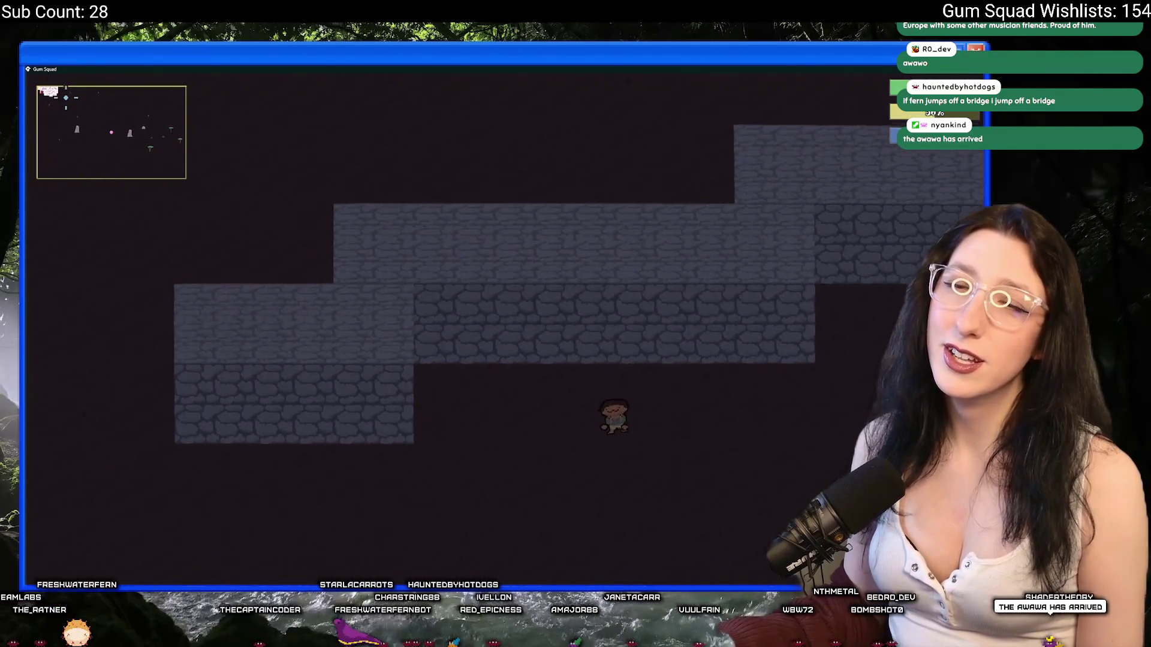
pyautogui.press('Escape')
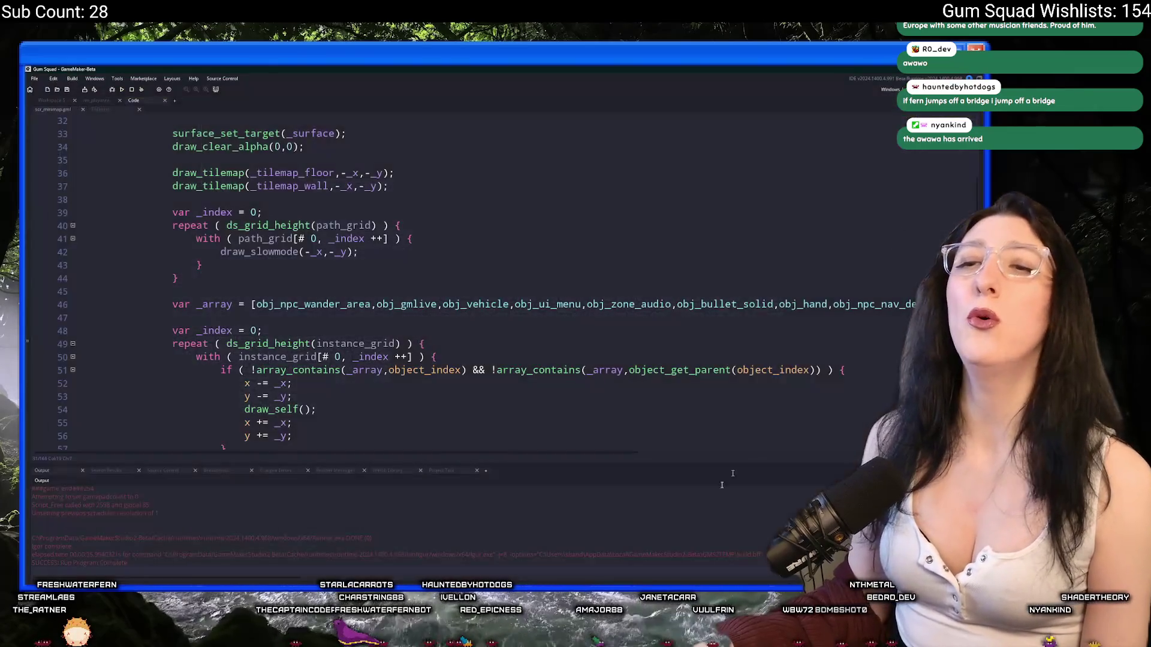
# Uncomment gpu_set_sprite_cull(false) on line 31 and open the Asset Browser's Shaders group
pyautogui.hotkey('ctrl', 'z')
pyautogui.scroll(1, 516, 232)
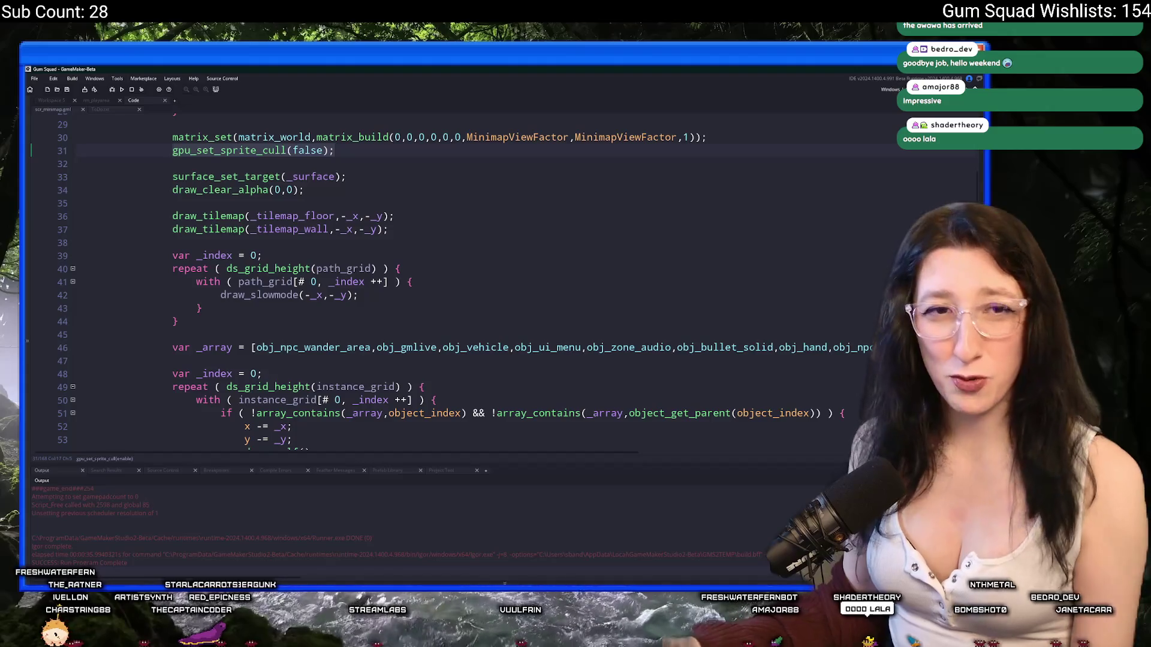
pyautogui.click(414, 295)
pyautogui.scroll(-5, 412, 257)
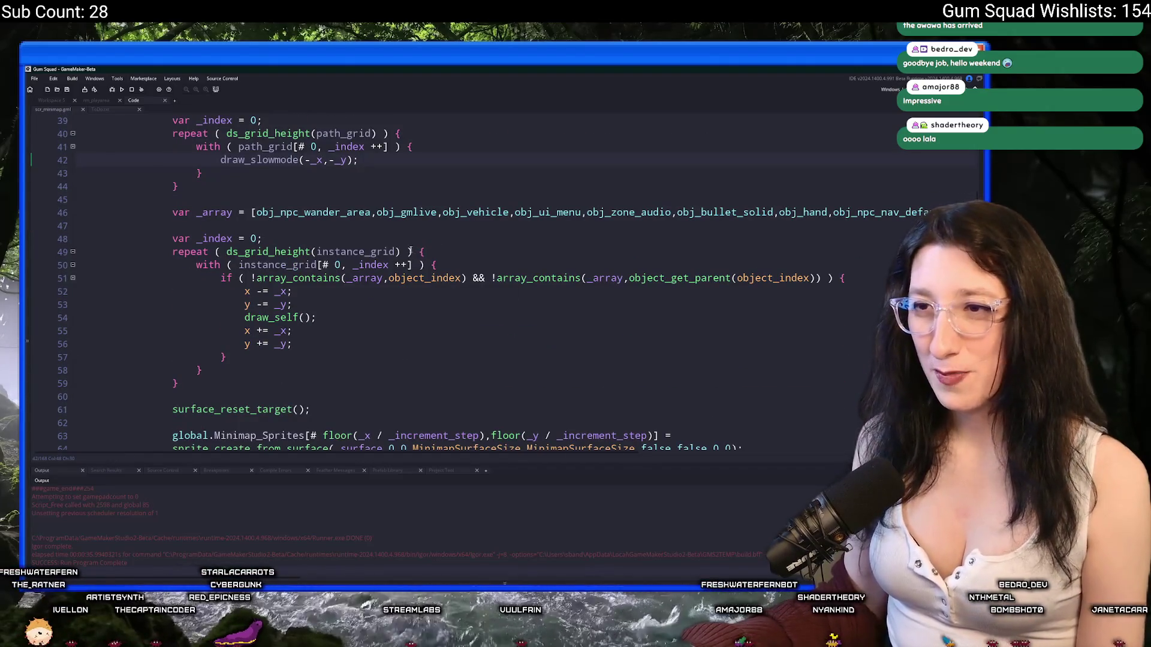
pyautogui.scroll(-2, 403, 251)
pyautogui.scroll(2, 263, 132)
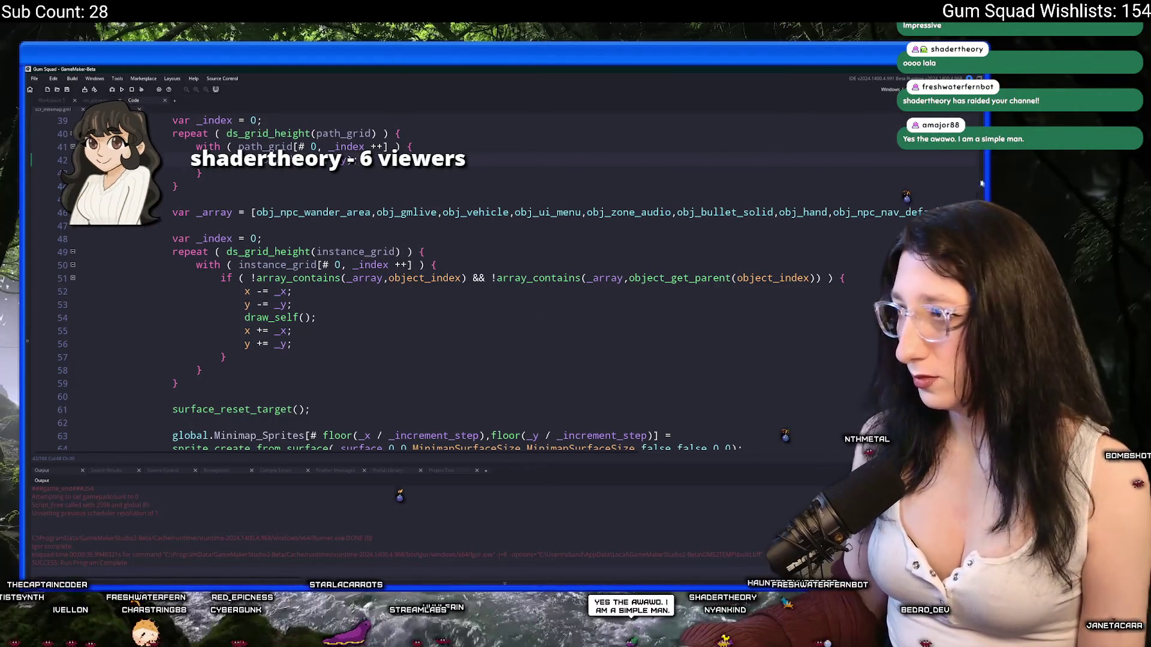
pyautogui.hotkey('ctrl', 'alt', 'a')
pyautogui.click(814, 358)
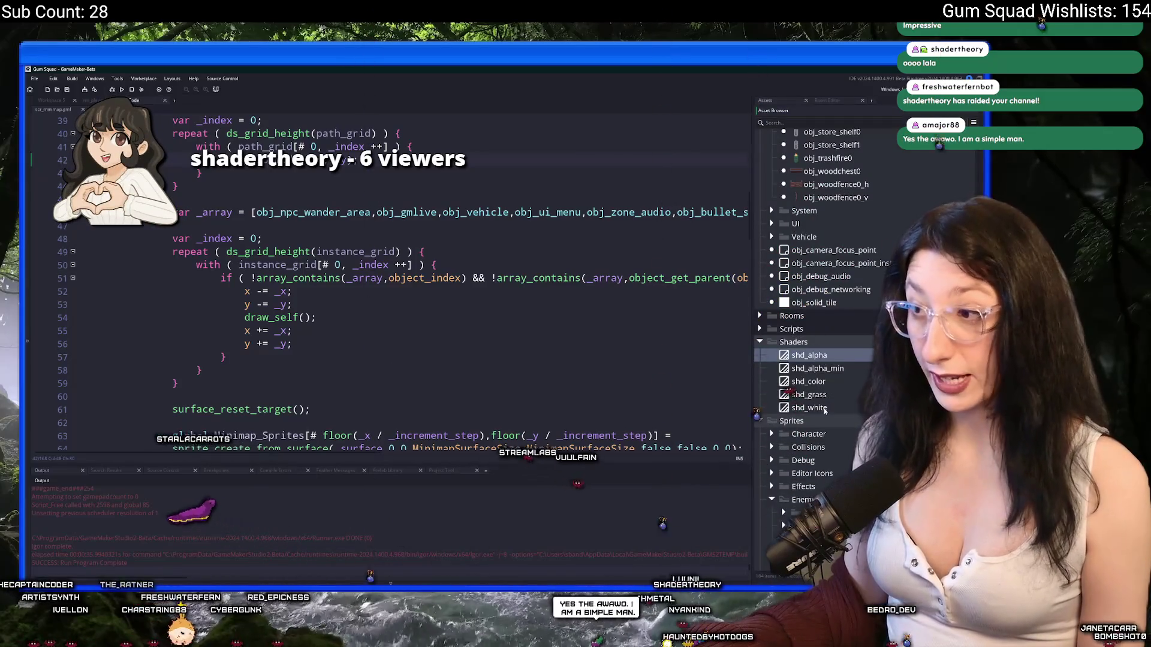
# Create a new shader asset named shd_minimmap
pyautogui.hotkey('ctrl', 'd')
pyautogui.write('shd_minima')
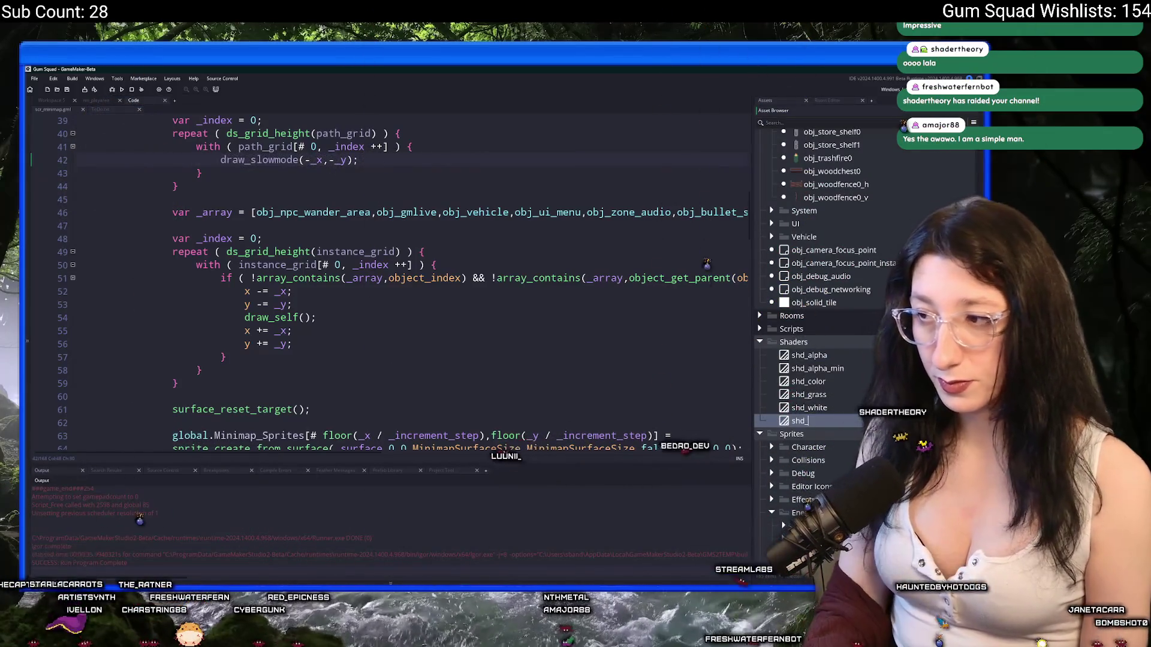
pyautogui.press('Return')
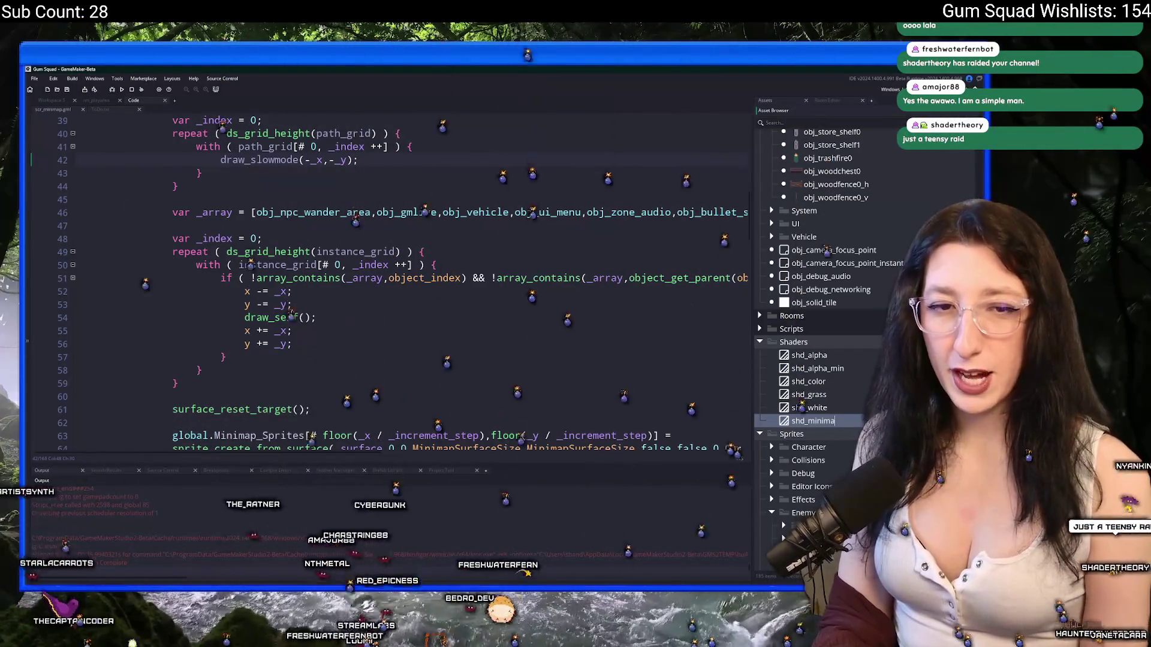
pyautogui.write('p')
pyautogui.press('Return')
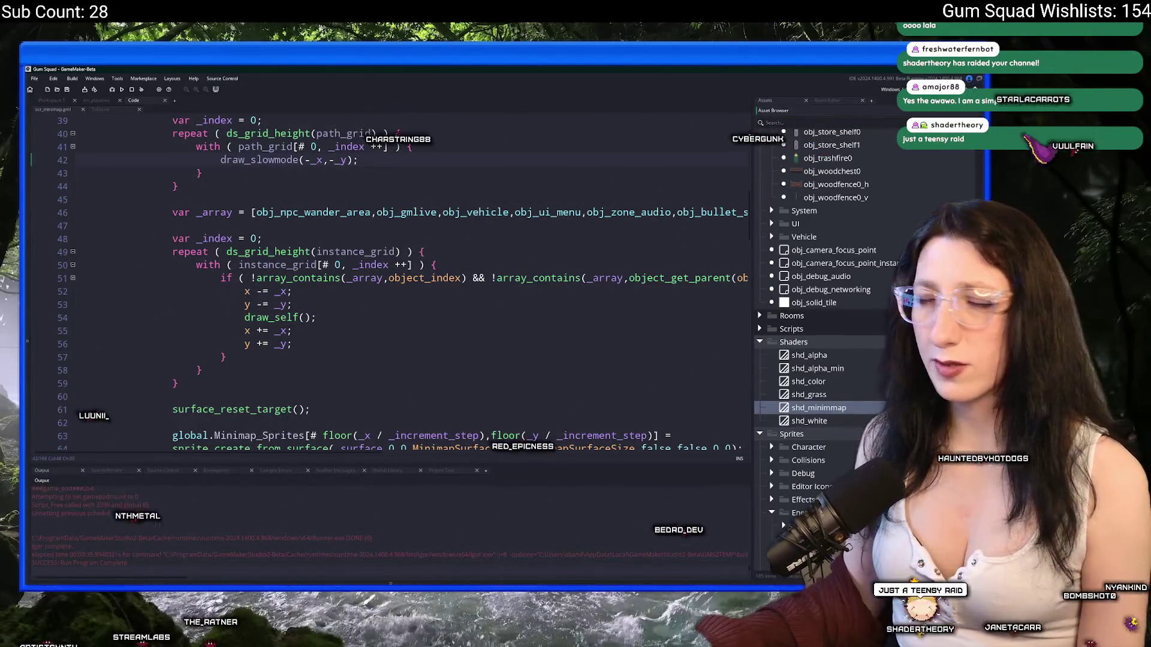
# In the fragment shader, replace the color.r/g/b lines with an if block comparing the colour channels
pyautogui.doubleClick(818, 408)
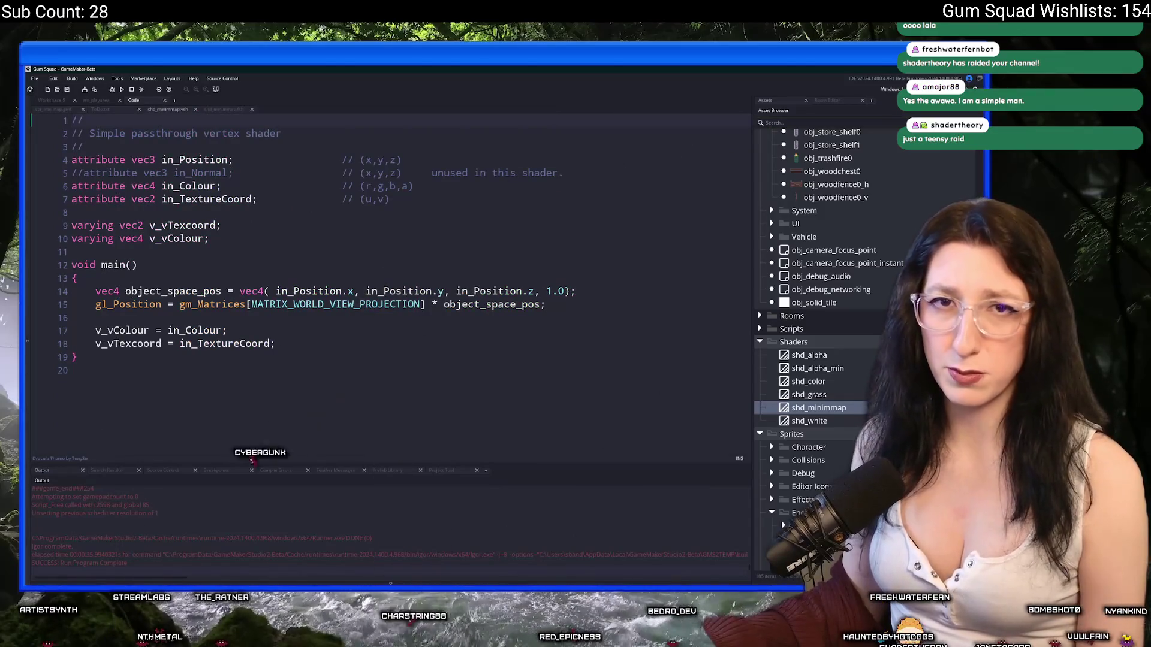
pyautogui.click(223, 110)
pyautogui.click(168, 110)
pyautogui.click(219, 111)
pyautogui.moveTo(230, 279)
pyautogui.mouseDown()
pyautogui.moveTo(96, 264)
pyautogui.moveTo(94, 250)
pyautogui.mouseUp()
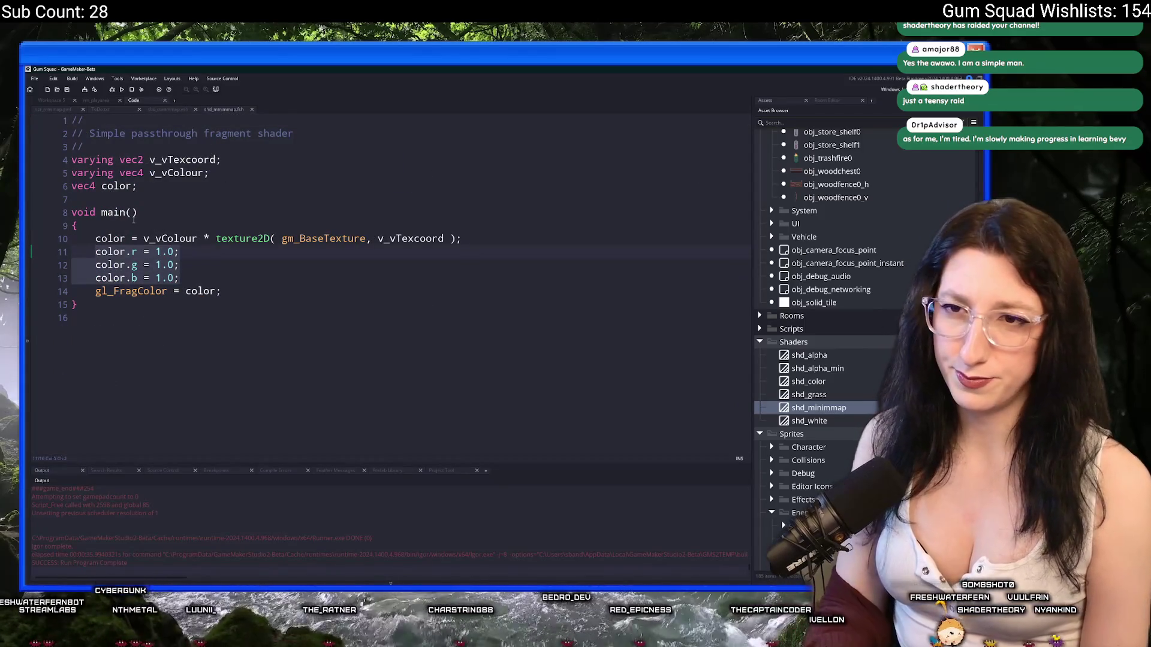
pyautogui.write('if (')
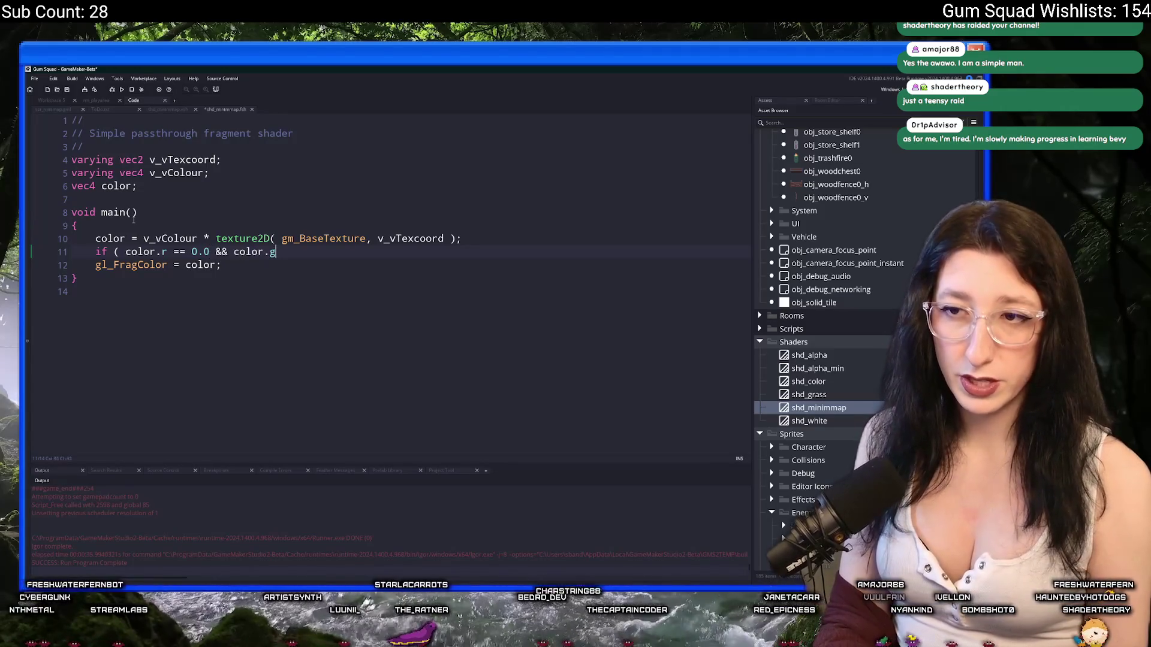
pyautogui.write('or.b == 0')
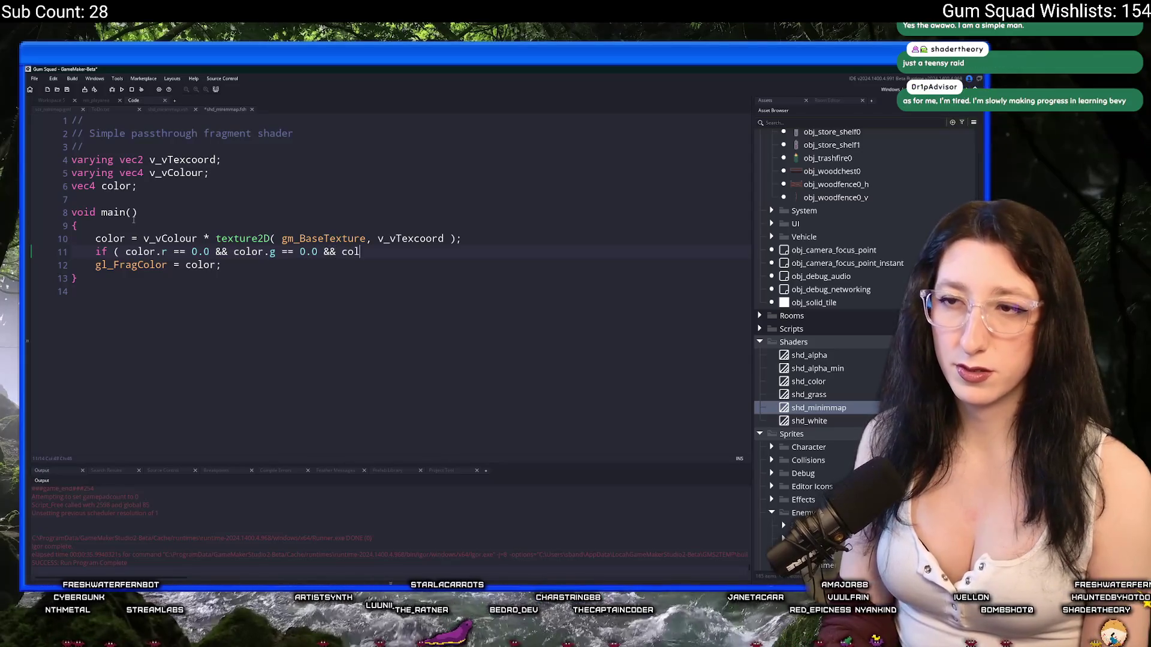
pyautogui.write('.0 ) {')
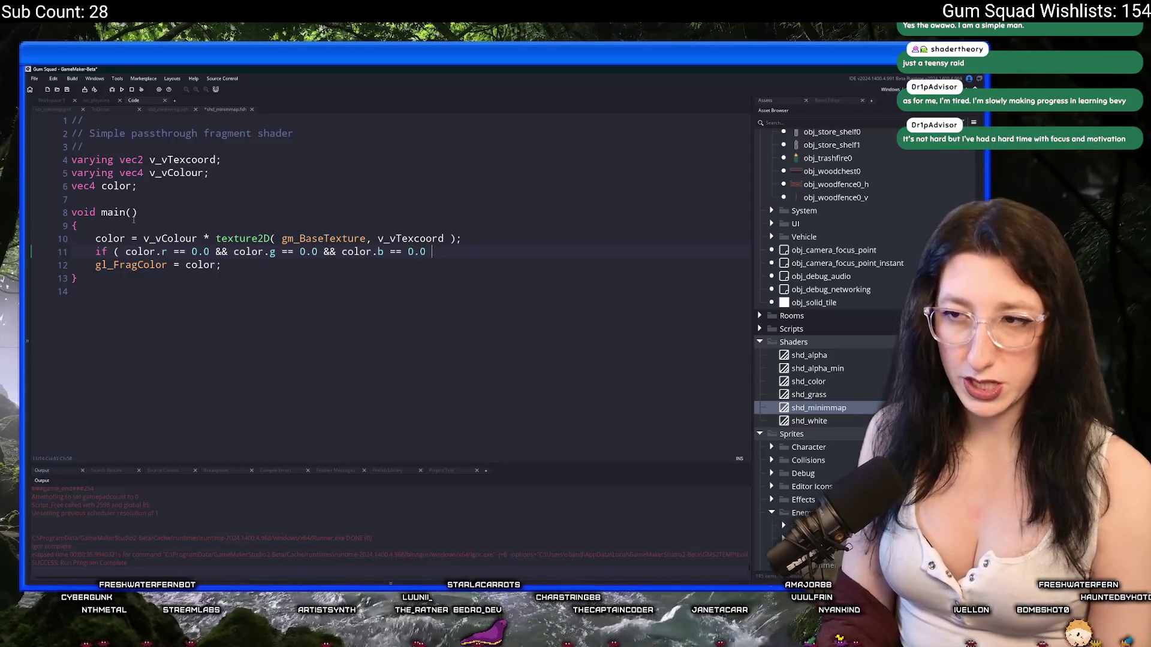
pyautogui.press('Return')
pyautogui.write('}')
pyautogui.press('Return')
# Make the condition test for pure white (1.0), set color.a = 0.0 inside, and save
pyautogui.doubleClick(194, 251)
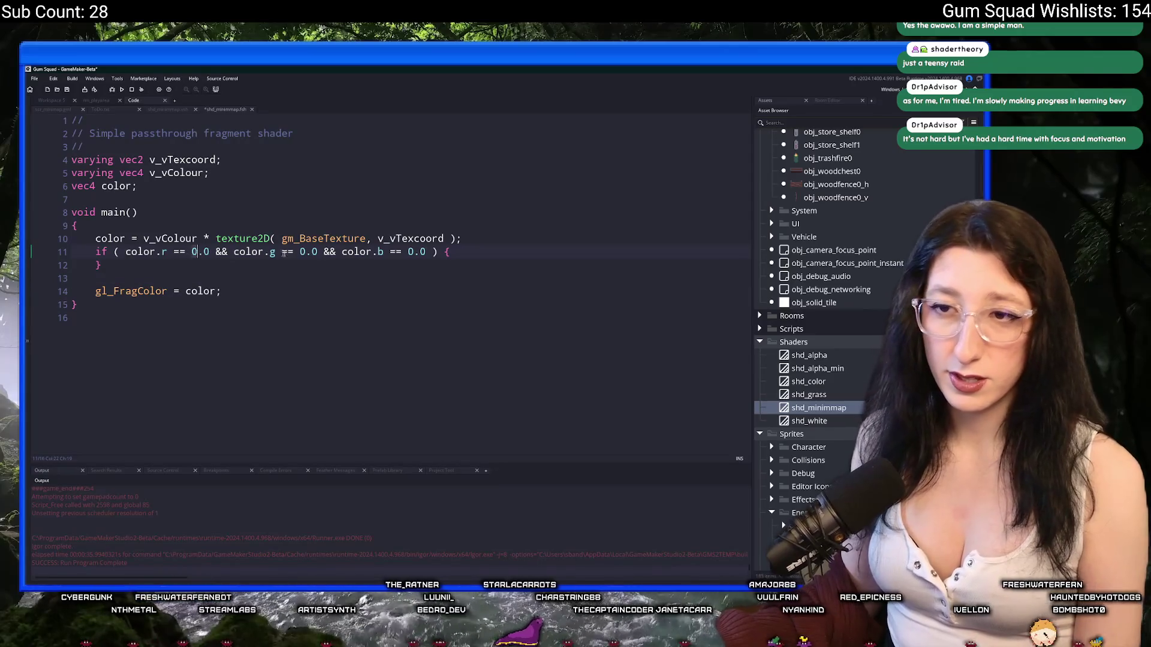
pyautogui.write('1')
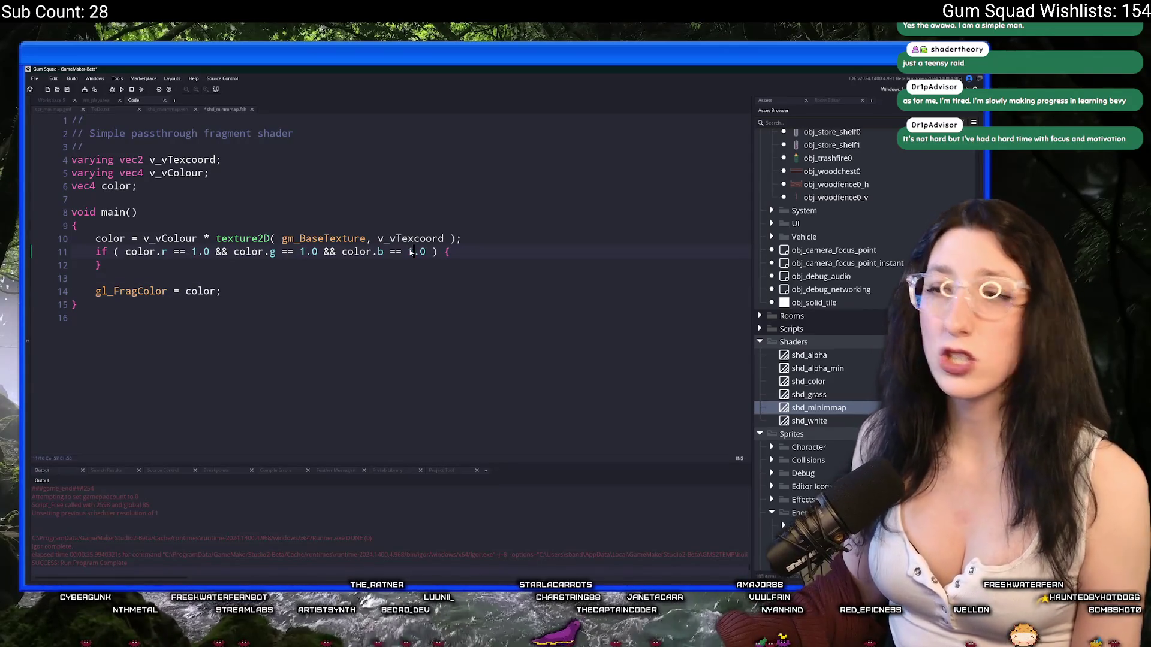
pyautogui.doubleClick(413, 252)
pyautogui.write('1')
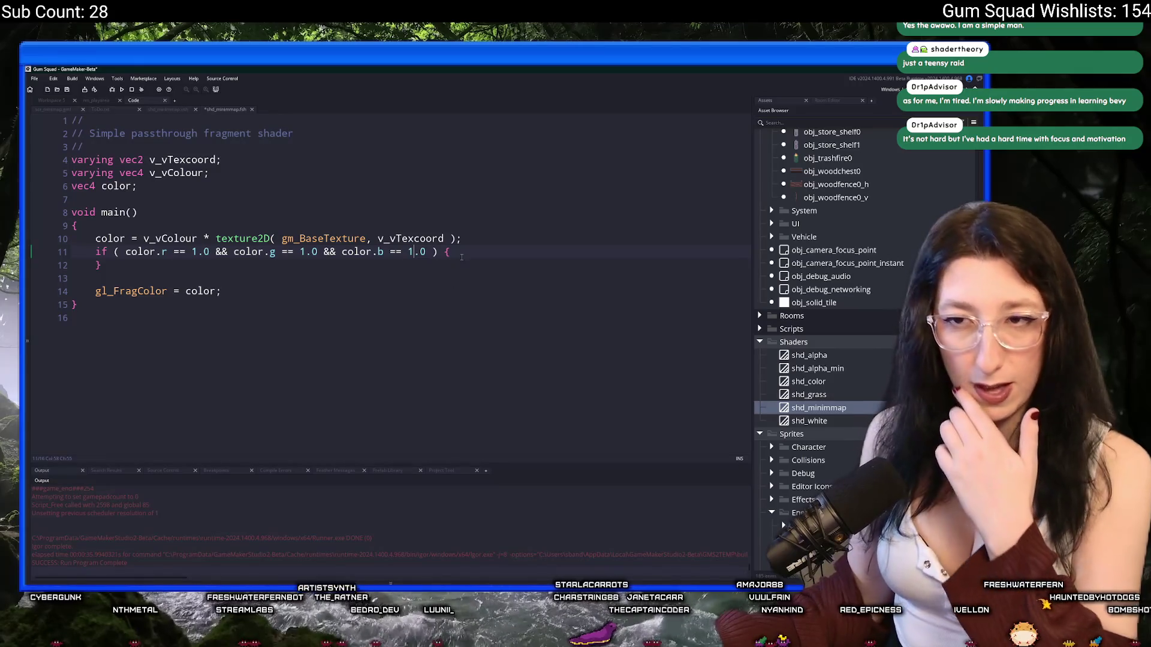
pyautogui.click(472, 246)
pyautogui.press('Return')
pyautogui.write('color.a = 0.0;')
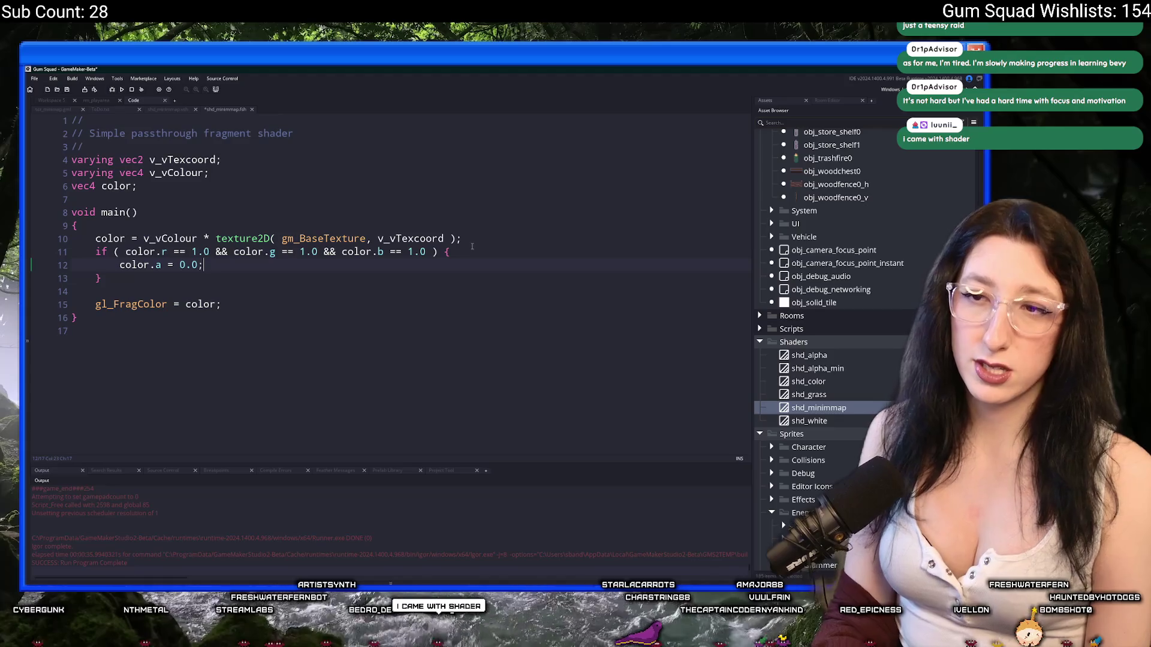
pyautogui.hotkey('ctrl', 's')
pyautogui.click(66, 110)
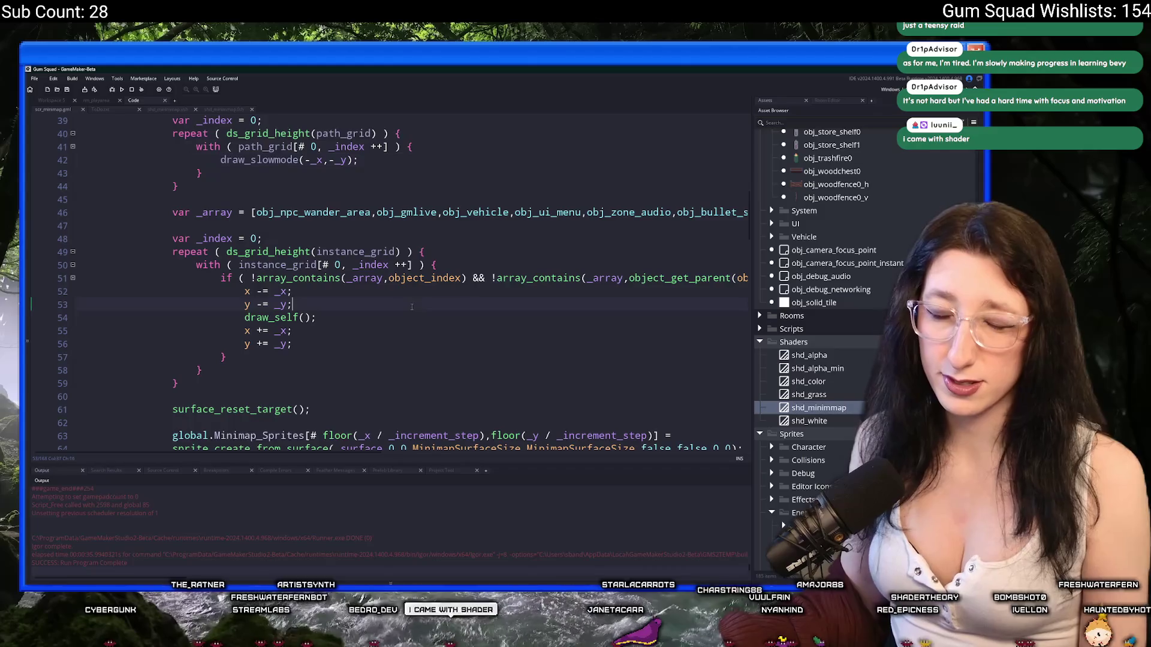
# Wrap the instance drawing loop with shader_set(shd_minimmap); before and shader_reset(); after
pyautogui.scroll(1, 411, 306)
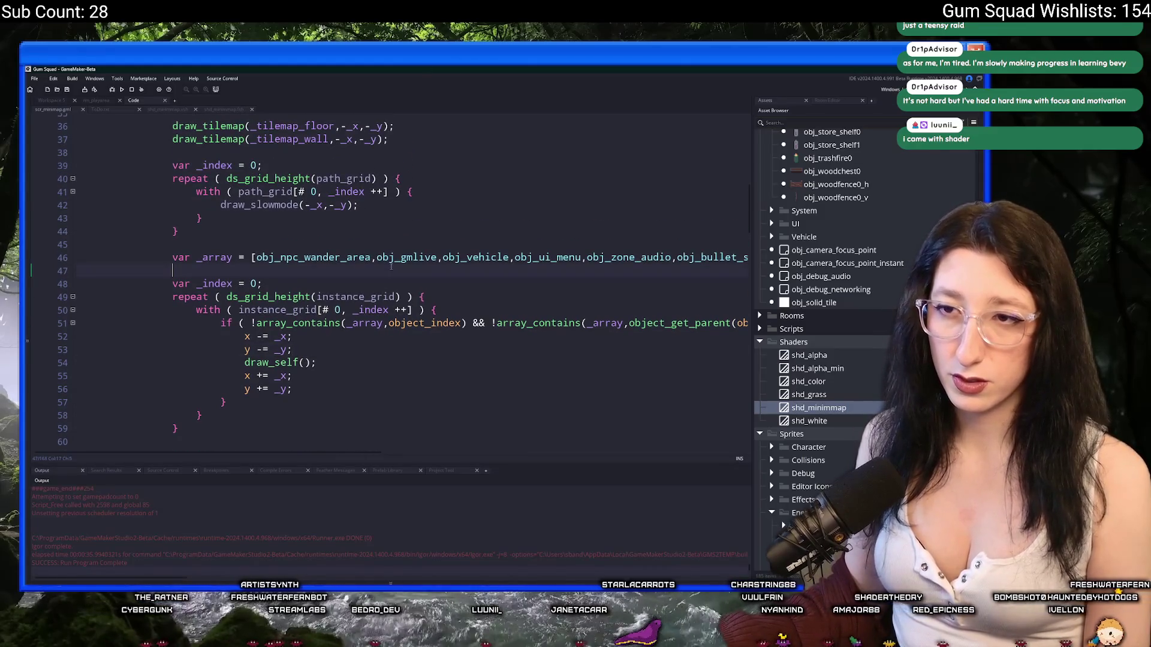
pyautogui.moveTo(412, 258)
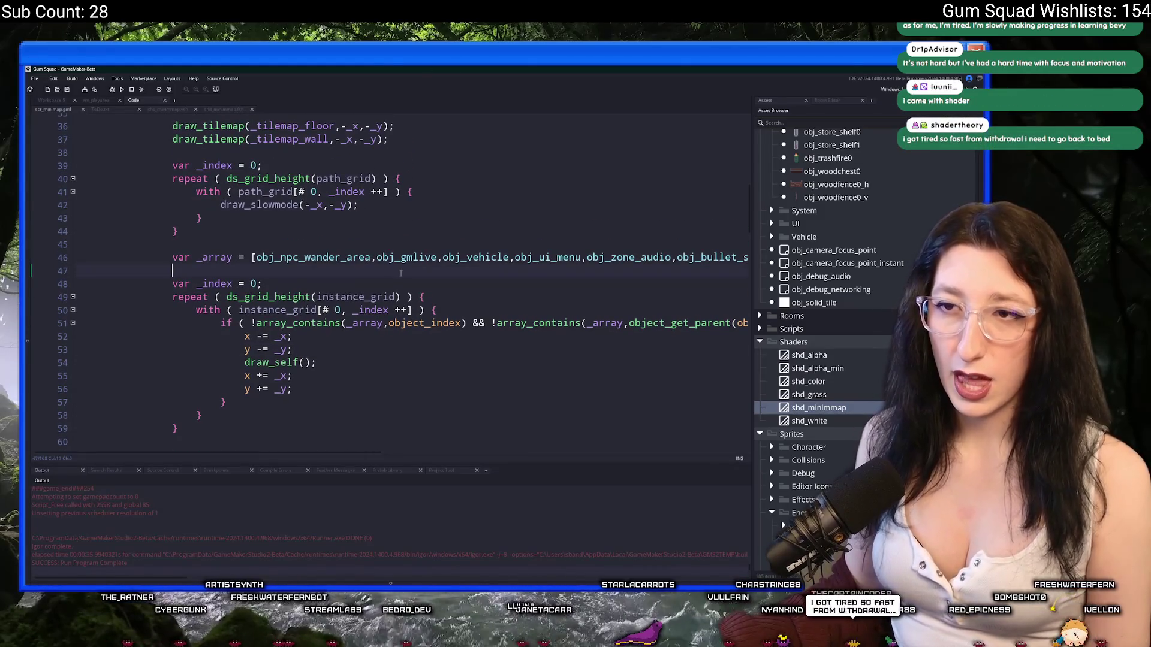
pyautogui.press('Return')
pyautogui.press('Return')
pyautogui.press('Up')
pyautogui.write('shader')
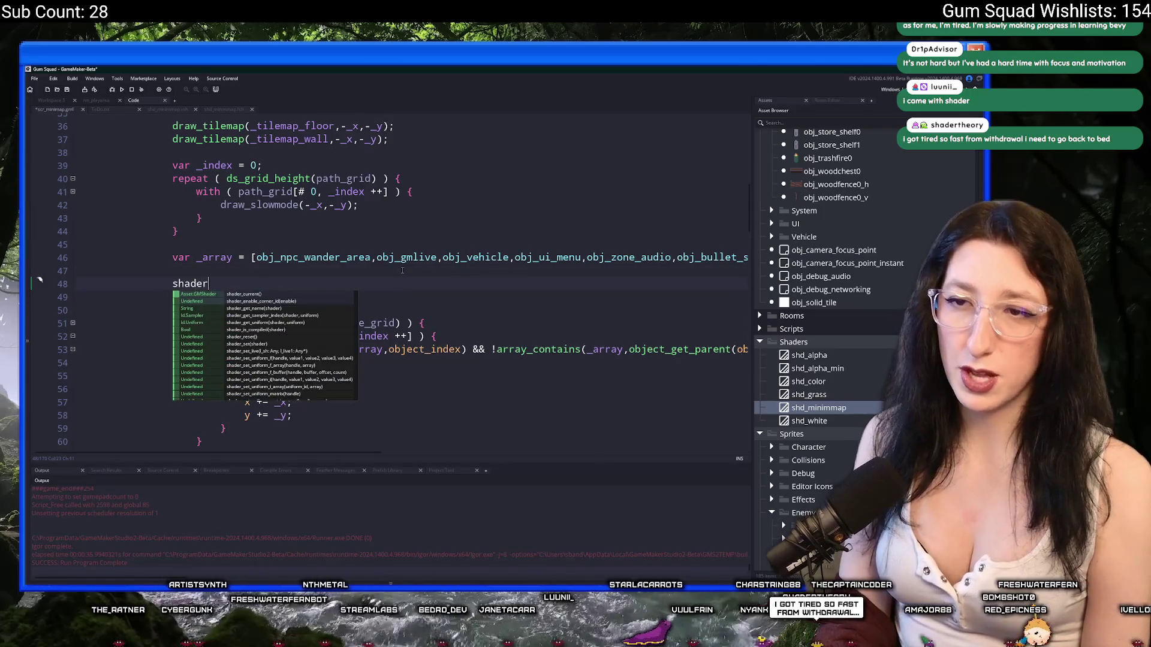
pyautogui.write('_set(shd_minimmap);')
pyautogui.scroll(-3, 301, 293)
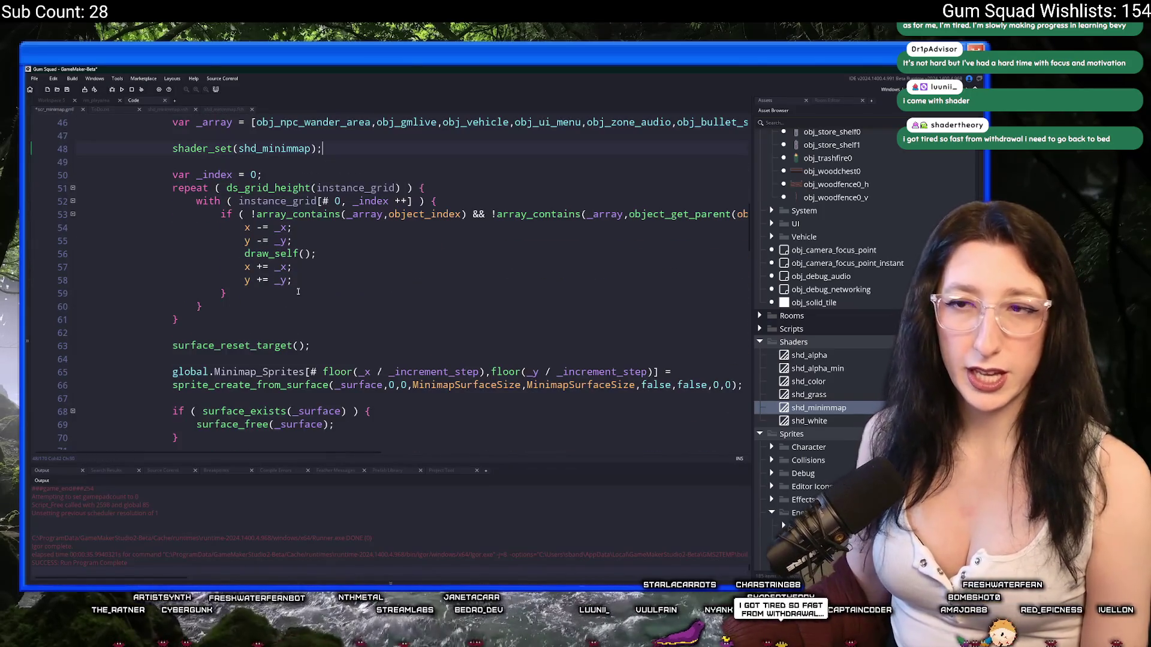
pyautogui.press('Return')
pyautogui.press('Return')
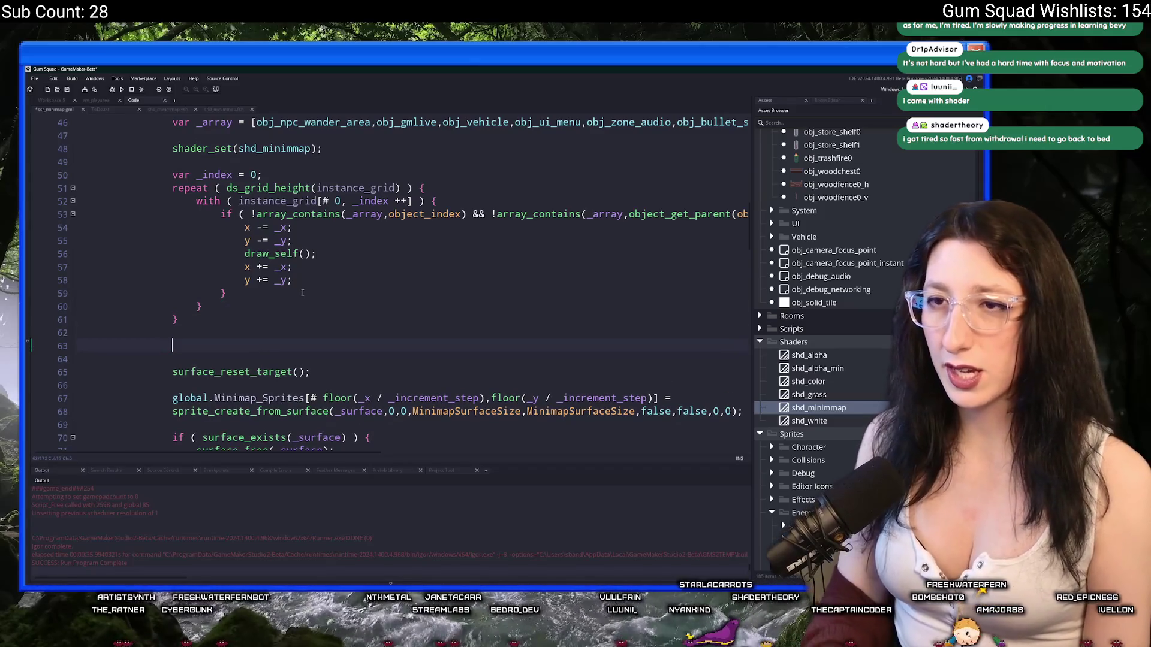
pyautogui.write('shader_res')
pyautogui.press('Return')
pyautogui.write(';')
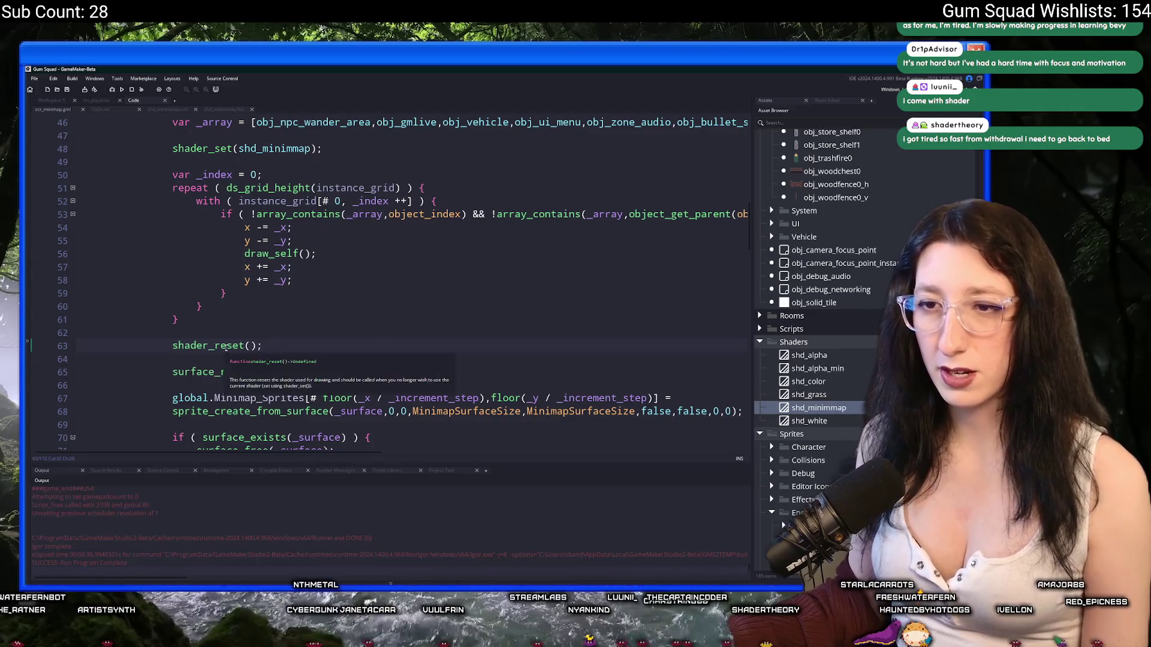
# Open a blank line above the shader_set(shd_minimmap) call
pyautogui.scroll(1, 342, 220)
pyautogui.press('Return')
pyautogui.press('Return')
pyautogui.press('Up')
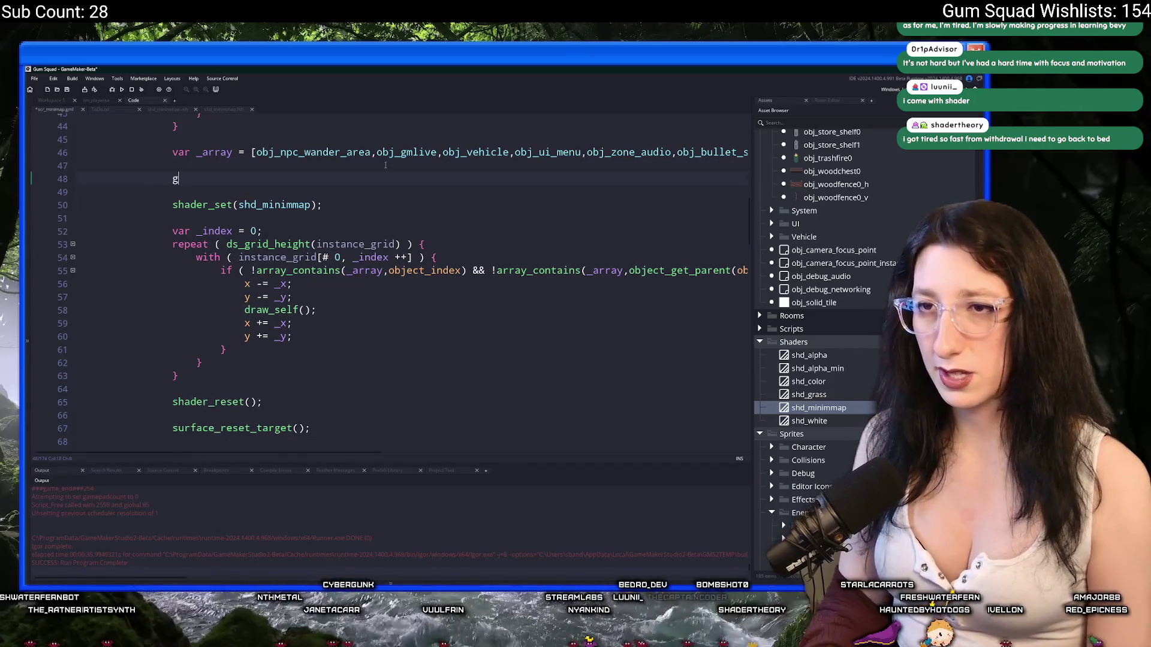
# Add gpu_set_colourwriteenable(1,1,1,0) before shader_set and (1,1,1,1) after shader_reset, then run with F5
pyautogui.write('gpu_set_co')
pyautogui.press('Return')
pyautogui.write('(1,1,1,0);')
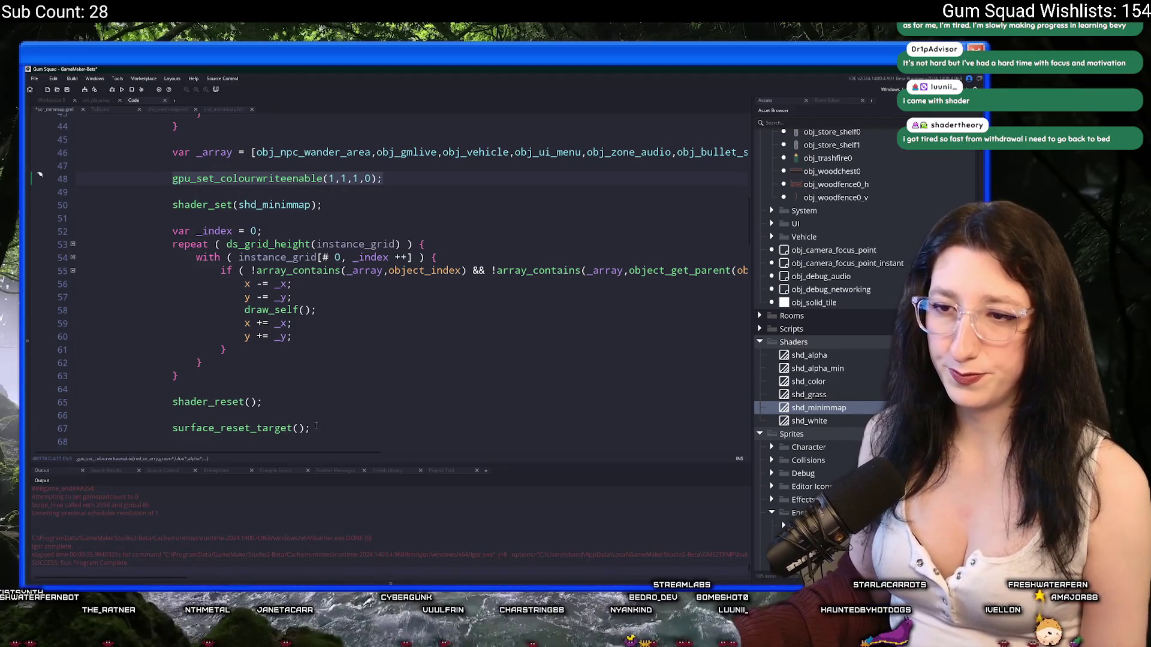
pyautogui.click(324, 410)
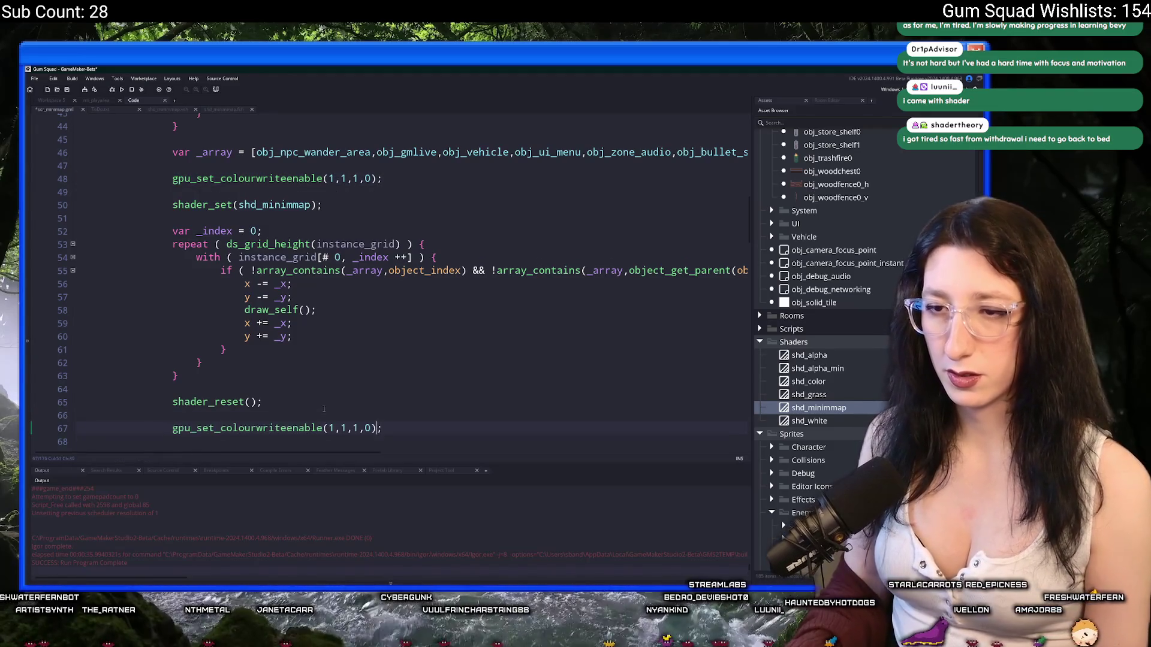
pyautogui.press('F5')
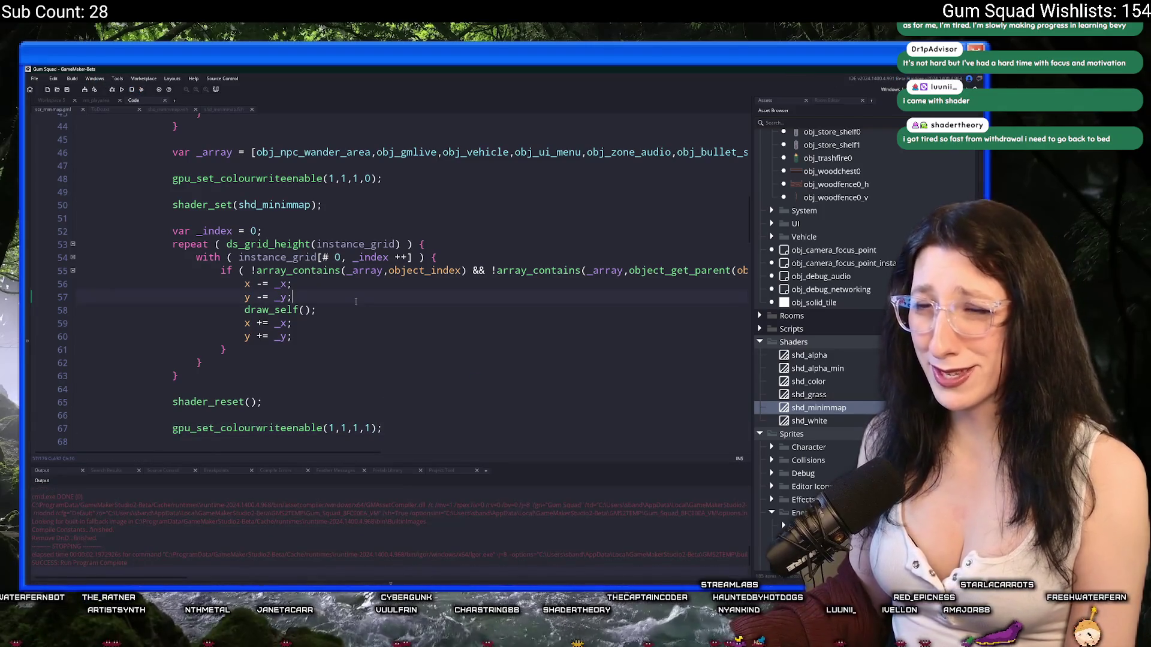
pyautogui.press('F5')
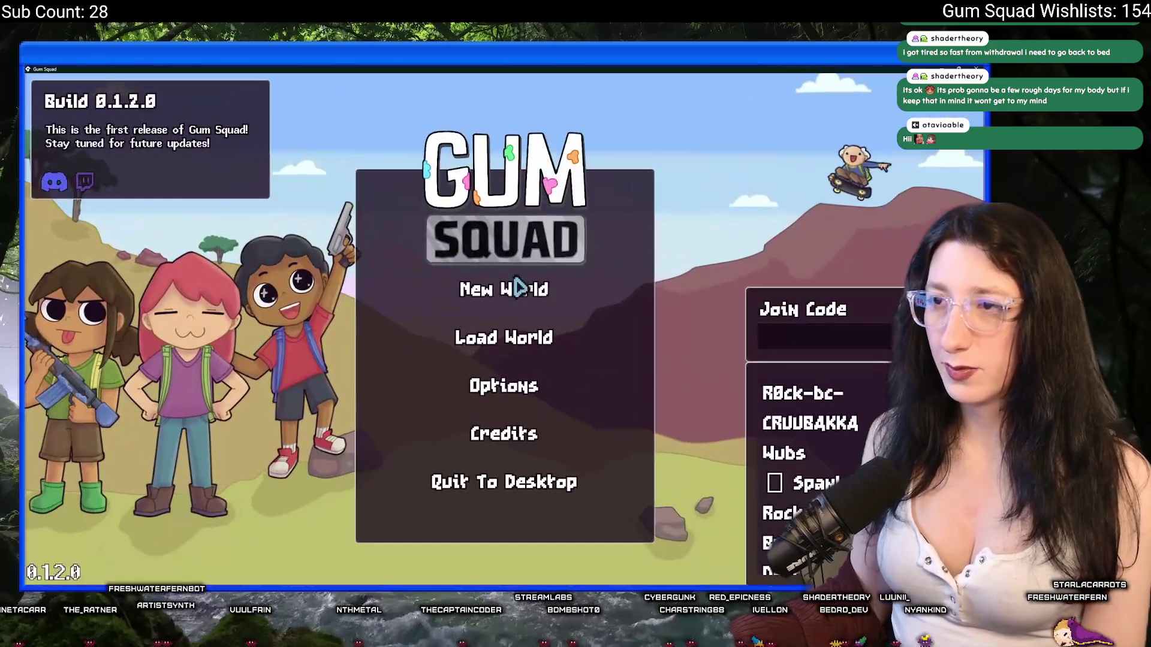
# Create a new world lobby and walk up-left from the grass into the cave
pyautogui.click(513, 288)
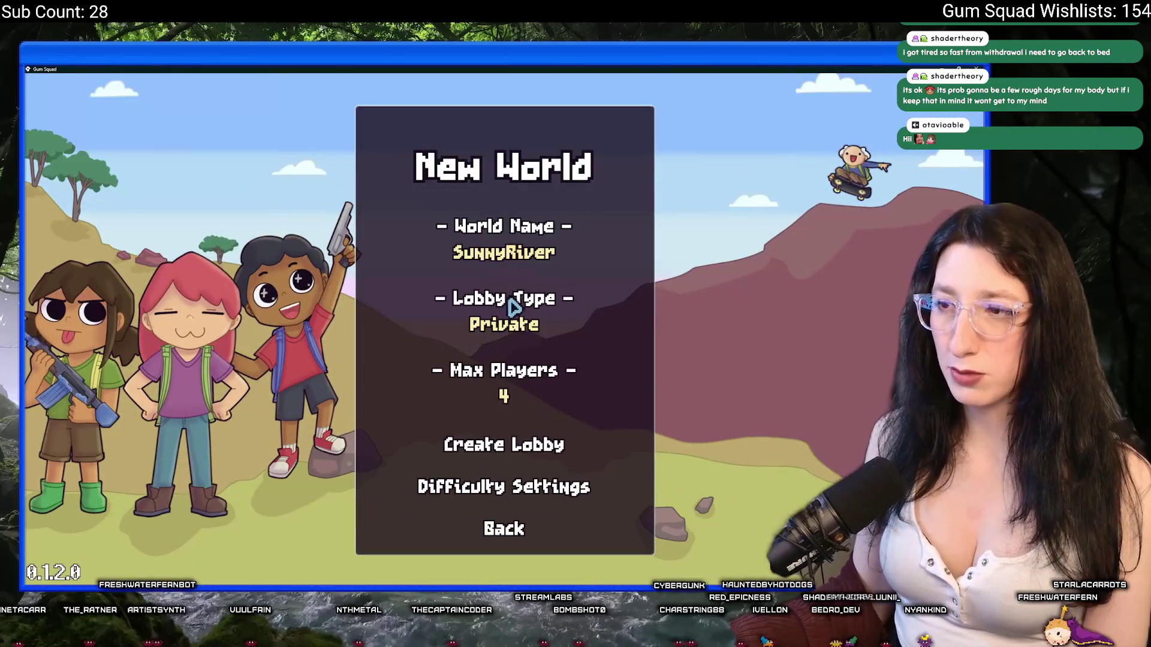
pyautogui.click(503, 441)
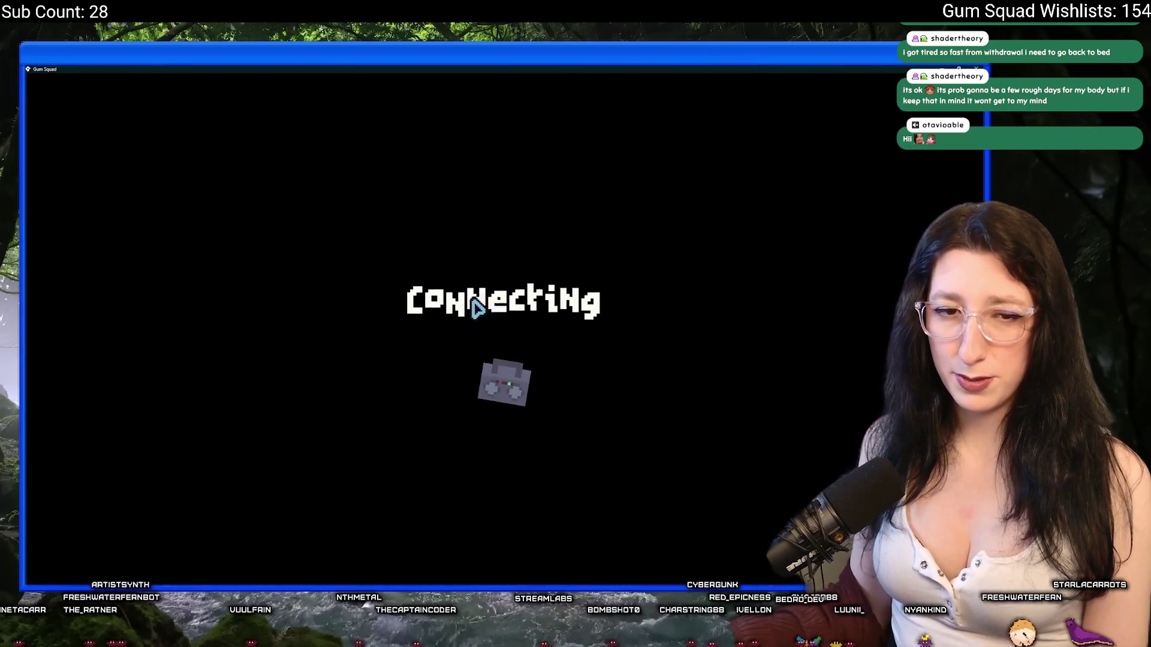
pyautogui.press('w')
pyautogui.press('a')
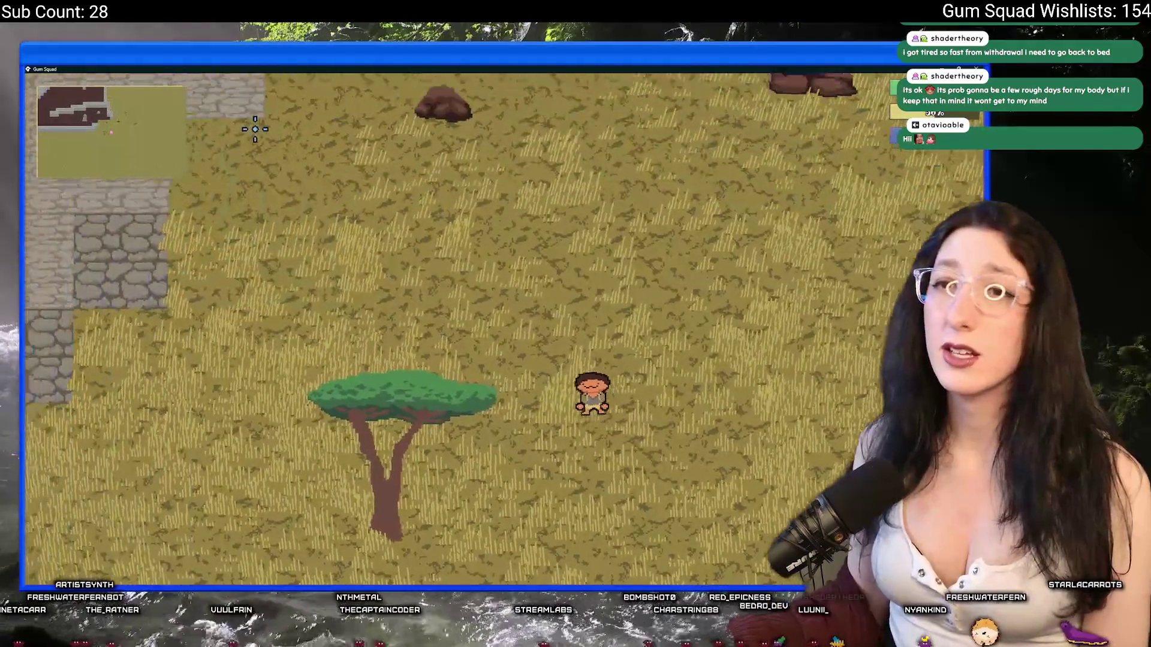
pyautogui.press('w')
pyautogui.press('a')
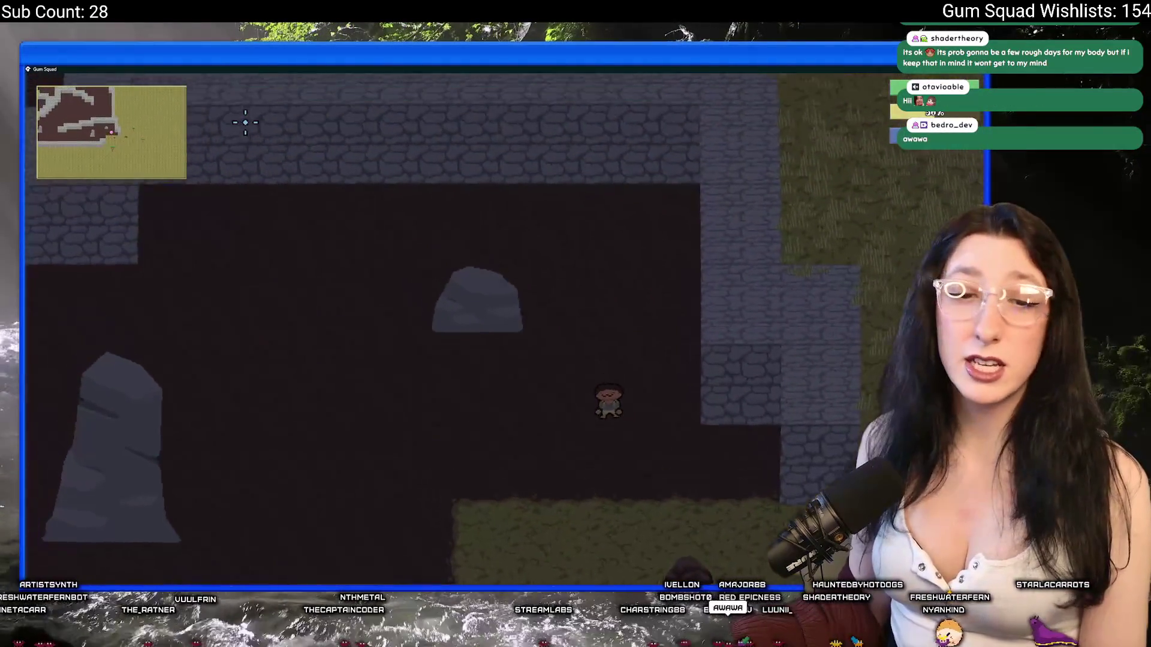
pyautogui.press('a')
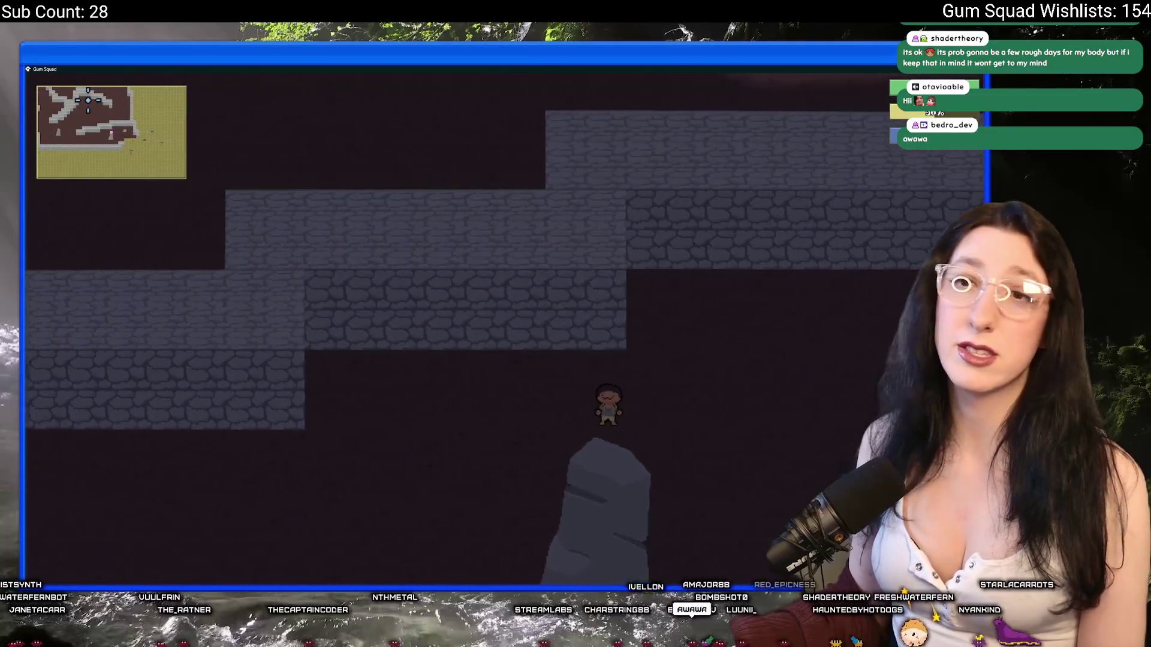
pyautogui.press('a')
pyautogui.press('s')
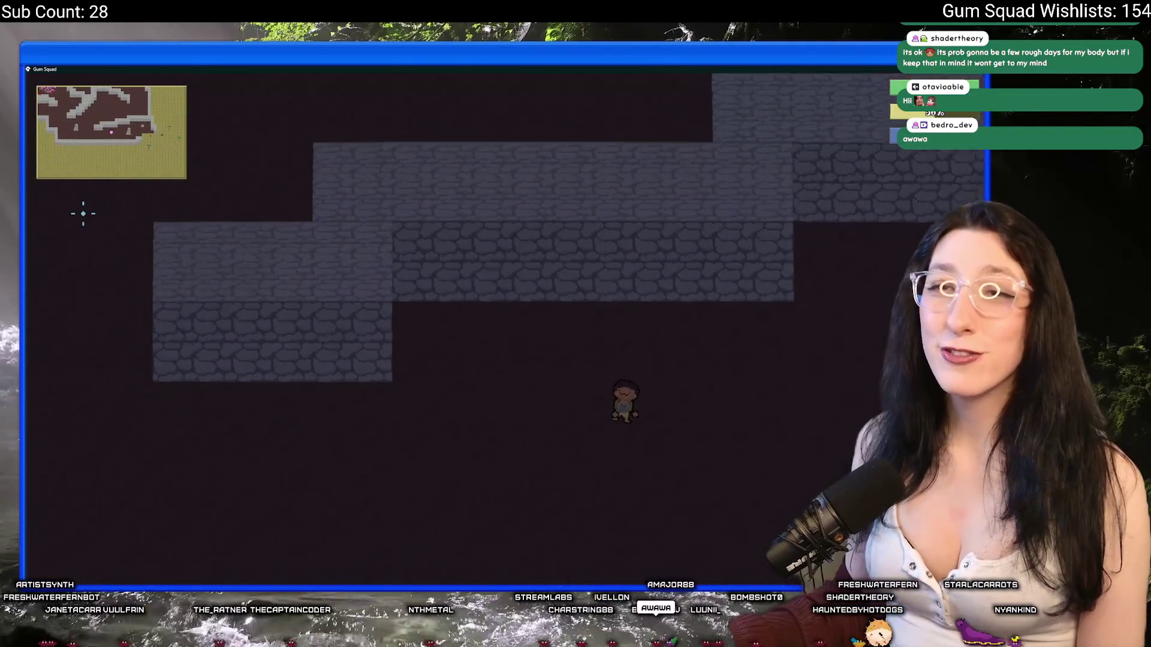
# Equip the revolver from the inventory, move through the cave, and shoot the spider
pyautogui.press('Tab')
pyautogui.click(192, 369)
pyautogui.press('Tab')
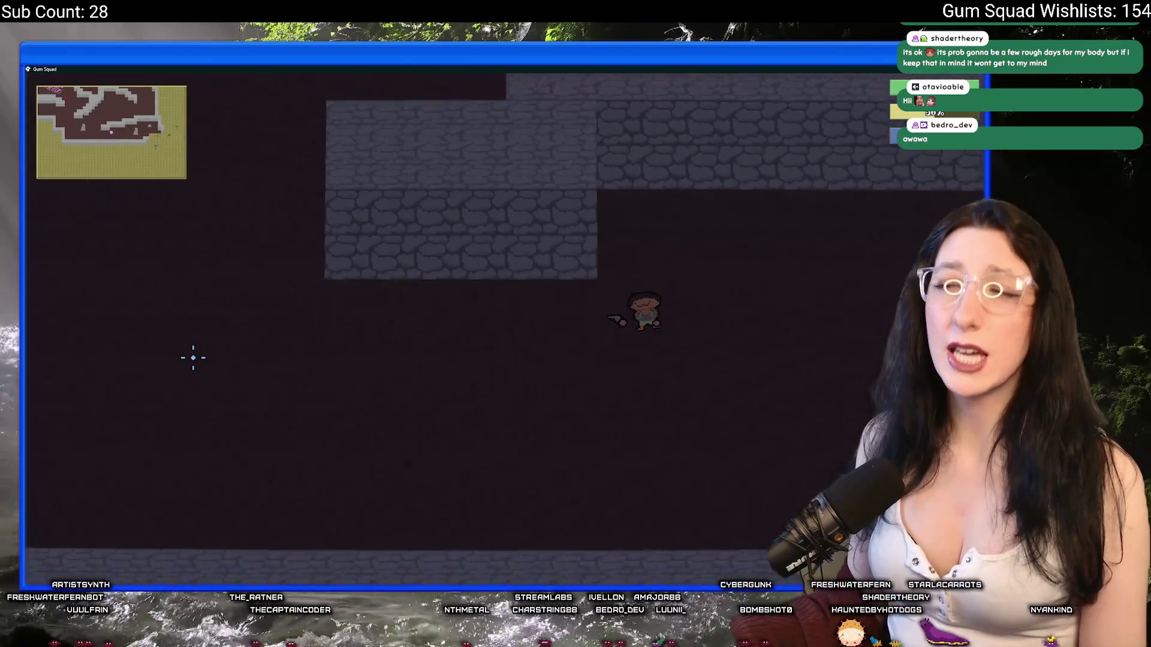
pyautogui.press('a')
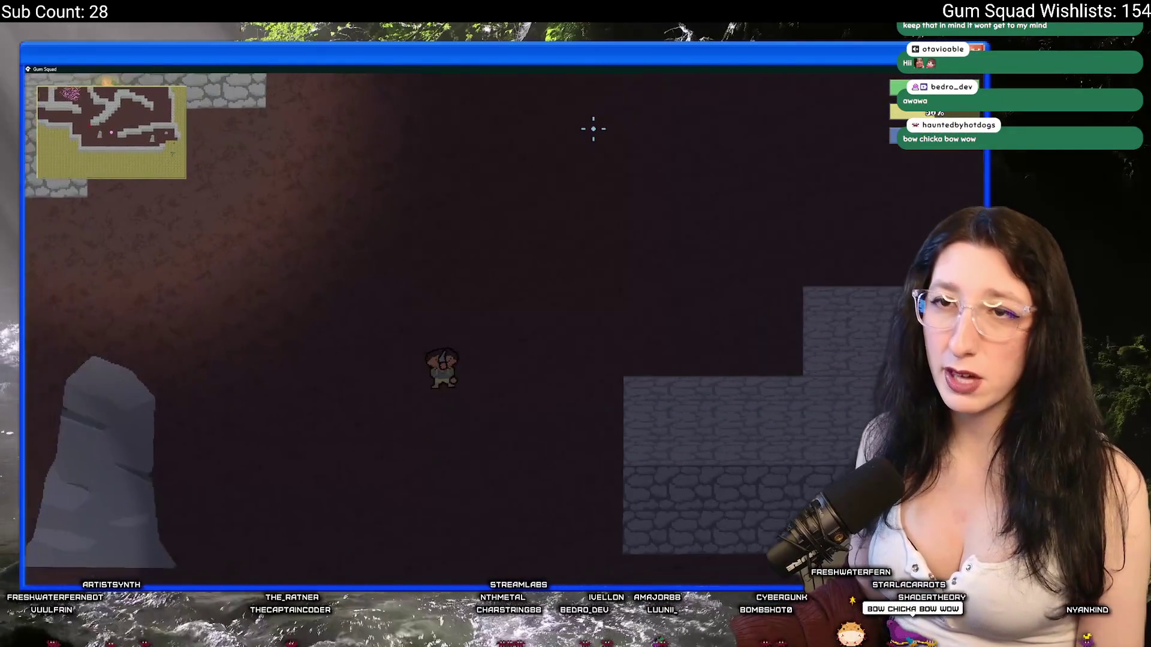
pyautogui.press('d')
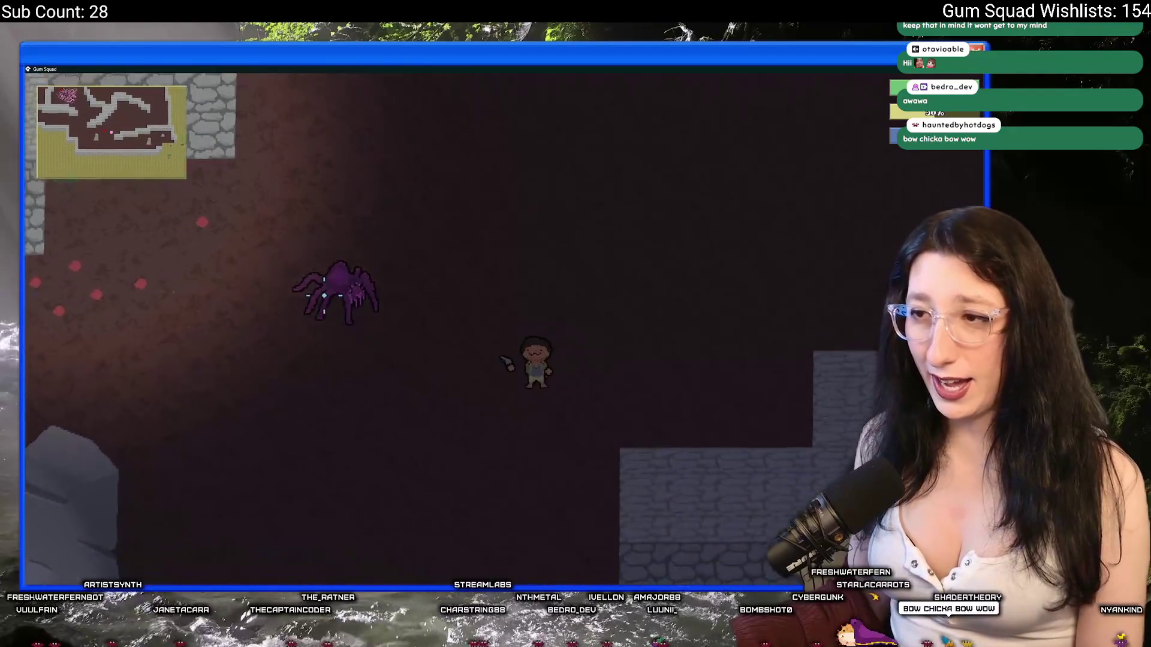
pyautogui.press('s')
pyautogui.press('a')
pyautogui.click(673, 224)
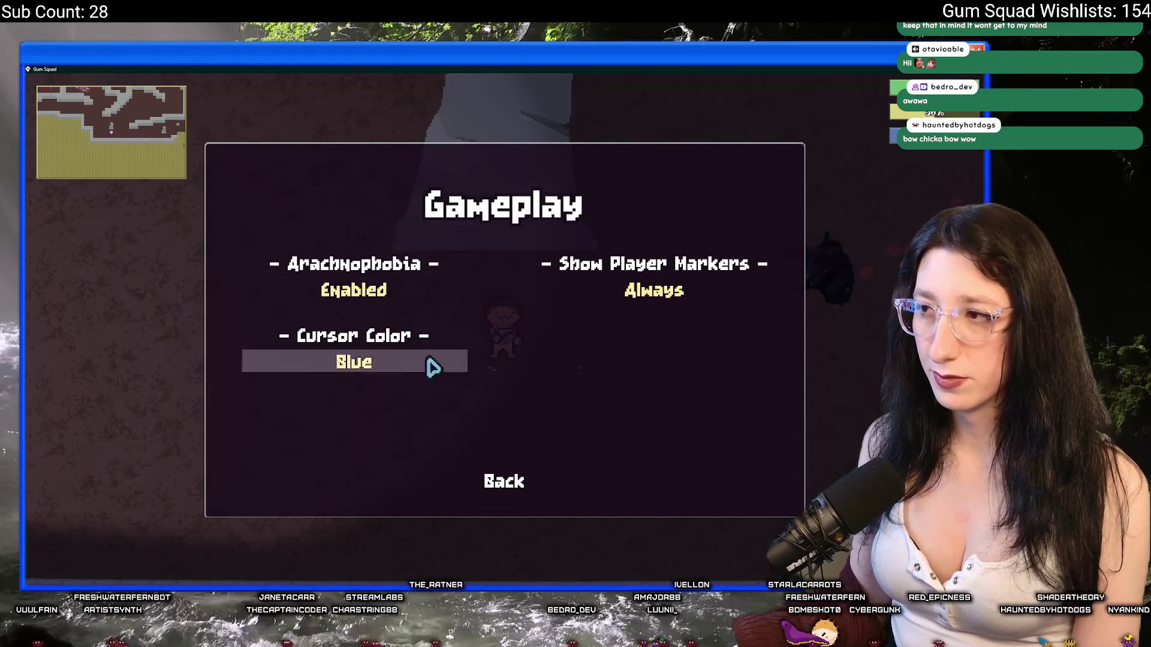
# Leave the Gameplay options, resume play, and walk up-left then down through the cave
pyautogui.click(504, 481)
pyautogui.click(504, 454)
pyautogui.press('a')
pyautogui.press('w')
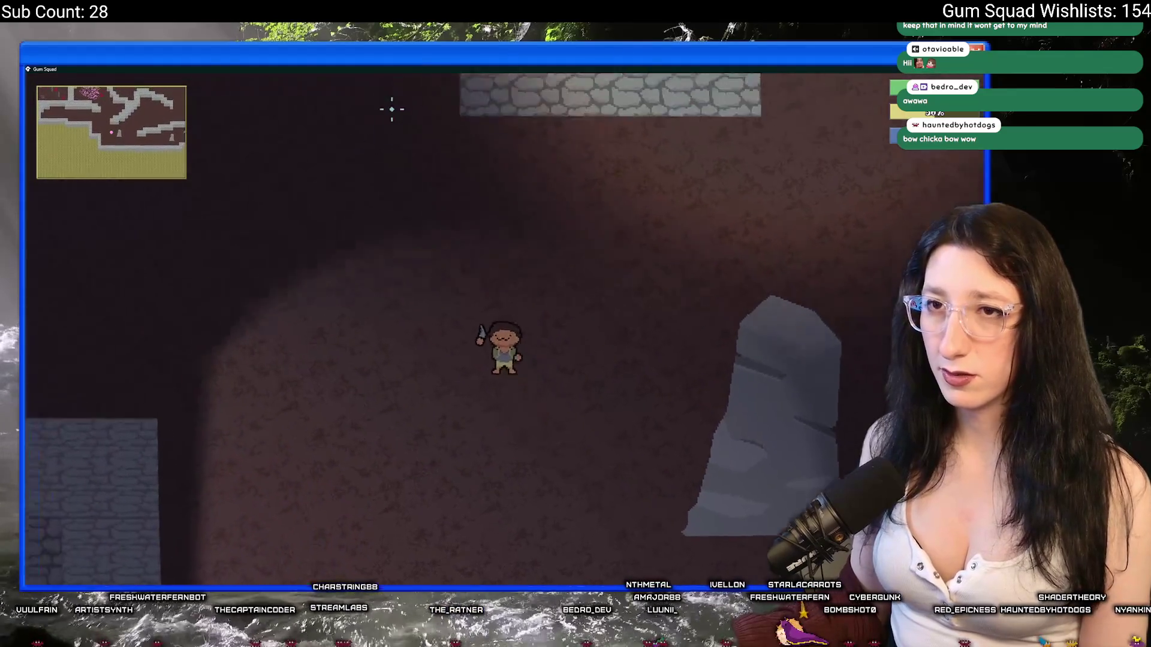
pyautogui.press('a')
pyautogui.press('w')
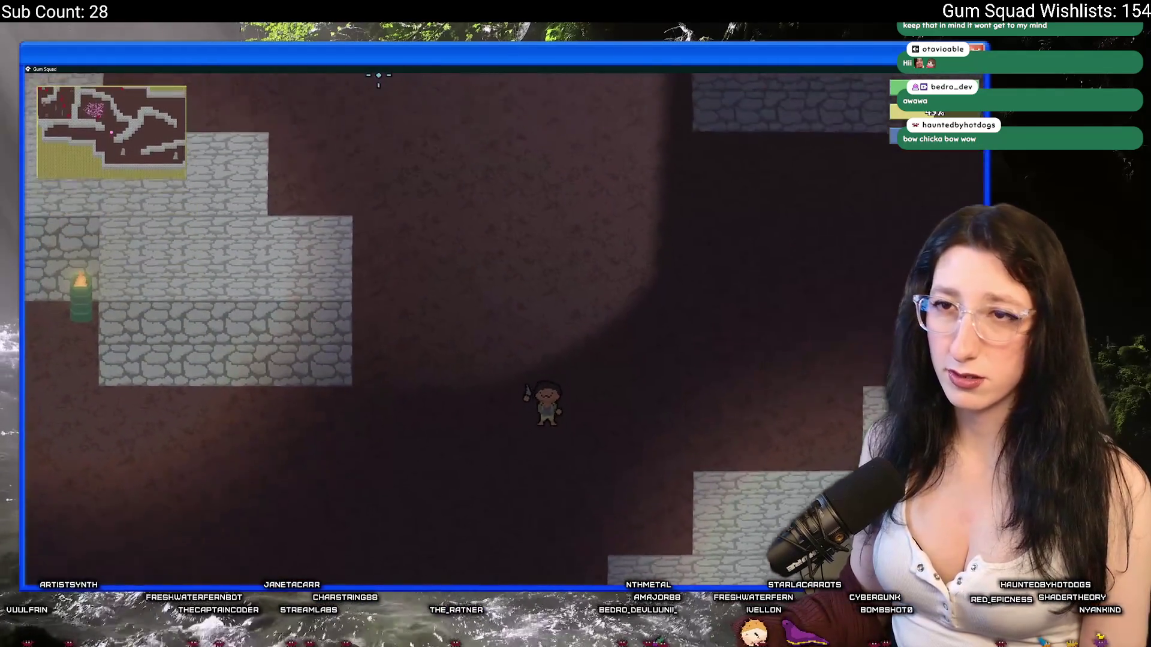
pyautogui.press('s')
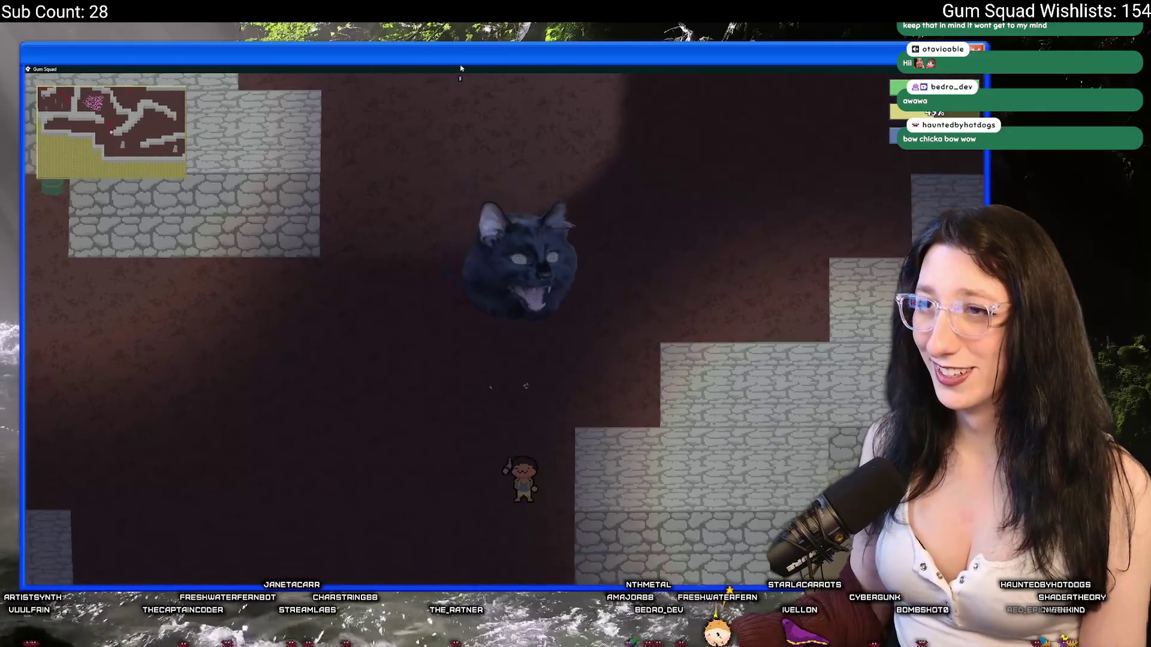
# Dismiss the game window's system menu, walk on through the cave, and shoot the cat
pyautogui.rightClick(460, 67)
pyautogui.click(426, 196)
pyautogui.press('s')
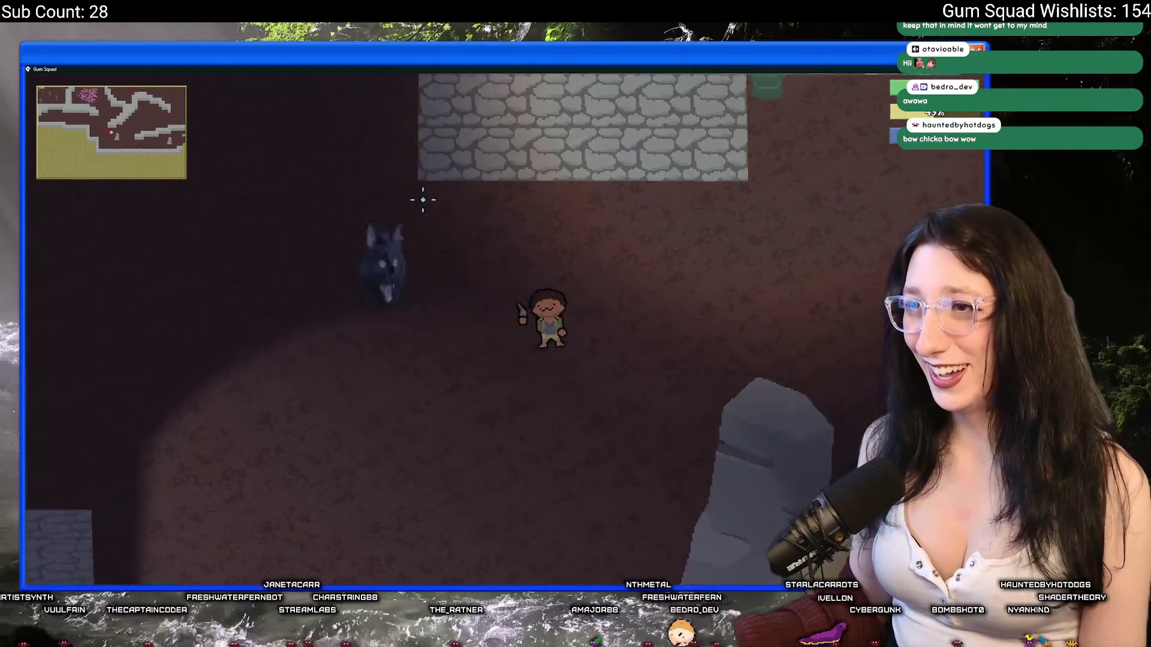
pyautogui.press('d')
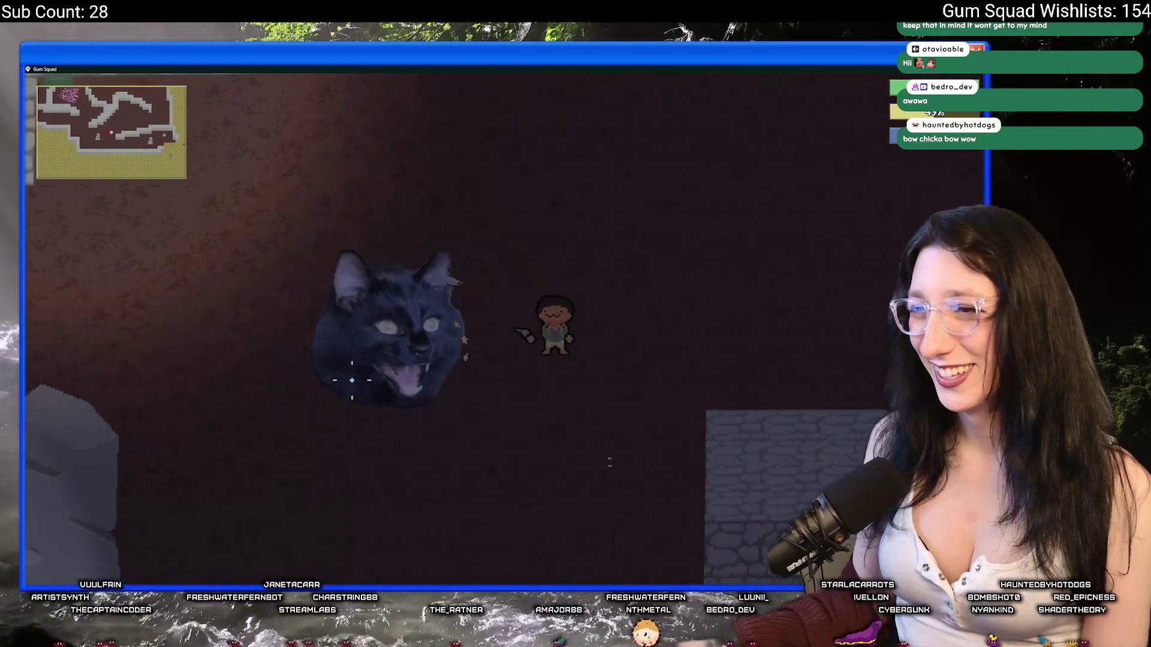
pyautogui.press('d')
pyautogui.press('w')
pyautogui.click(416, 334)
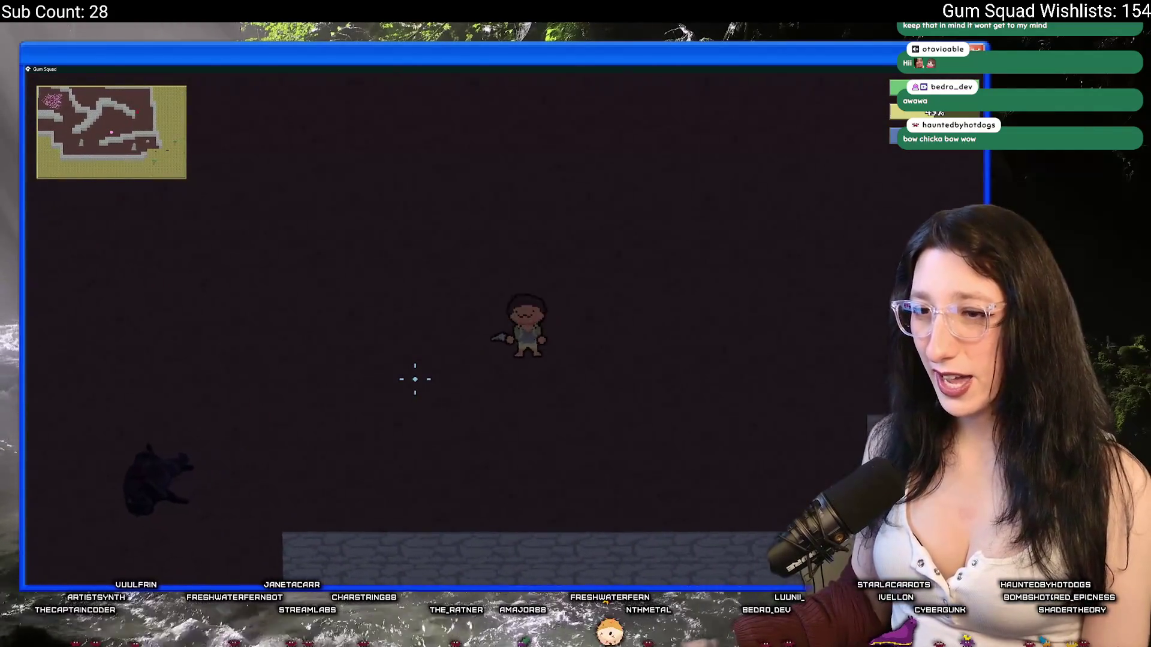
# Walk up to the downed cat and take the pink item from its loot
pyautogui.press('a')
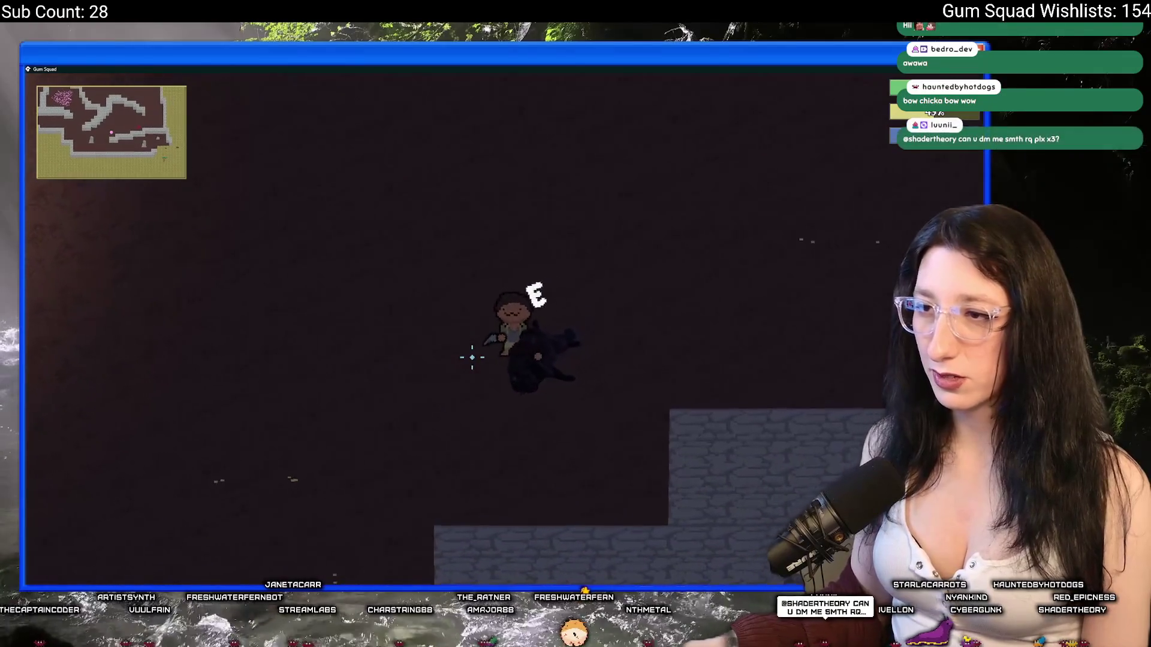
pyautogui.press('e')
pyautogui.click(195, 147)
pyautogui.press('e')
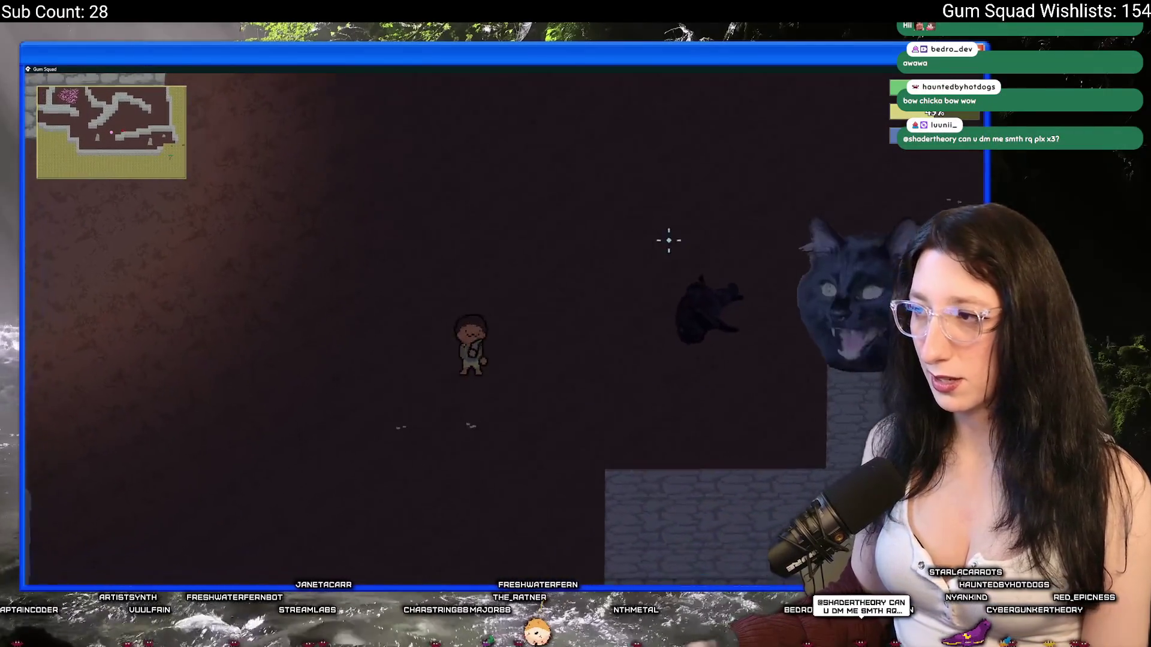
# Walk back to the cat, check its loot again, then move up-left and pause the game
pyautogui.press('a')
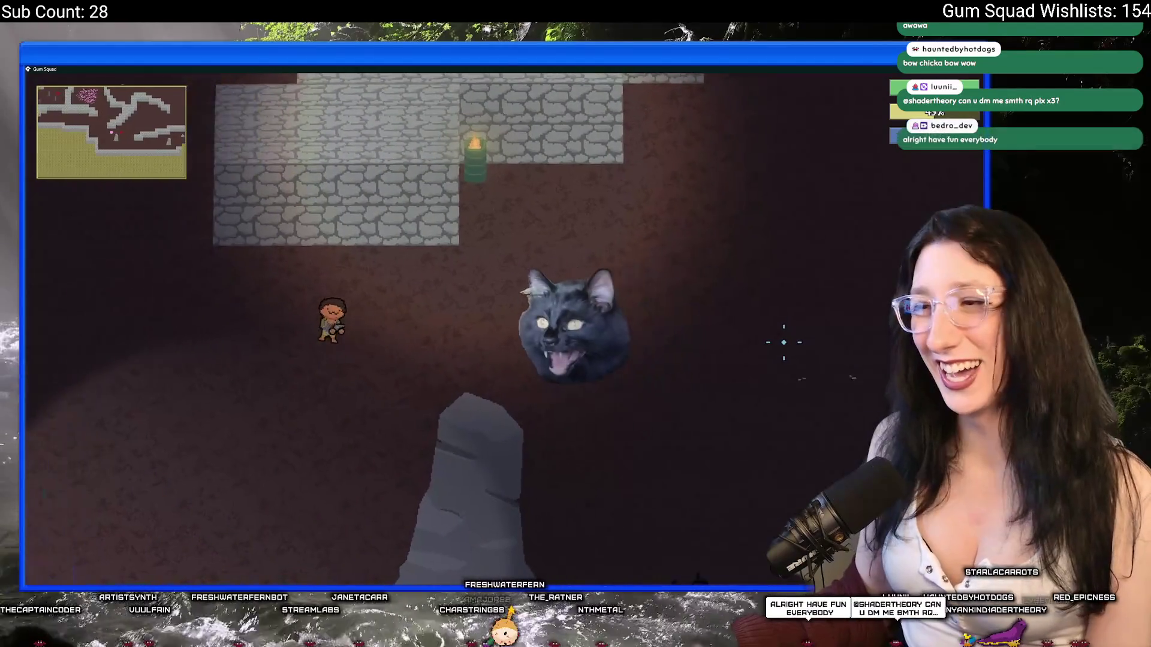
pyautogui.press('a')
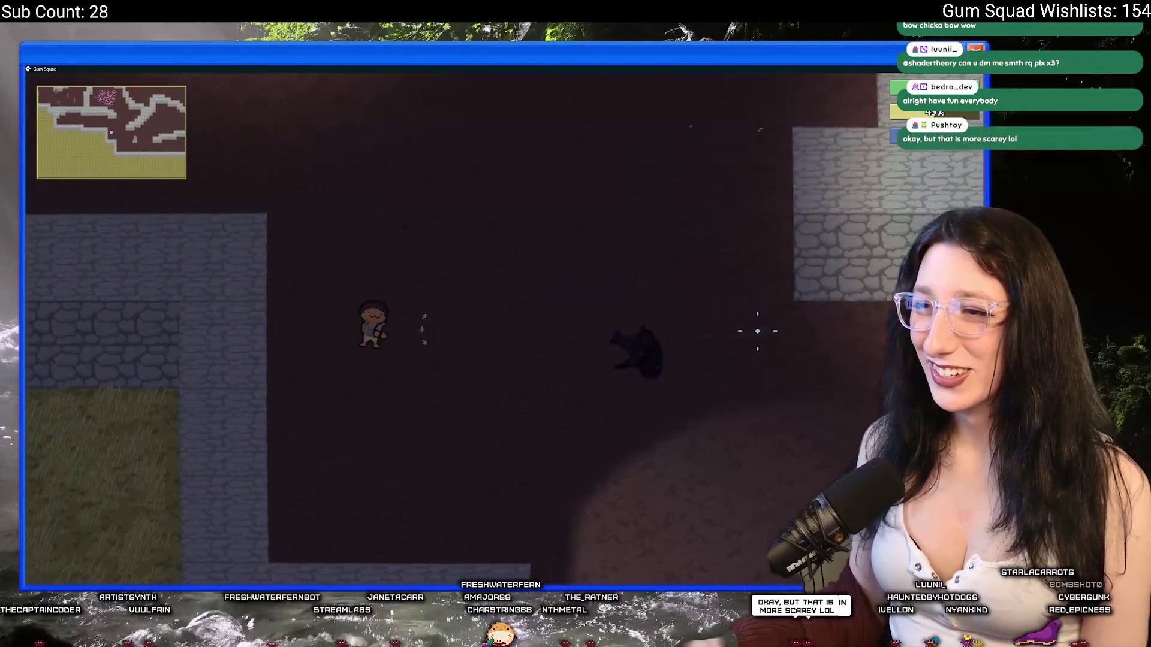
pyautogui.press('d')
pyautogui.press('e')
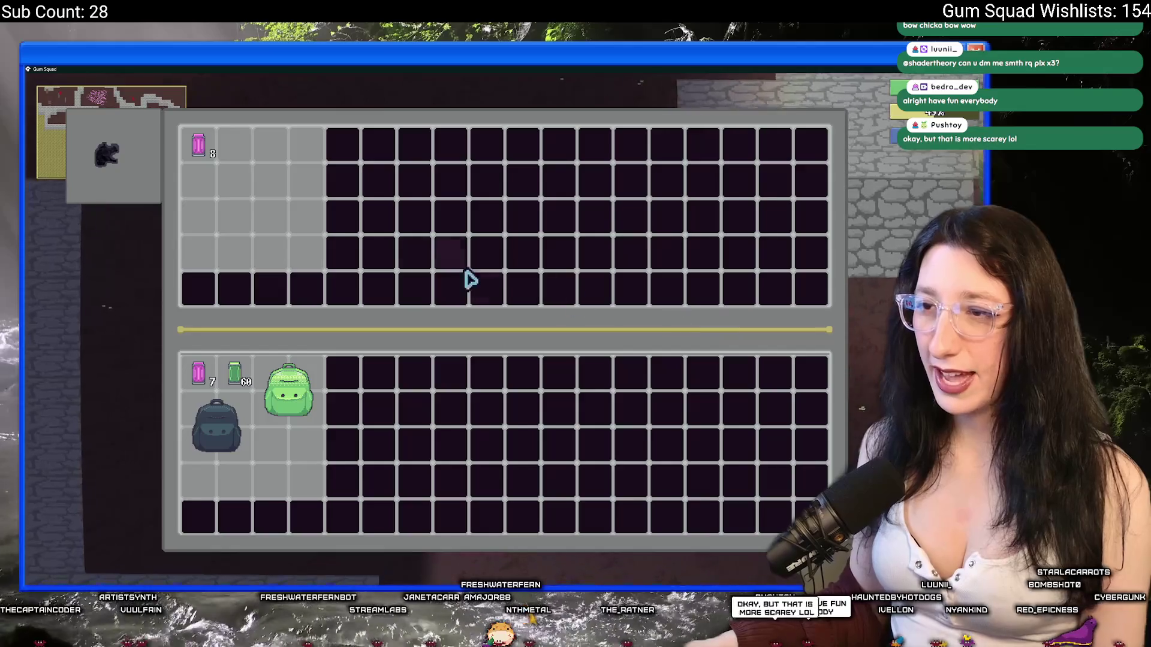
pyautogui.press('e')
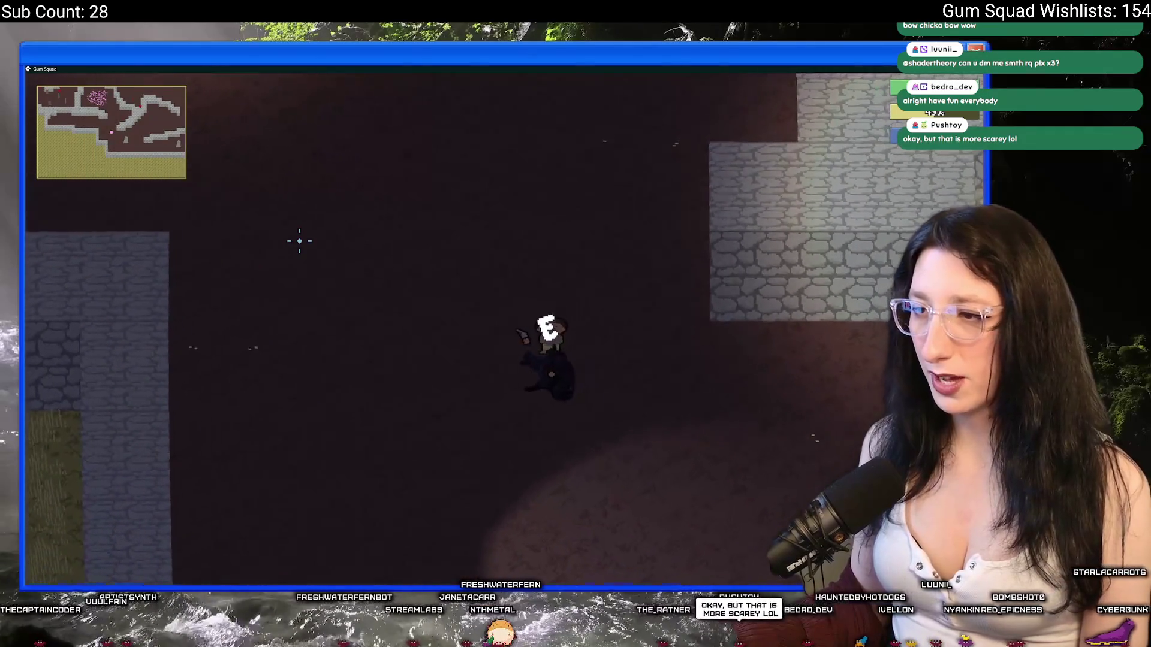
pyautogui.press('d')
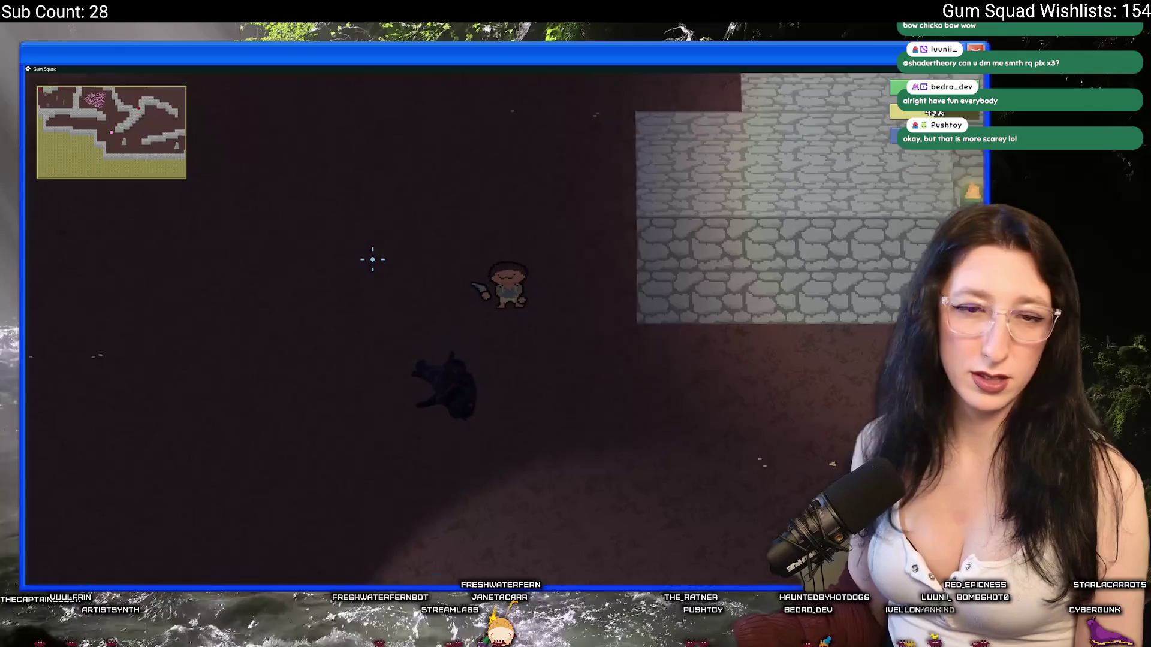
pyautogui.press('w')
pyautogui.press('a')
pyautogui.press('Escape')
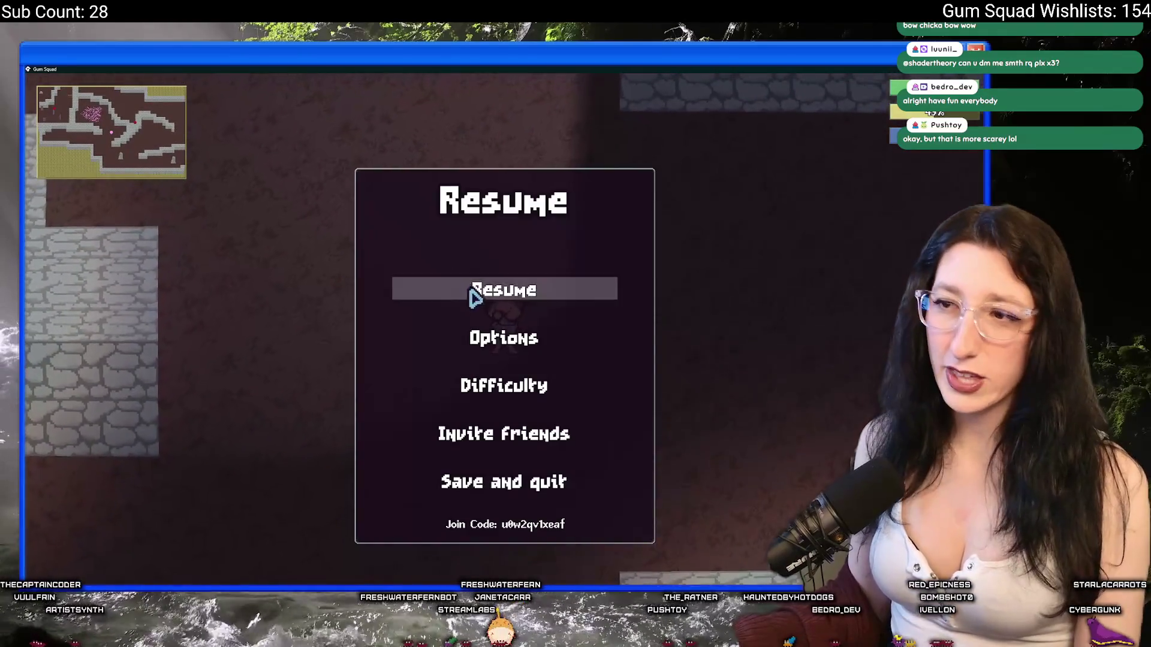
# Turn off the Arachnophobia gameplay setting from the pause menu and resume play
pyautogui.click(503, 337)
pyautogui.click(502, 271)
pyautogui.click(354, 290)
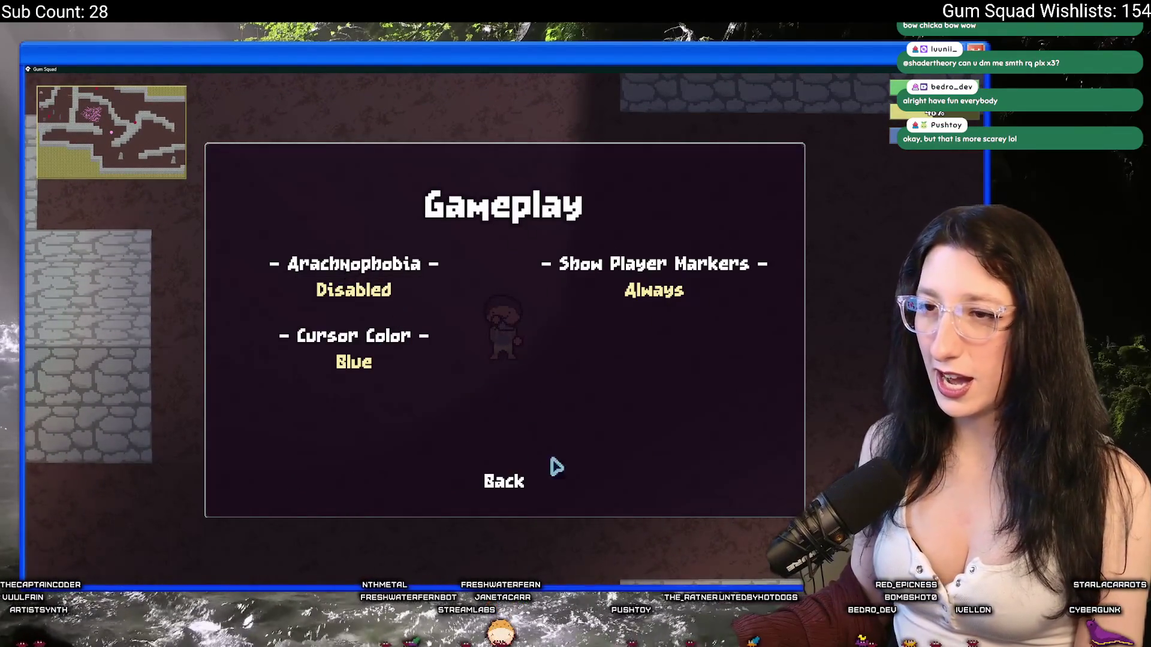
pyautogui.click(504, 481)
# Walk the character through the spider webs with WASD, then close the game with Alt+F4
pyautogui.press('w')
pyautogui.press('a')
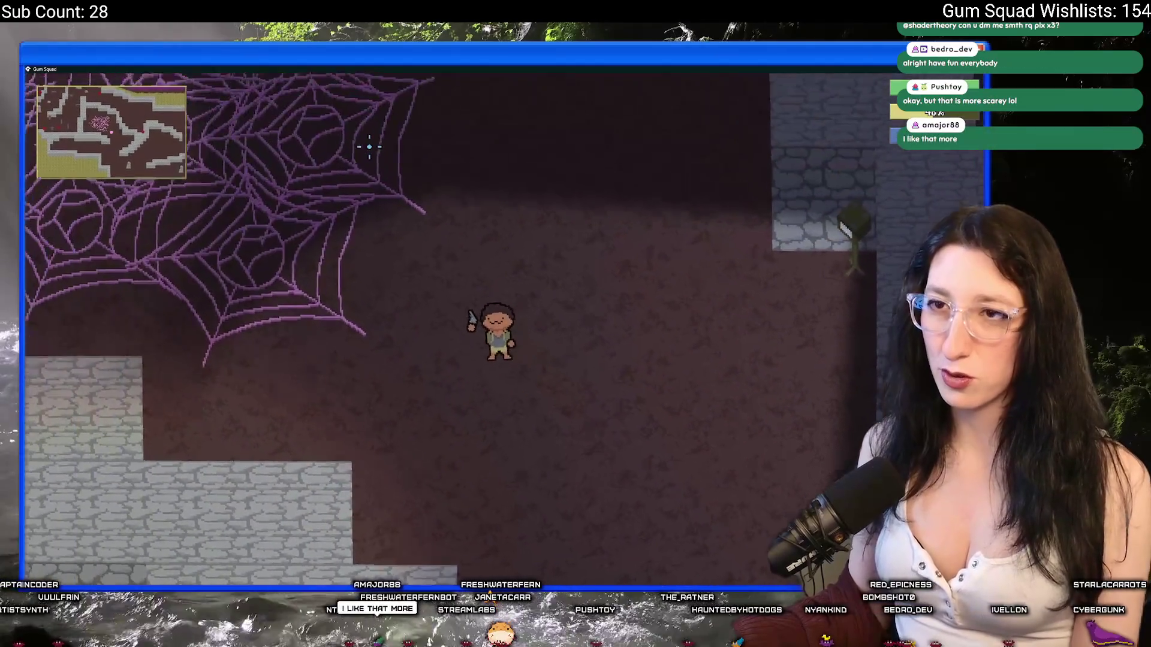
pyautogui.press('d')
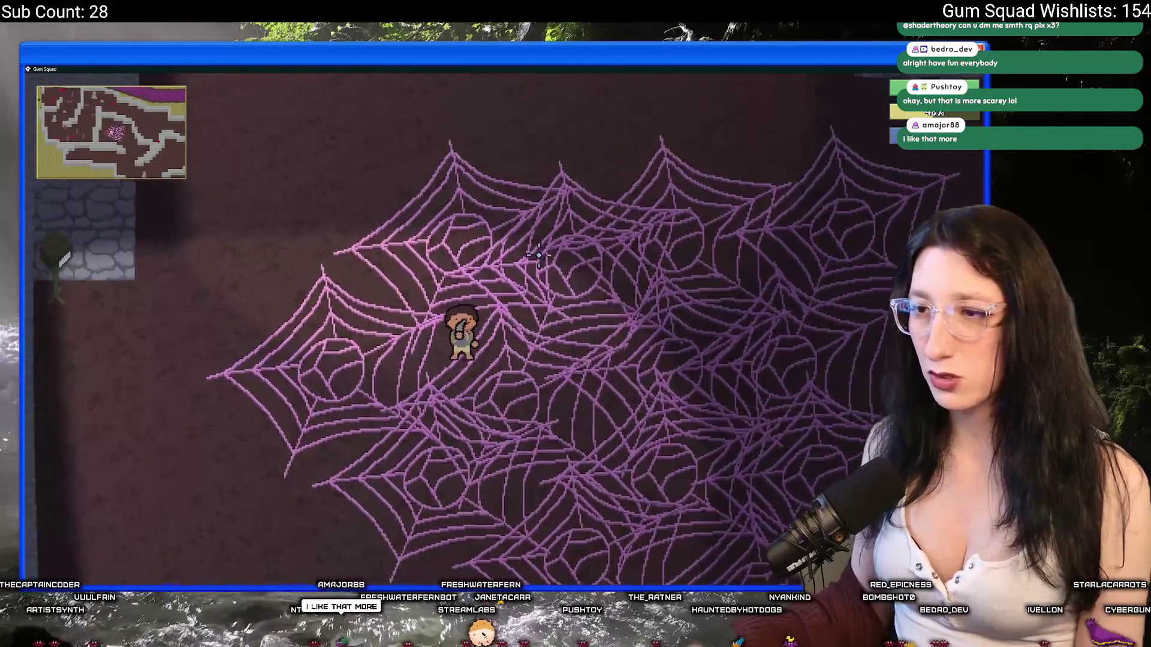
pyautogui.press('d')
pyautogui.press('s')
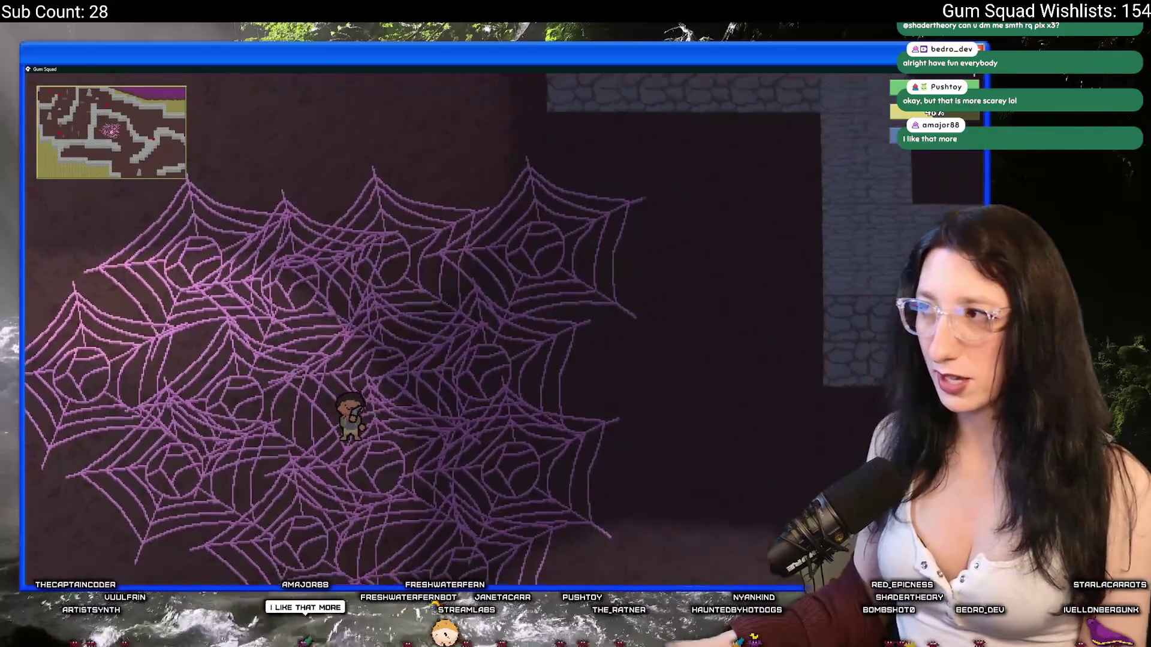
pyautogui.hotkey('alt', 'F4')
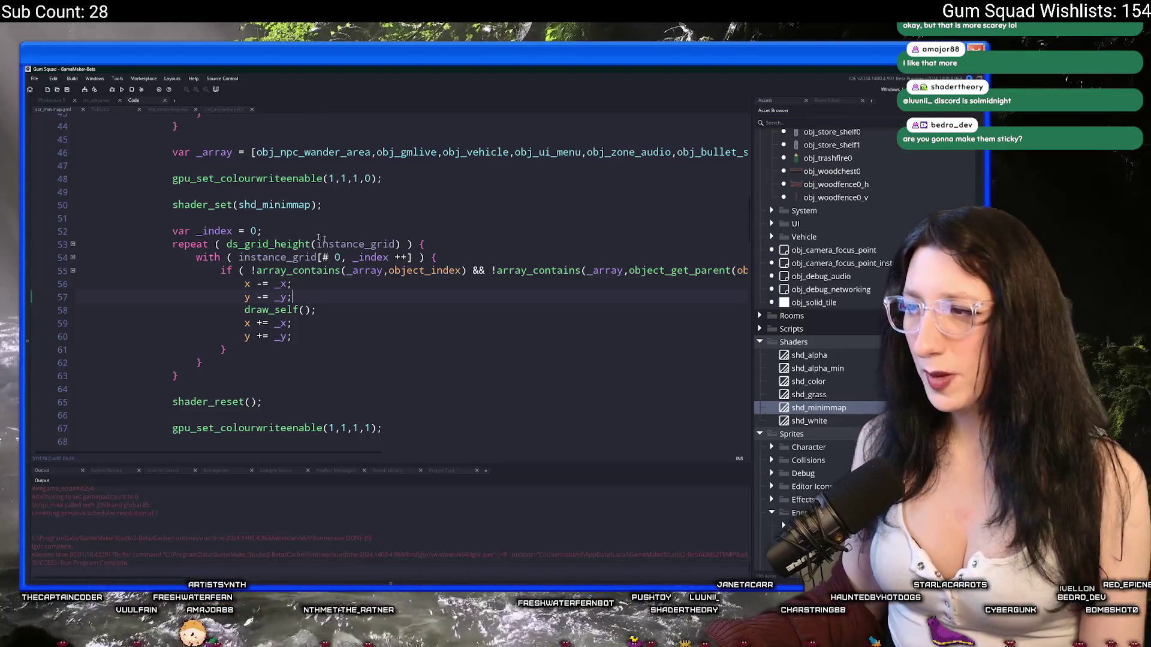
# Open the rm_playarea room and select the spider web instance placed in it
pyautogui.click(52, 101)
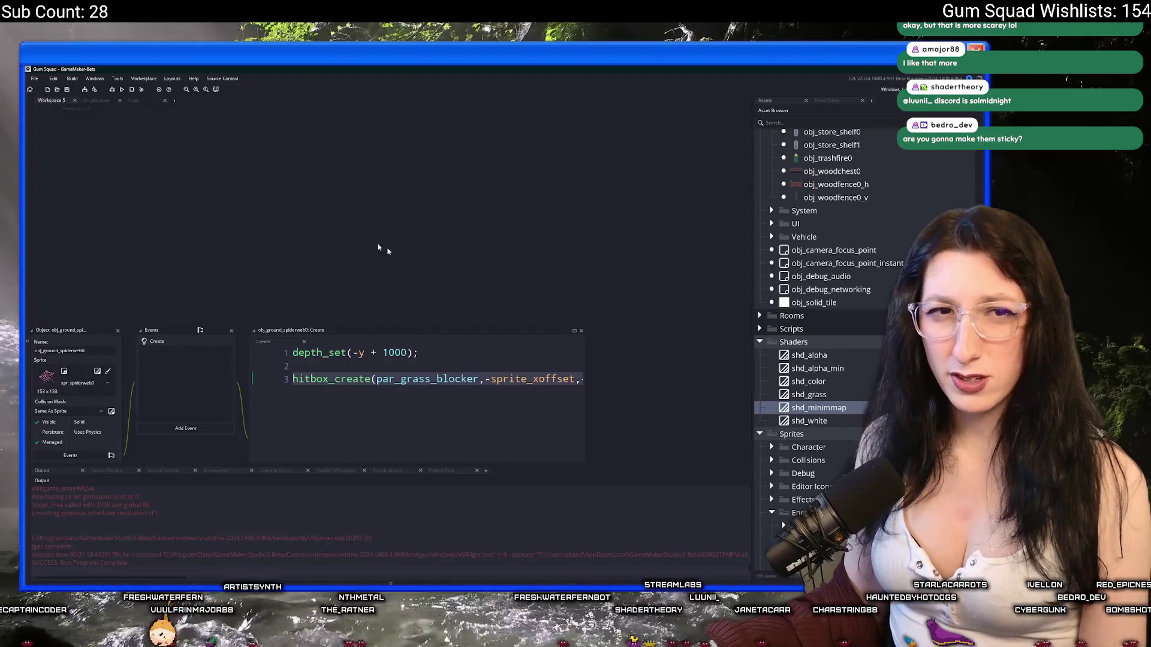
pyautogui.click(104, 102)
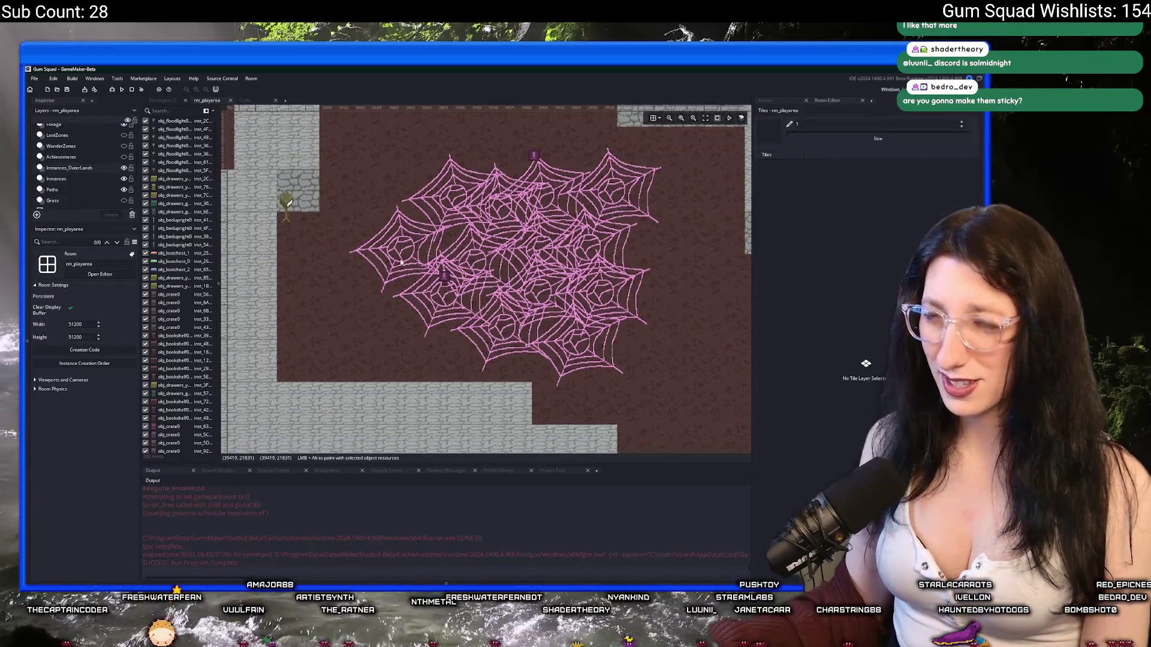
pyautogui.click(406, 238)
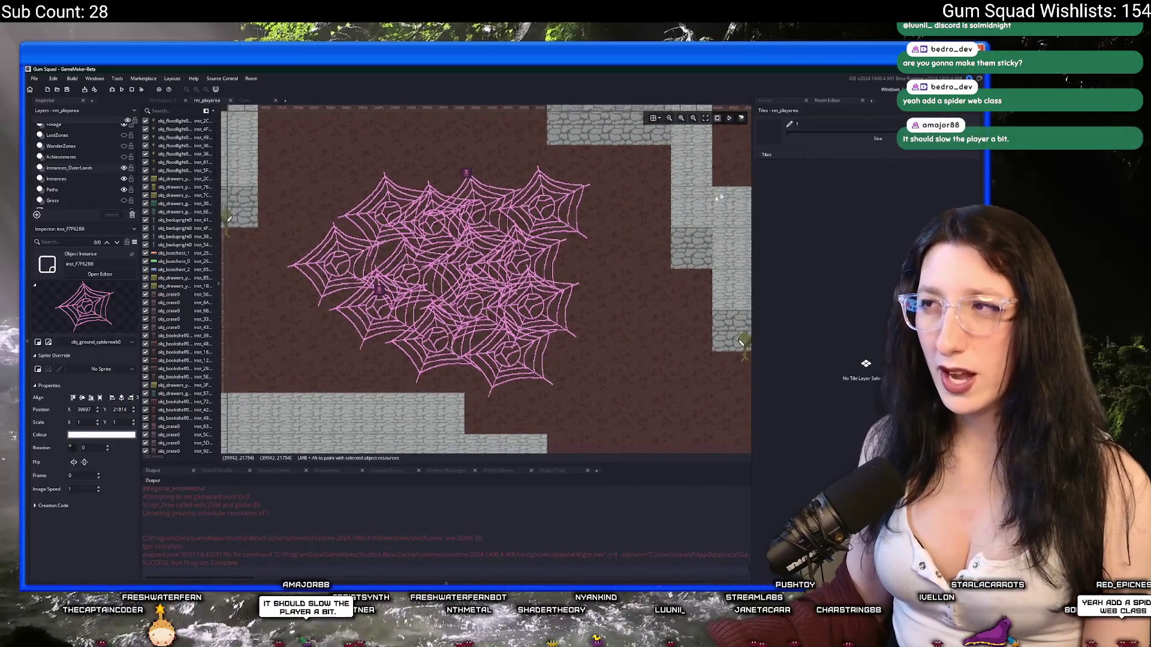
# Search the assets for 'web' and open obj_ground_spiderweb0
pyautogui.click(778, 100)
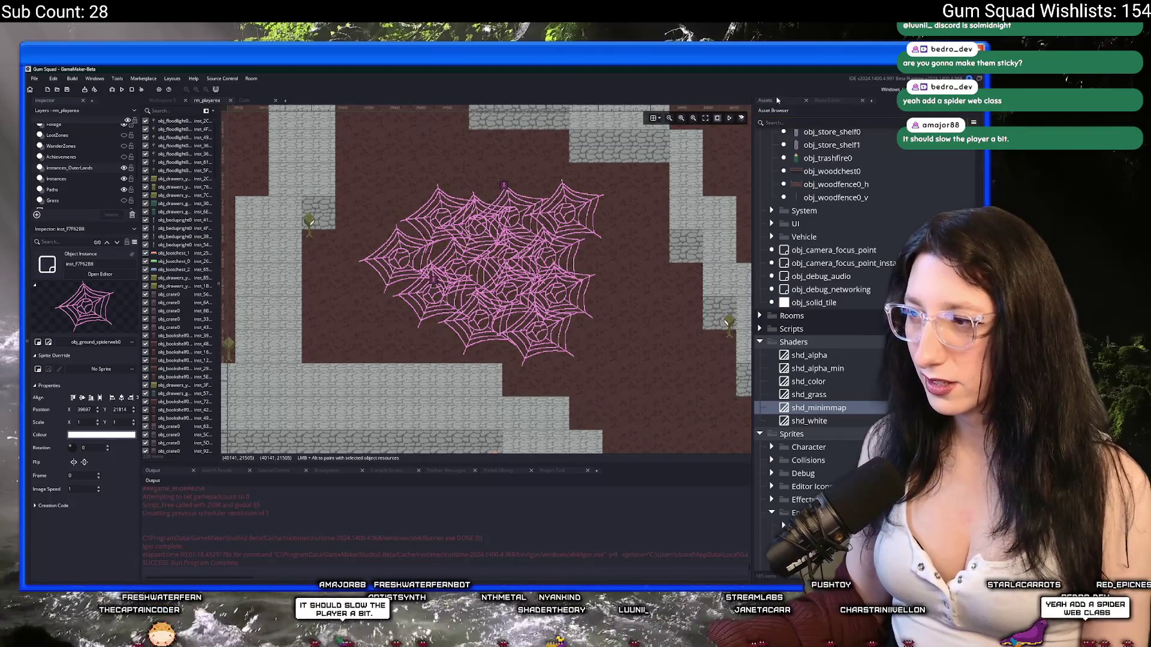
pyautogui.hscroll(3, 684, 271)
pyautogui.hotkey('ctrl', 't')
pyautogui.write('web')
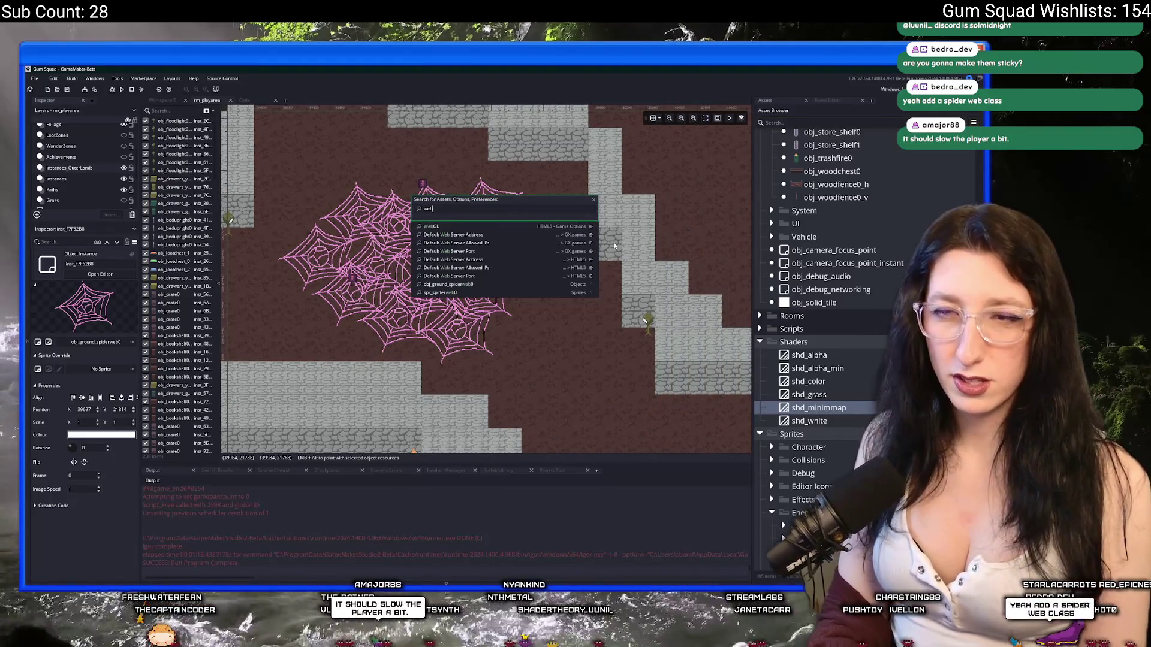
pyautogui.press('Down')
pyautogui.press('Down')
pyautogui.press('Down')
pyautogui.press('Return')
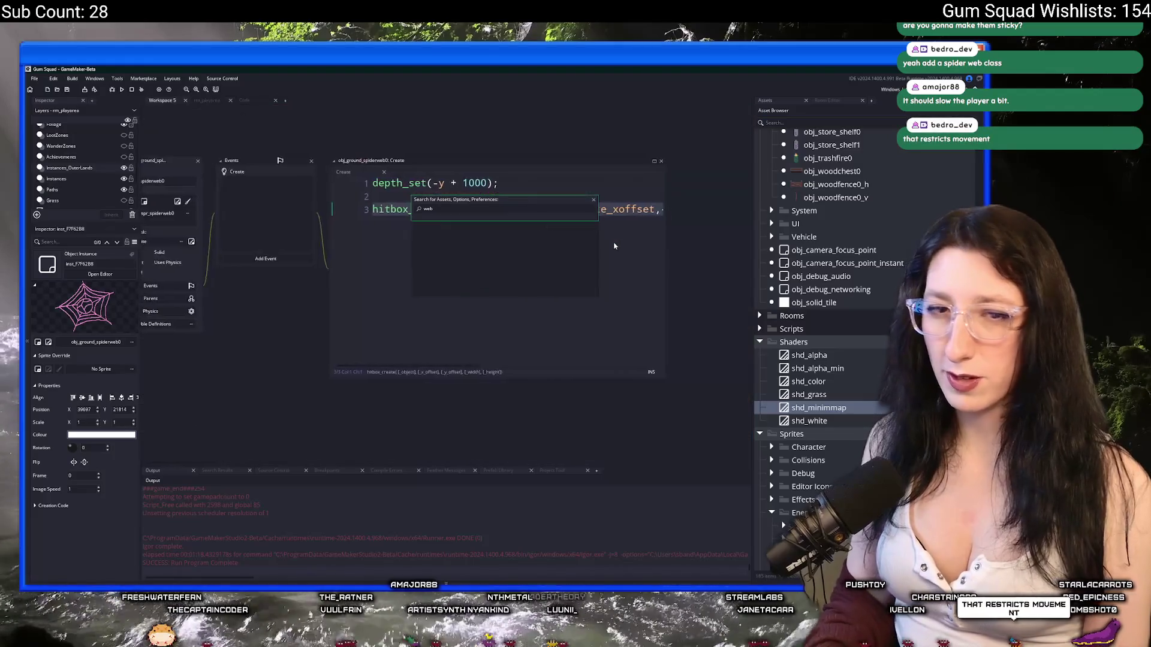
# Widen the Create code window to show the full hitbox_create line
pyautogui.click(577, 208)
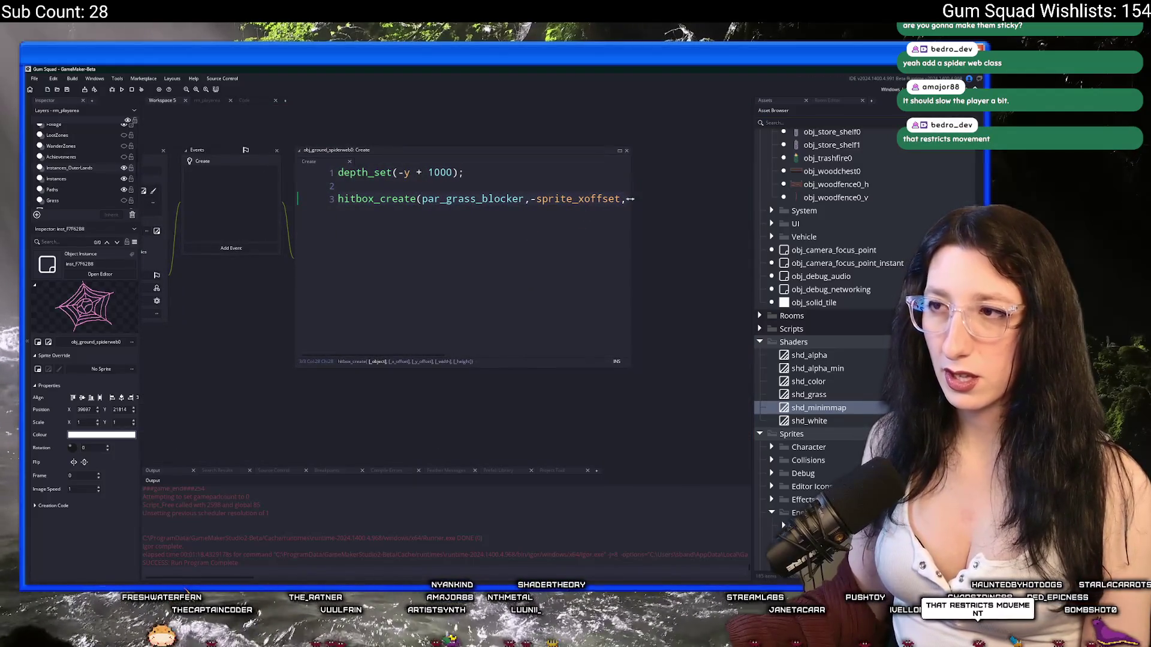
pyautogui.moveTo(631, 199); pyautogui.dragTo(758, 204)
pyautogui.hscroll(5, 522, 198)
pyautogui.hscroll(-5, 522, 199)
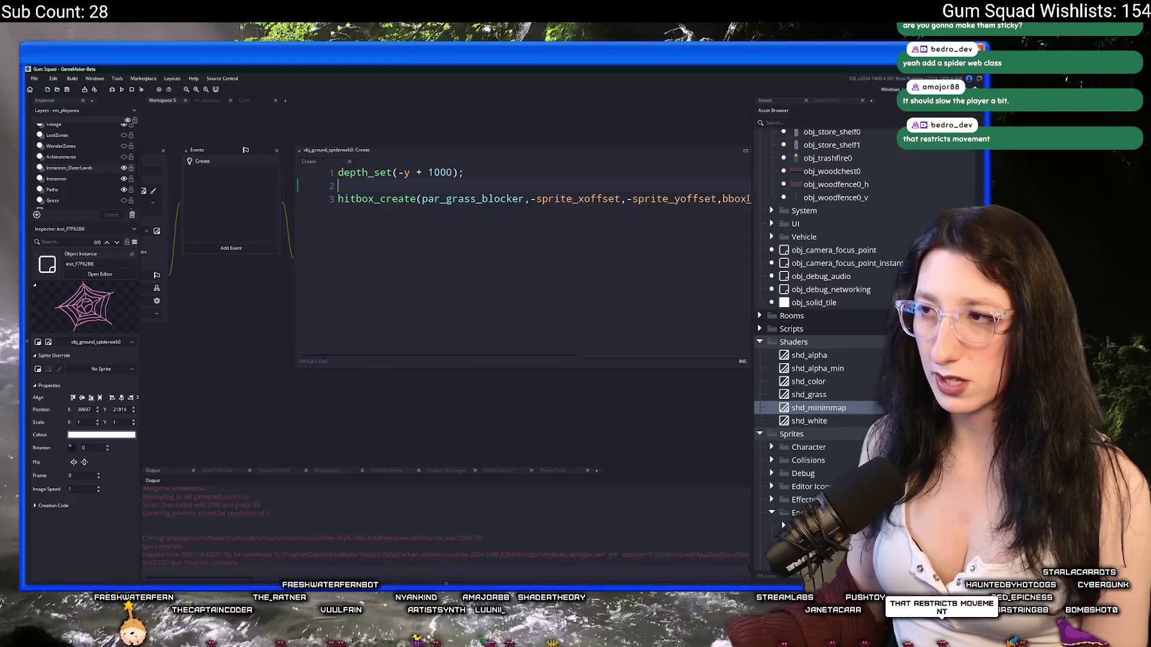
pyautogui.hscroll(-4, 503, 178)
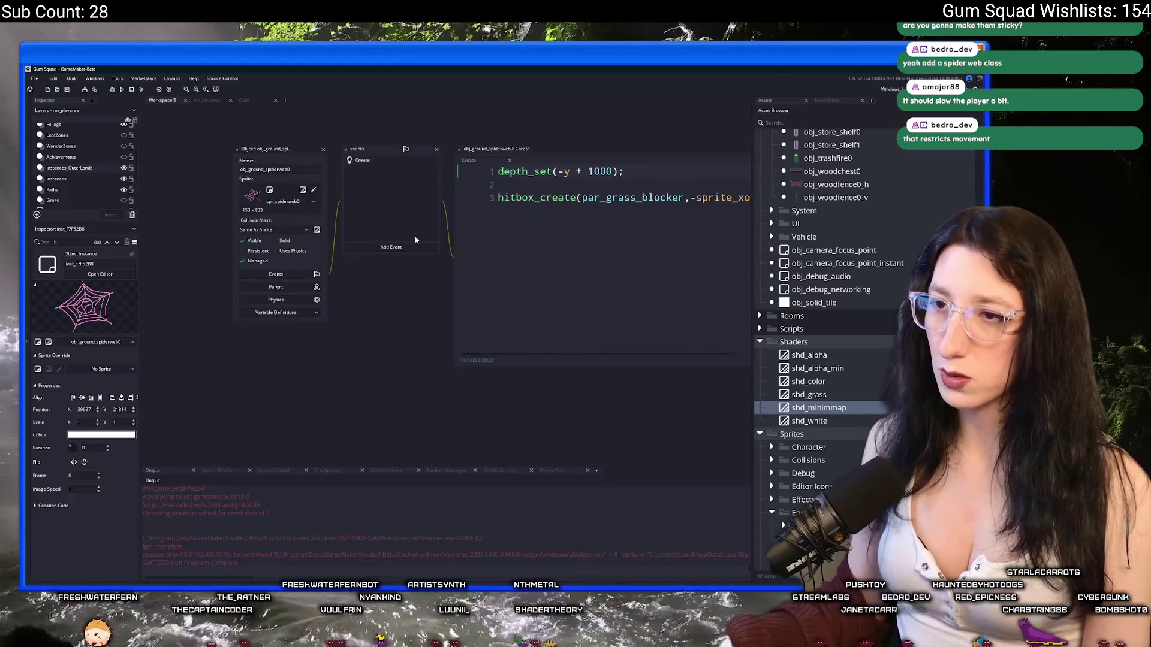
# Add a new empty Step event to obj_ground_spiderweb0
pyautogui.click(403, 247)
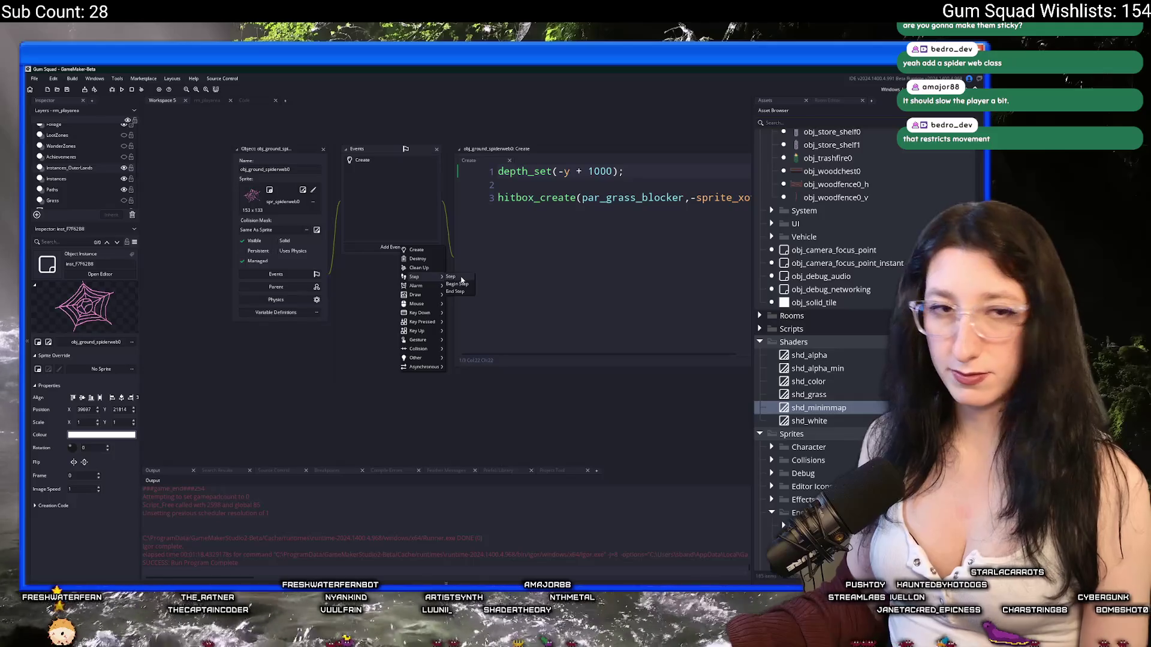
pyautogui.click(458, 277)
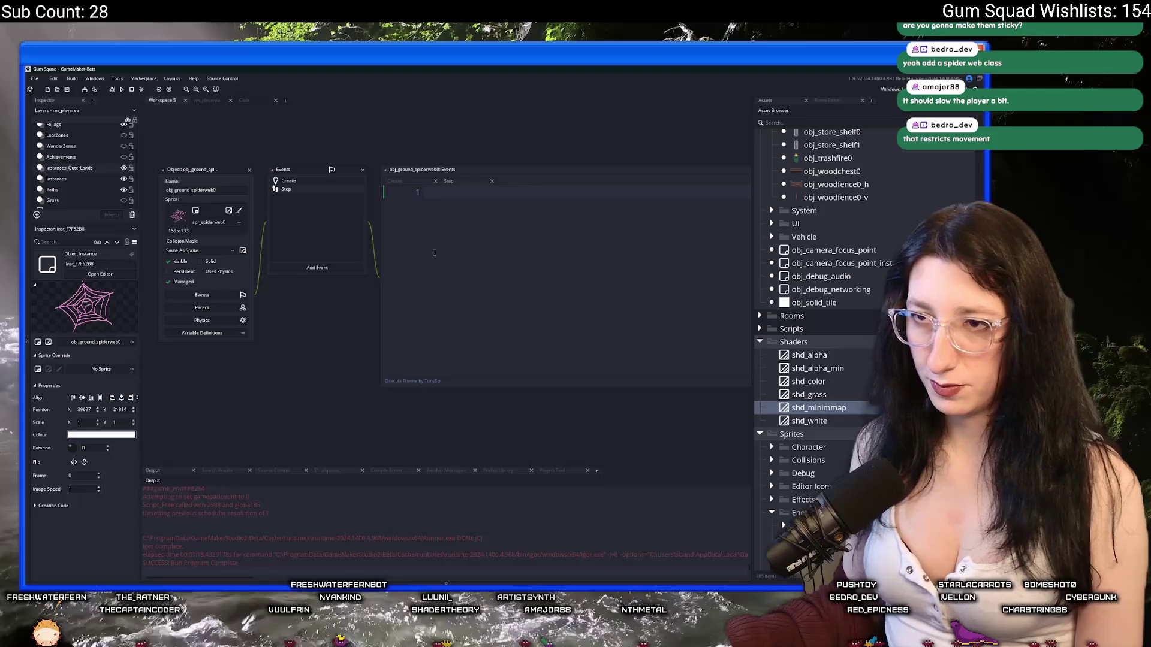
pyautogui.scroll(3, 851, 180)
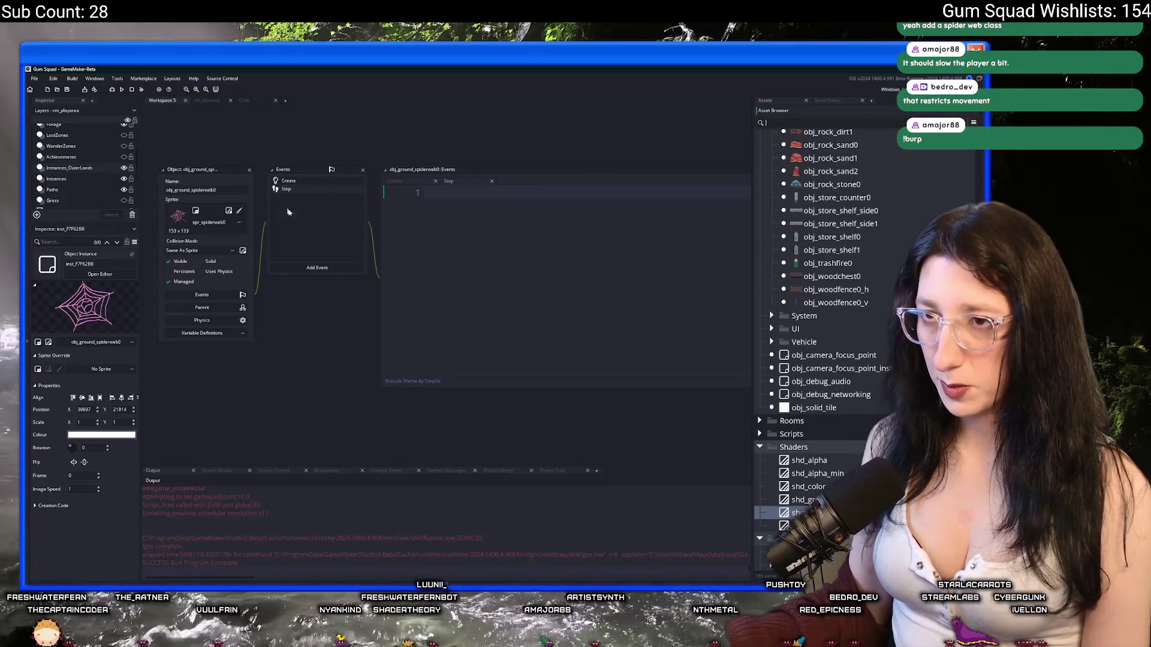
# Duplicate the spider web object, then delete the resulting obj_ground_sticky copy
pyautogui.write('spiderwe')
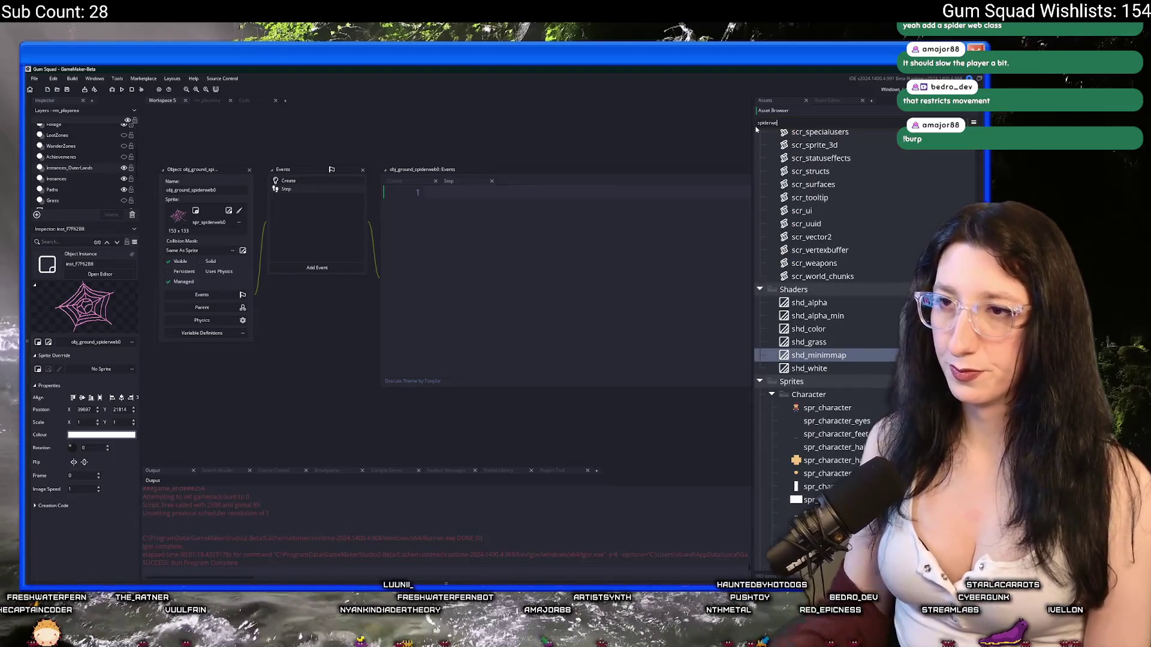
pyautogui.click(212, 307)
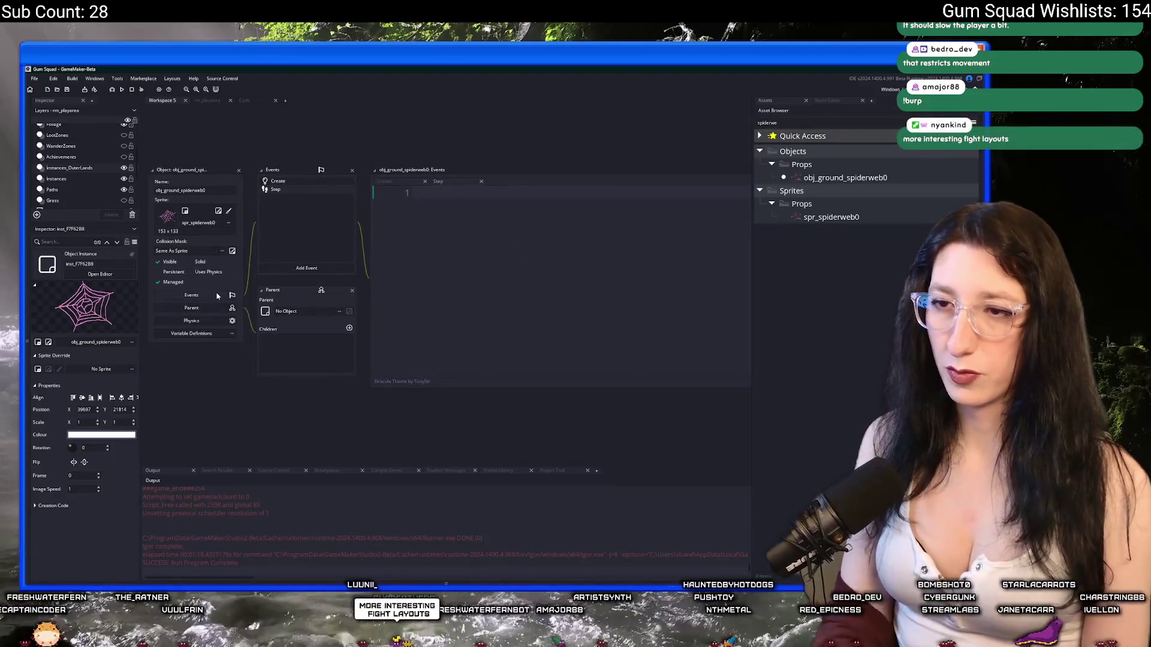
pyautogui.press('Down')
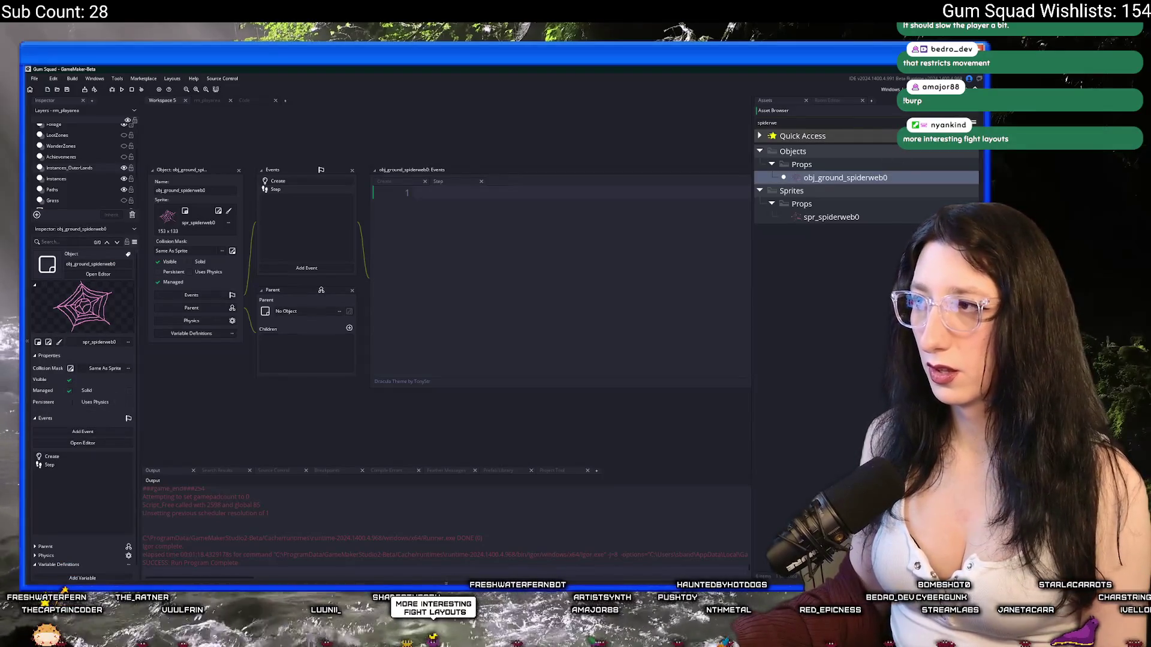
pyautogui.press('Escape')
pyautogui.hotkey('ctrl', 'd')
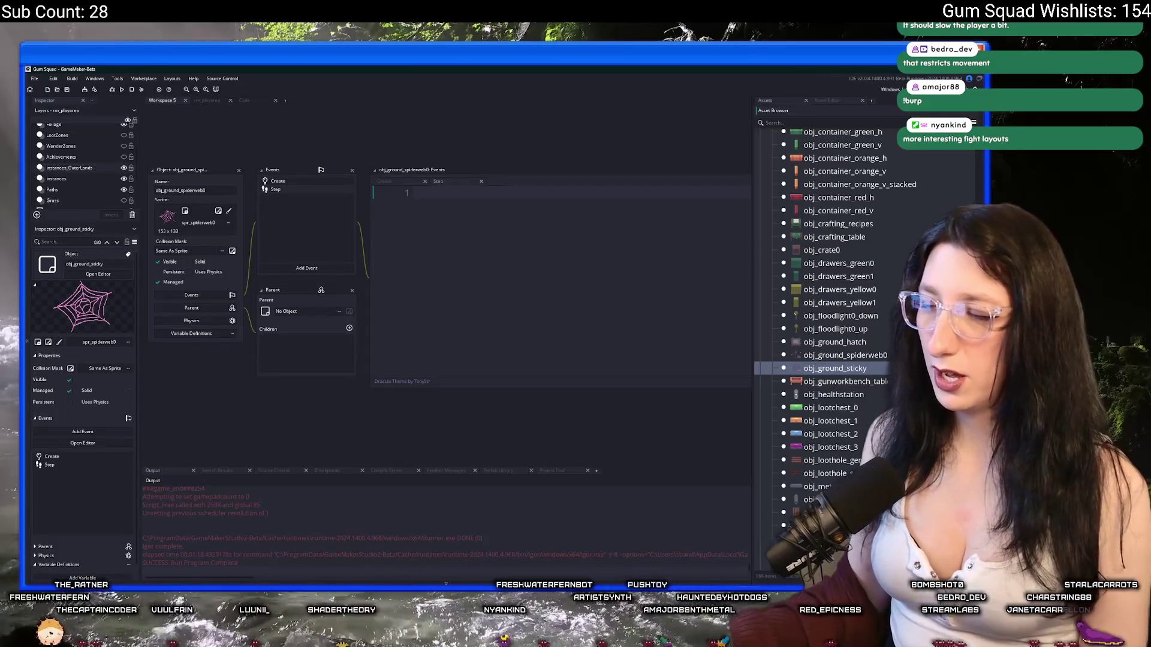
pyautogui.press('Return')
# Create a new par_sticky object in the Parents folder with Visible unchecked
pyautogui.scroll(8, 853, 418)
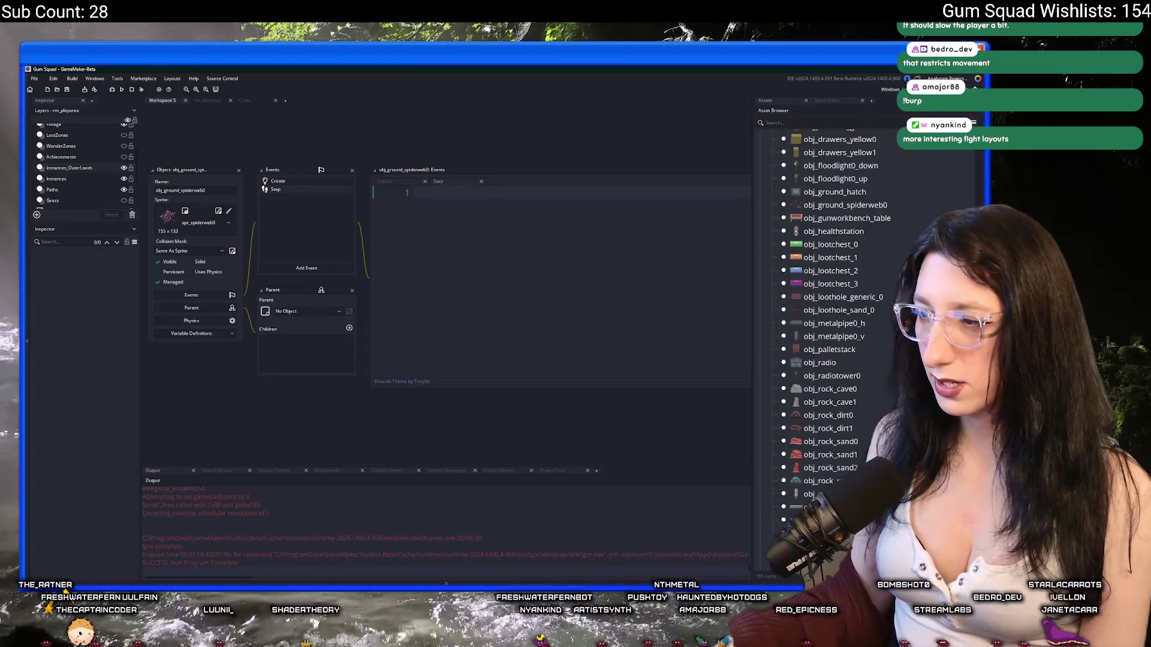
pyautogui.scroll(3, 854, 418)
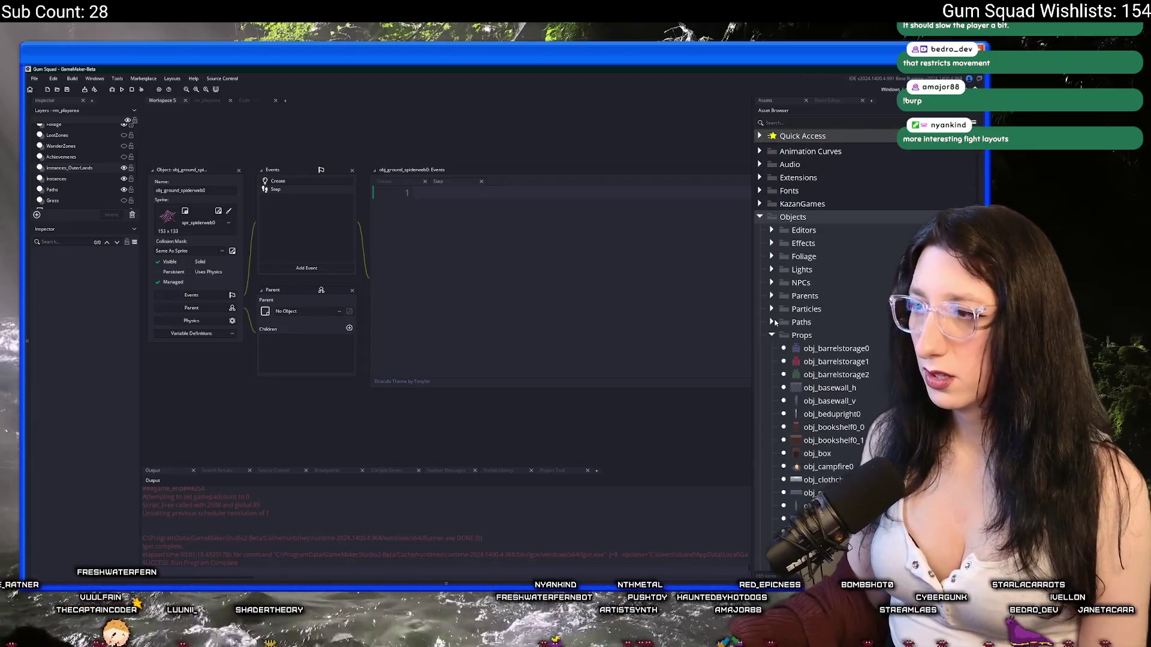
pyautogui.click(803, 296)
pyautogui.click(803, 296)
pyautogui.click(803, 296)
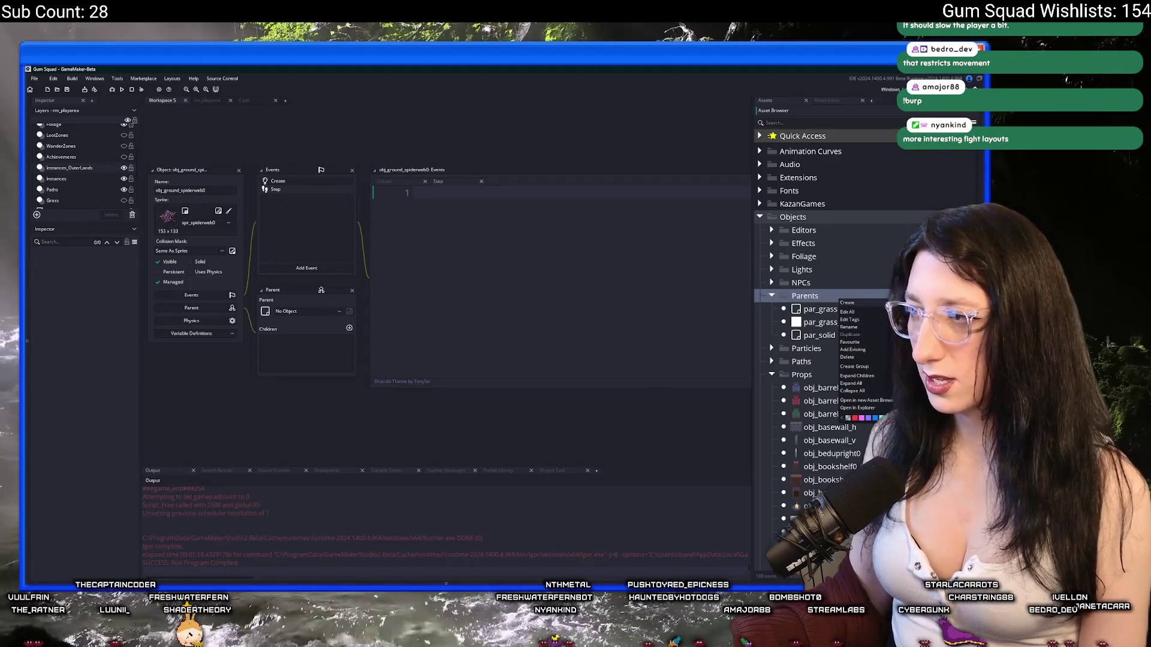
pyautogui.click(847, 303)
pyautogui.write('par_stickyh')
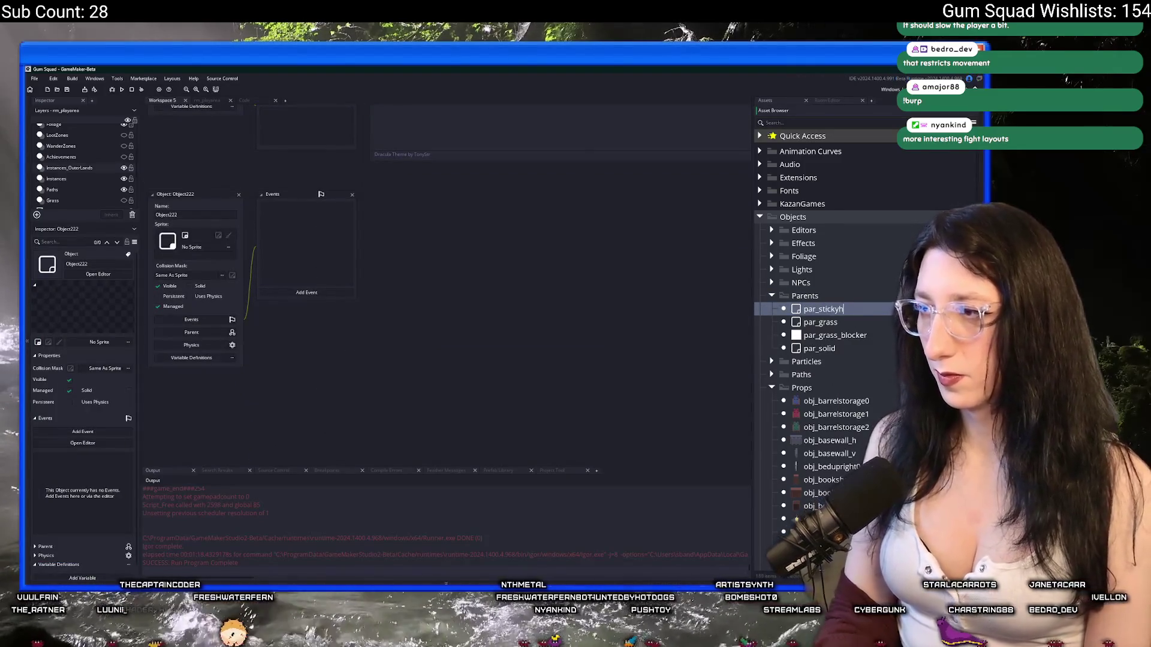
pyautogui.press('Return')
pyautogui.press('BackSpace')
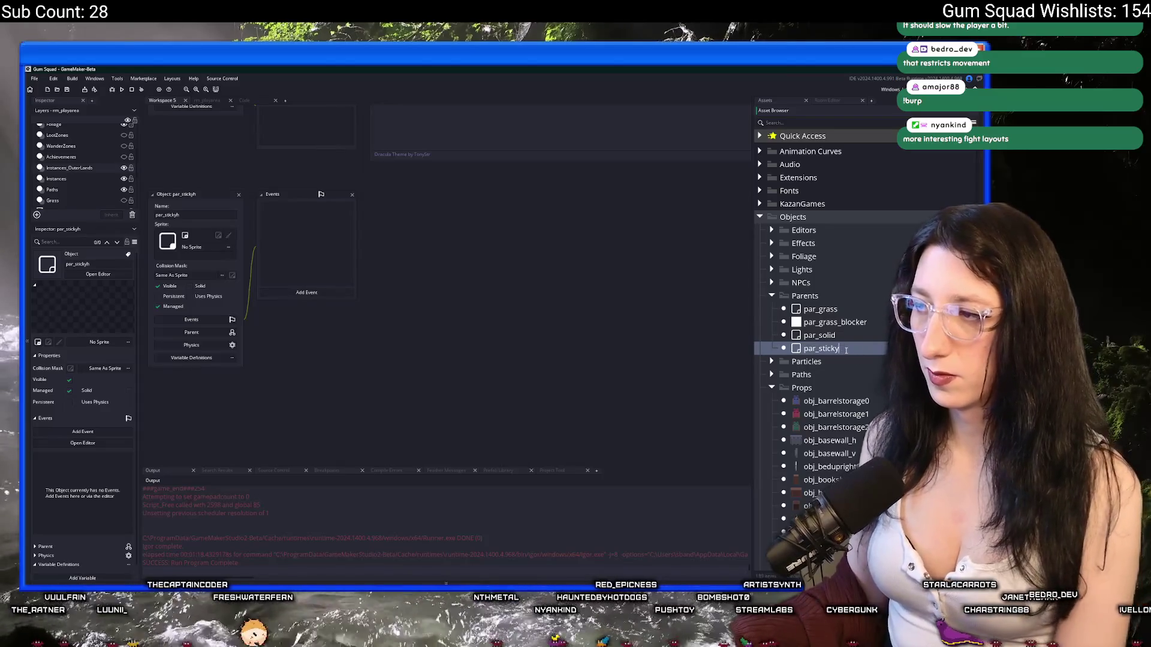
pyautogui.moveTo(387, 350); pyautogui.dragTo(465, 365)
pyautogui.click(236, 301)
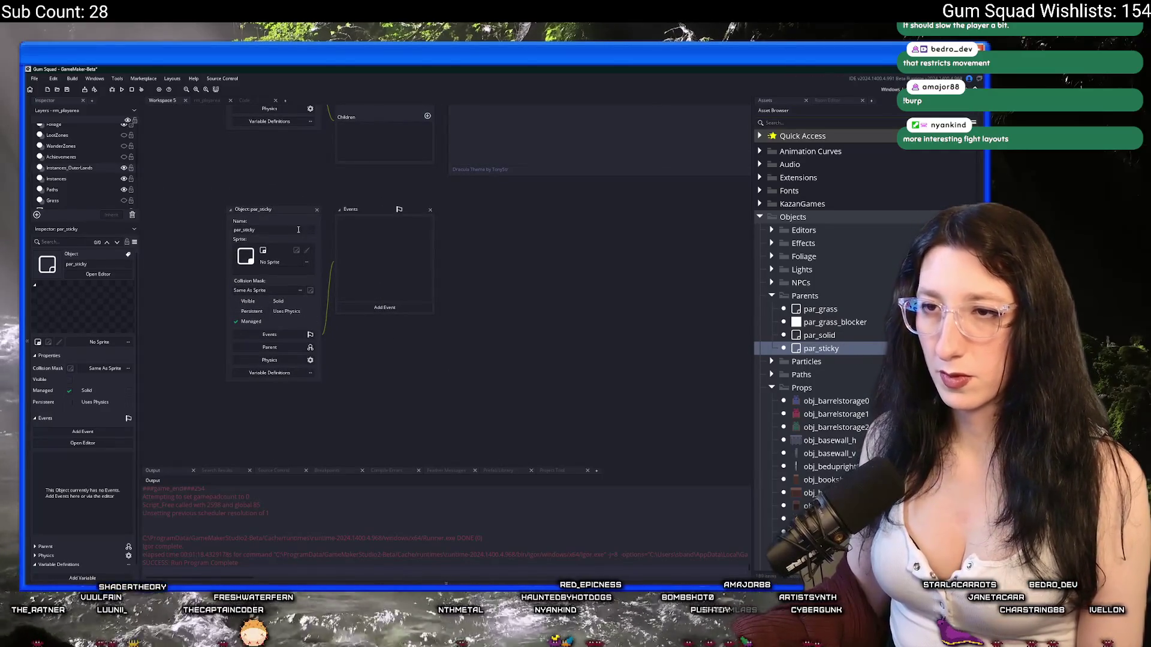
pyautogui.click(316, 213)
# Set par_sticky as obj_ground_spiderweb0's parent
pyautogui.click(410, 366)
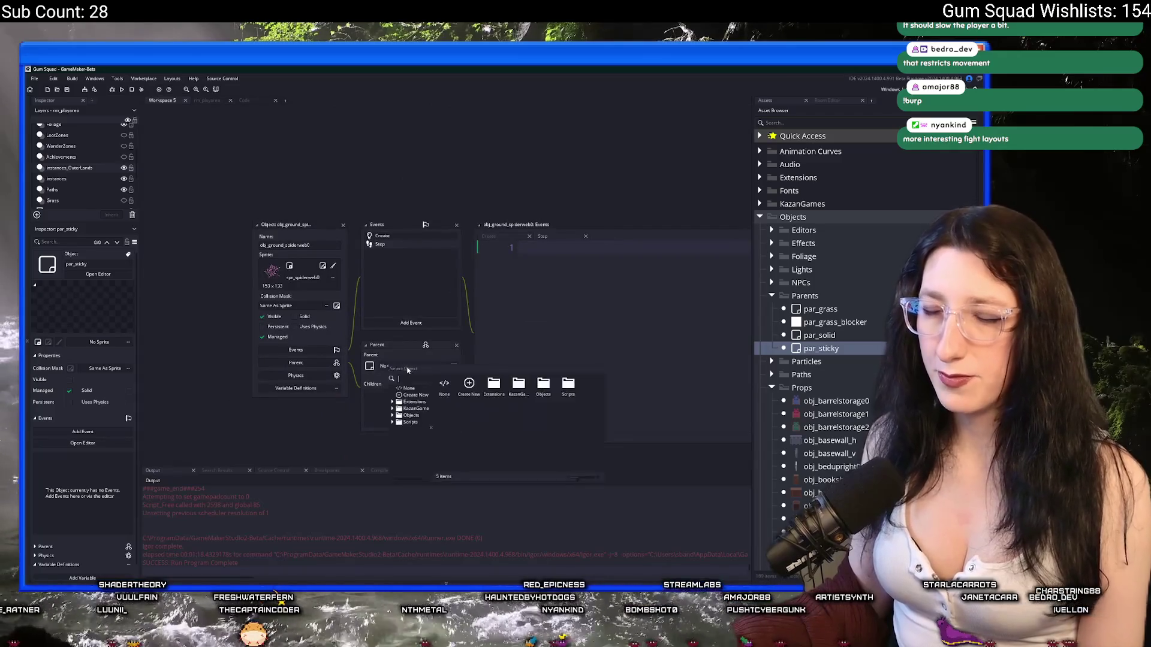
pyautogui.write('par_sticky')
pyautogui.click(420, 402)
# Delete the spider web's Step event and confirm the removal
pyautogui.moveTo(420, 402); pyautogui.dragTo(335, 385)
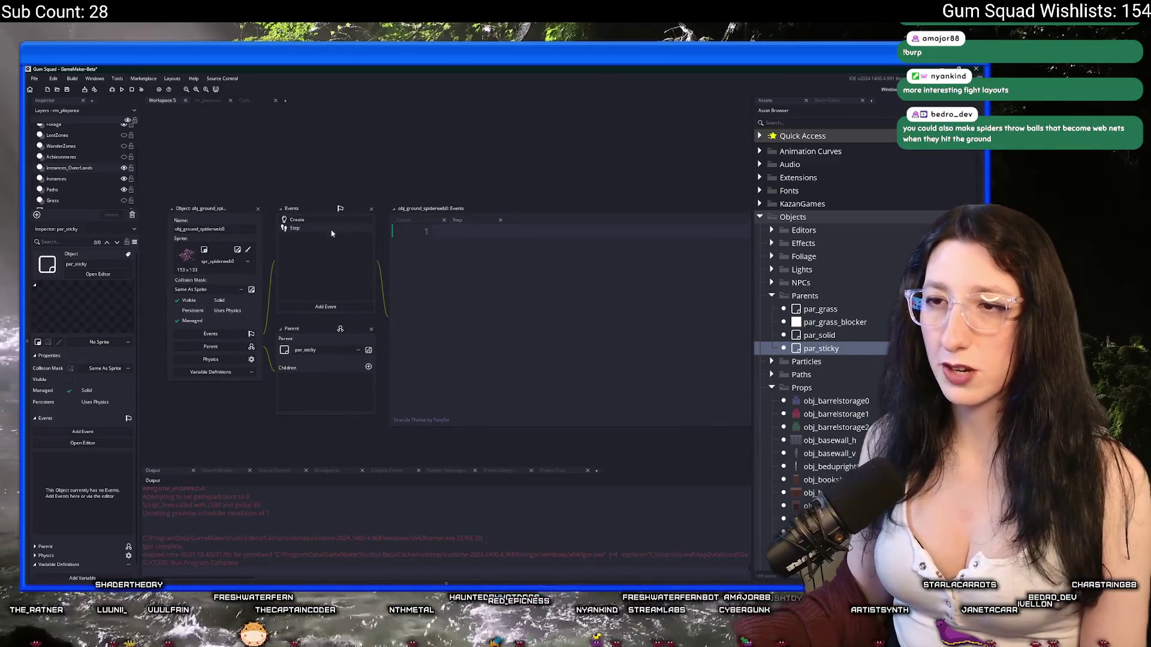
pyautogui.rightClick(331, 228)
pyautogui.click(354, 304)
pyautogui.click(525, 345)
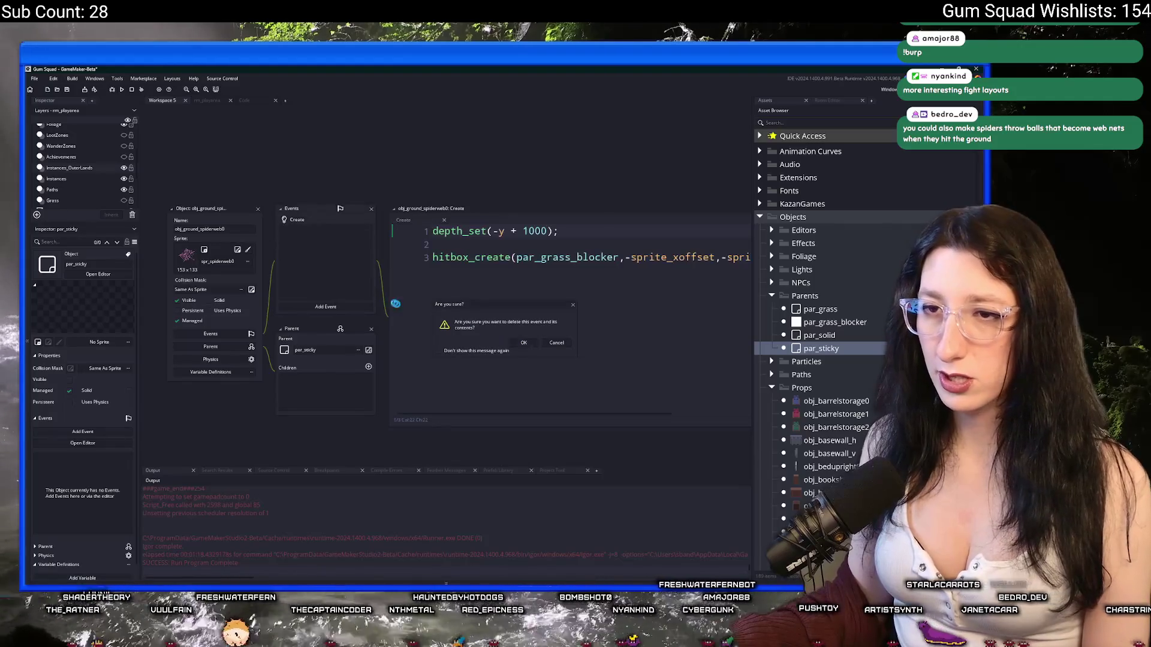
# Switch spr_spiderweb0's collision mask to Manual mode with a Rectangle shape
pyautogui.click(236, 251)
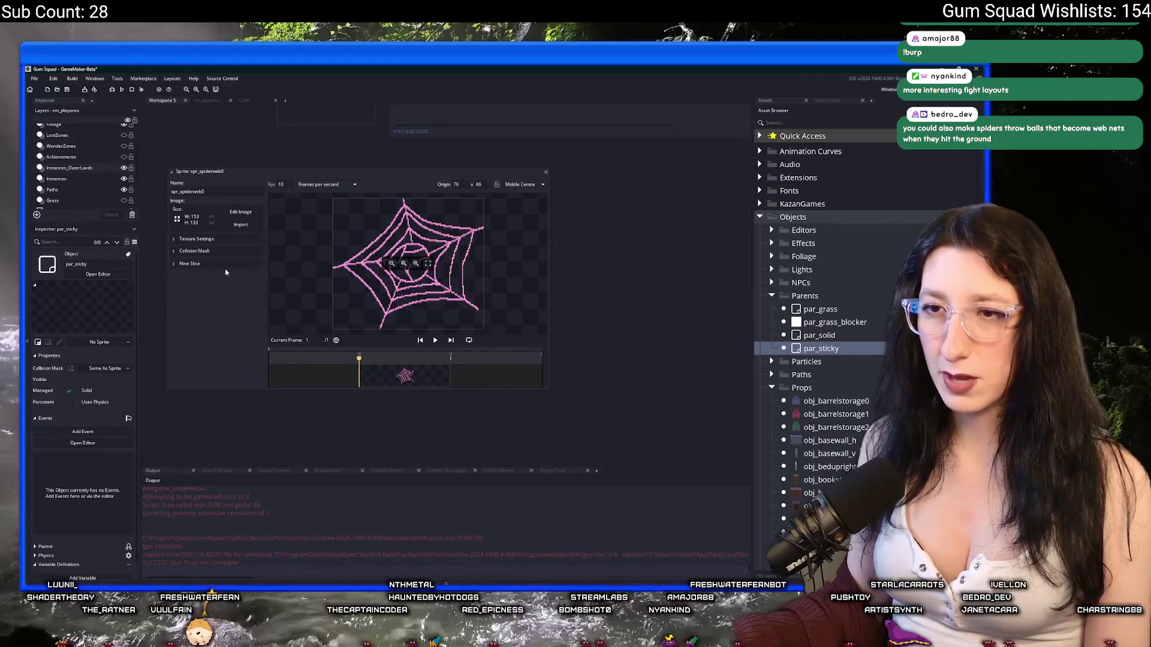
pyautogui.click(234, 264)
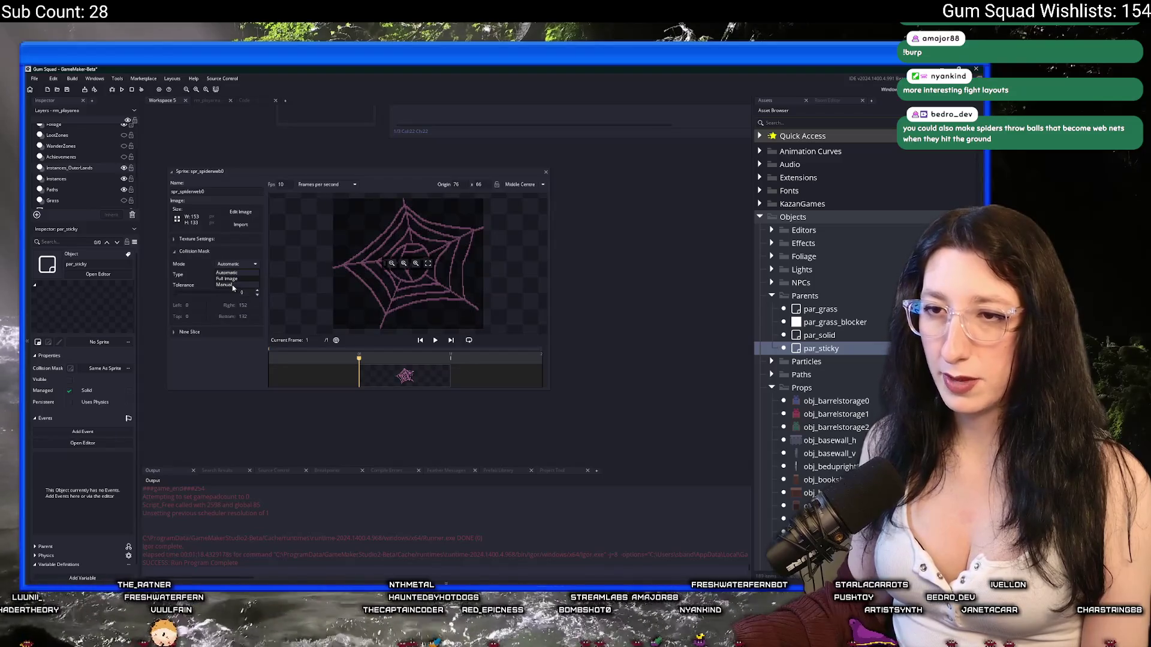
pyautogui.click(224, 285)
pyautogui.click(240, 274)
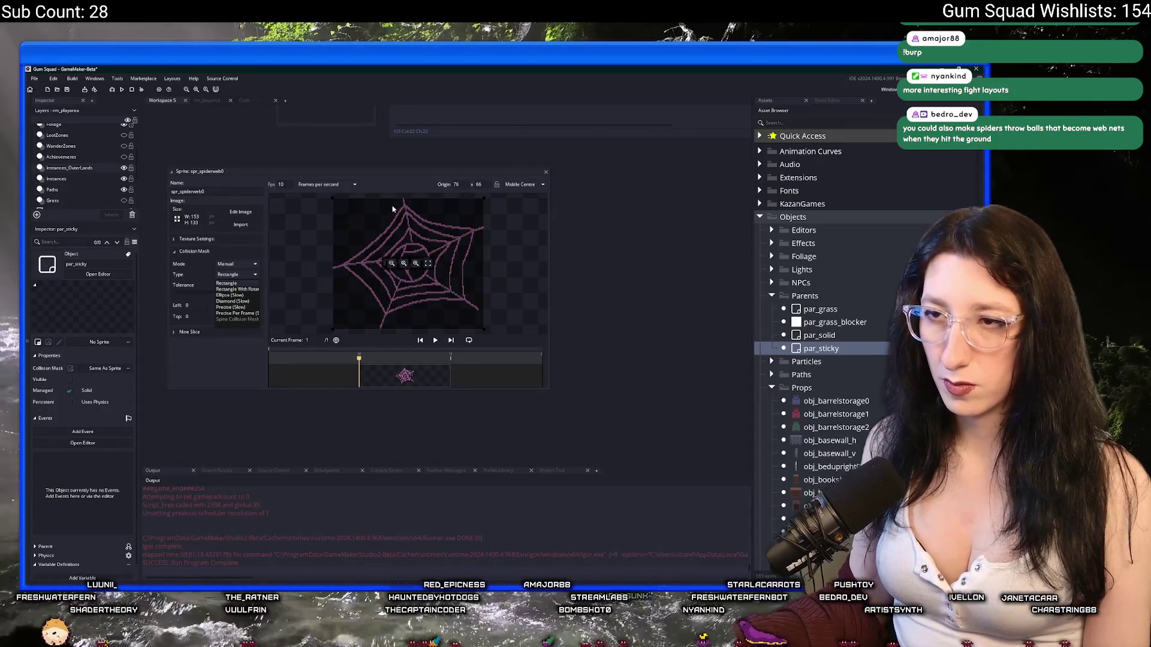
pyautogui.click(228, 283)
# Shrink the mask to left 30, right 138, top 30, bottom 106, then close the sprite editor
pyautogui.moveTo(332, 199); pyautogui.dragTo(359, 223)
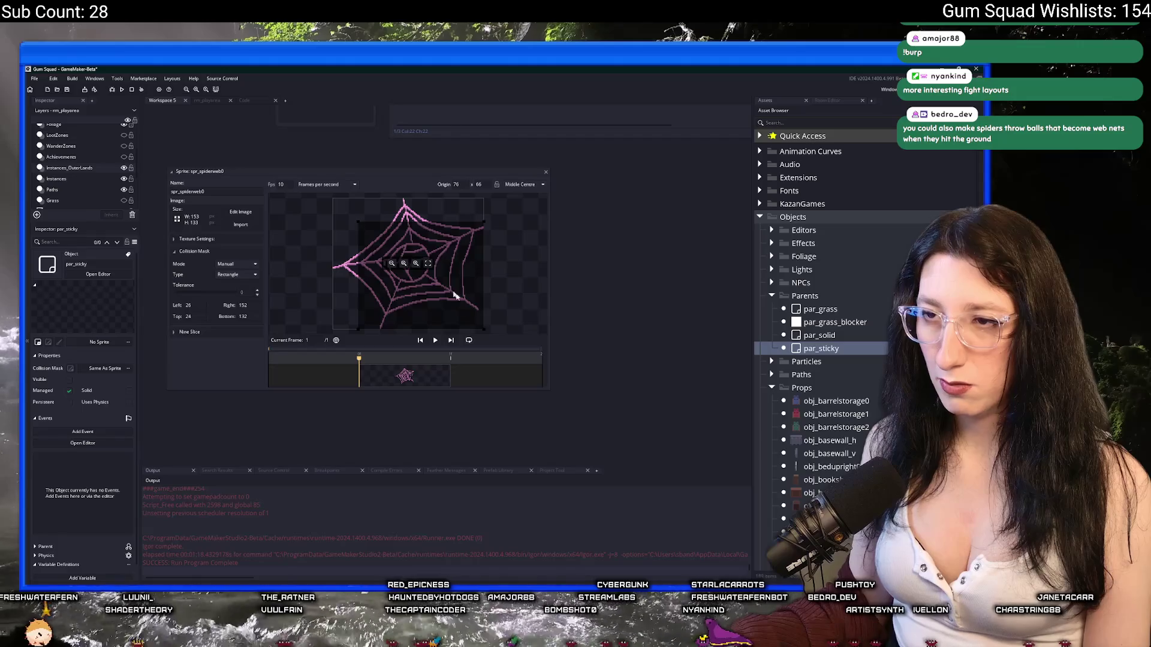
pyautogui.moveTo(484, 332); pyautogui.dragTo(469, 306)
pyautogui.moveTo(359, 223); pyautogui.dragTo(363, 229)
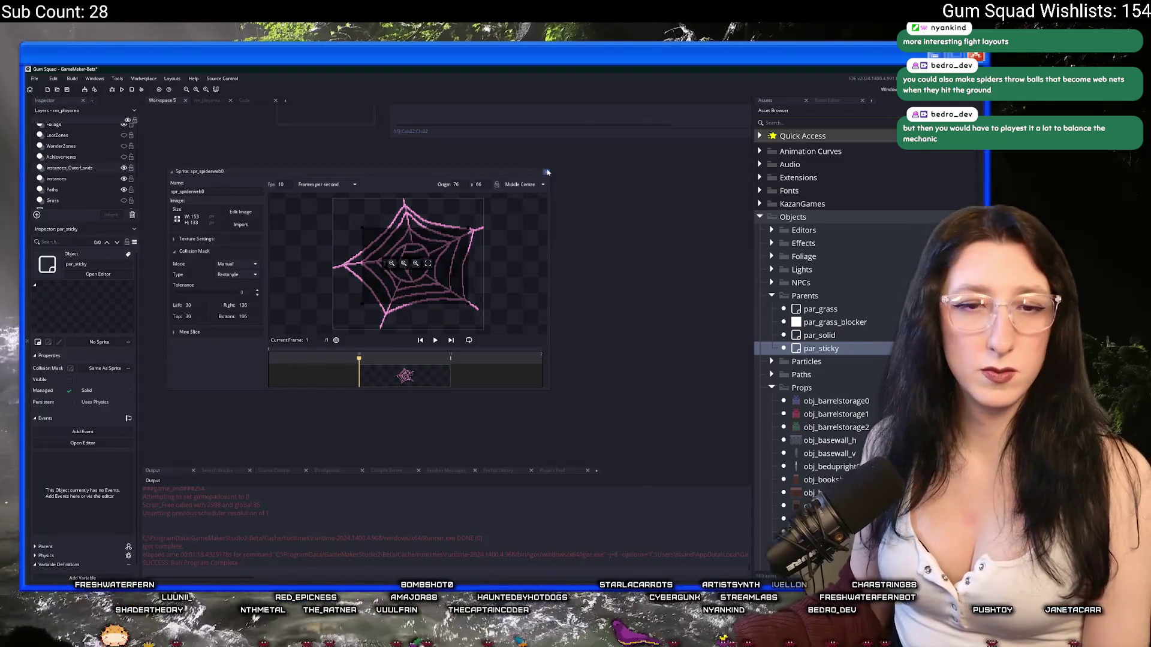
pyautogui.click(546, 173)
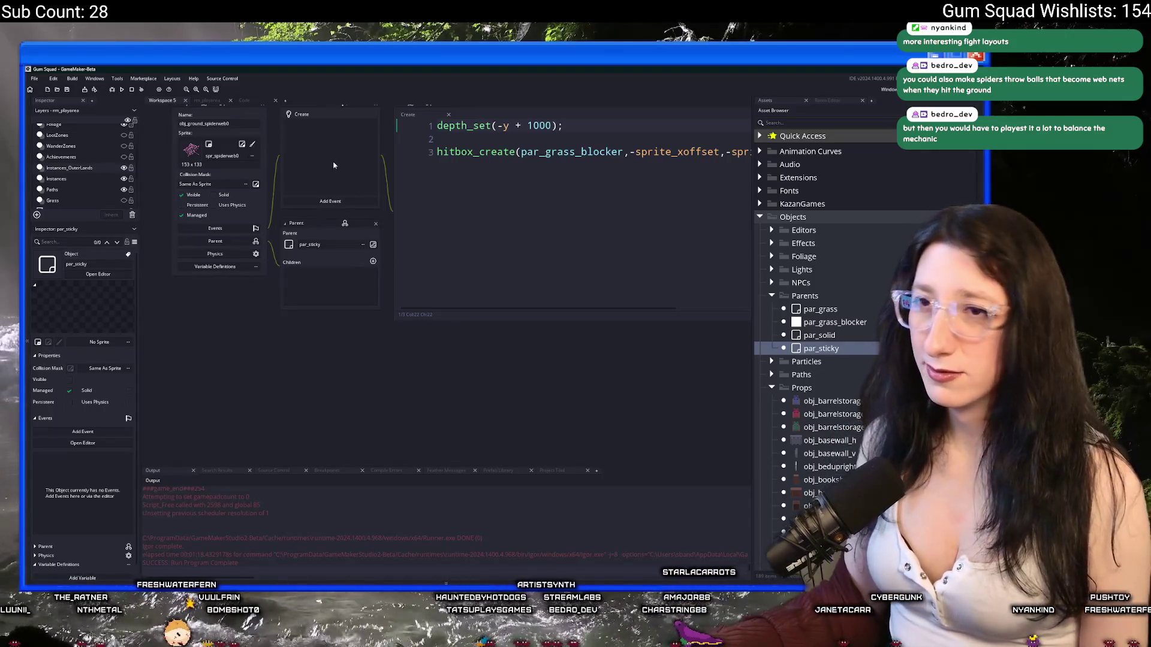
# Open obj_player's Step event via Ctrl+T and maximize it to the full workspace
pyautogui.scroll(3, 334, 166)
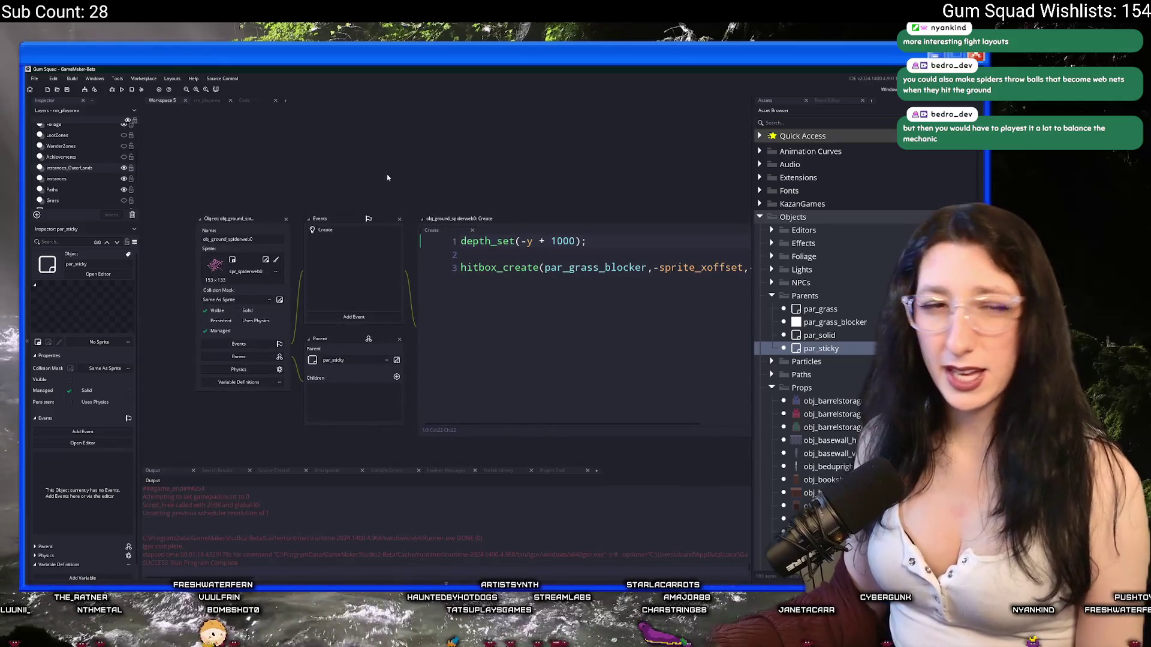
pyautogui.scroll(1, 423, 196)
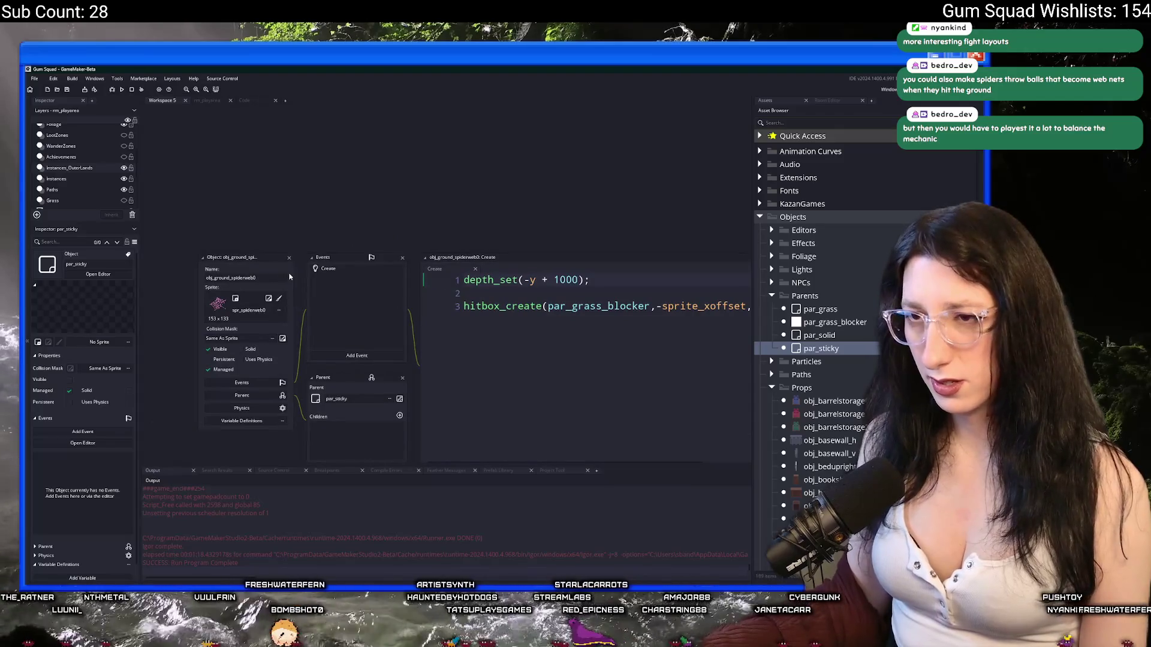
pyautogui.click(289, 257)
pyautogui.hotkey('ctrl', 't')
pyautogui.write('ru')
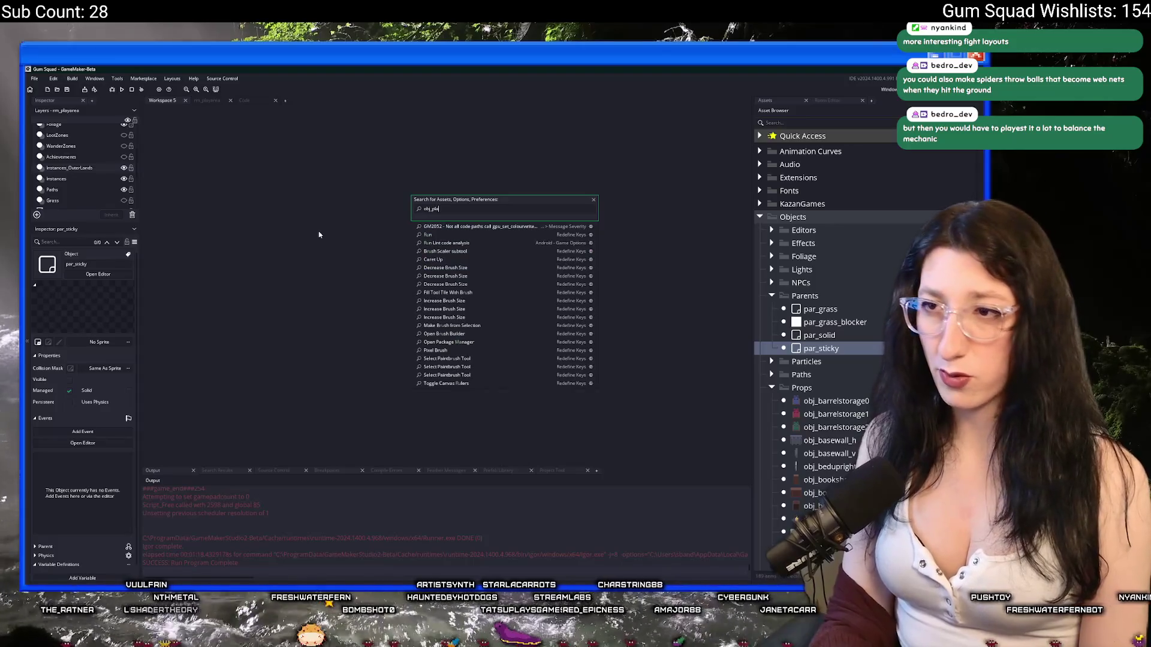
pyautogui.press('Return')
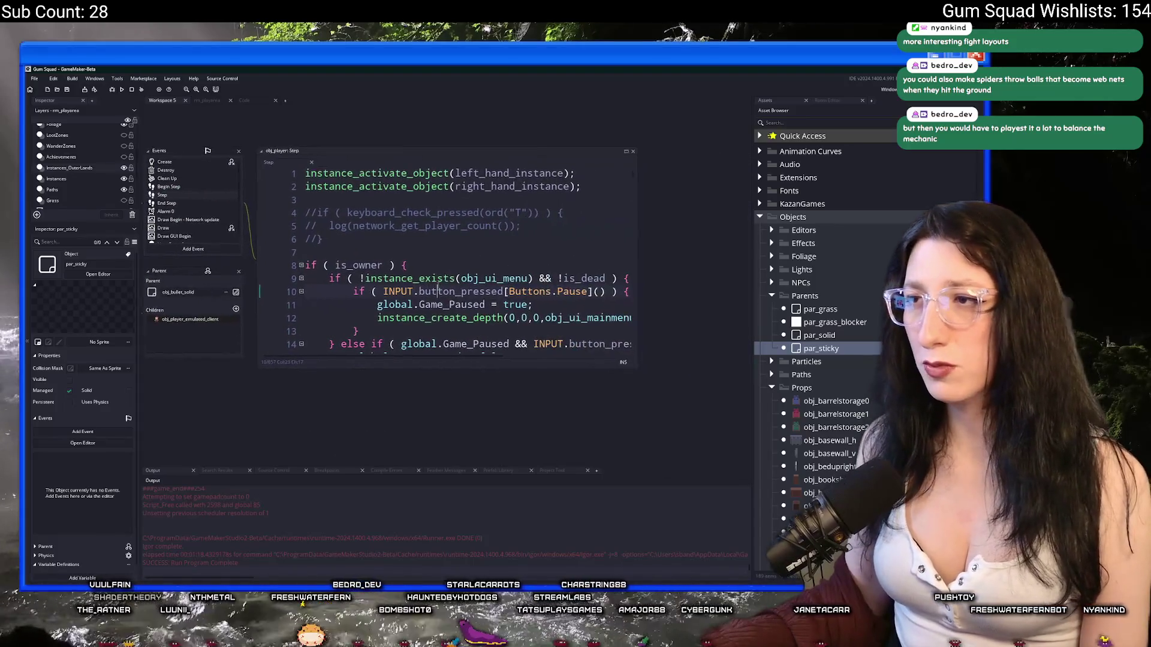
pyautogui.click(627, 153)
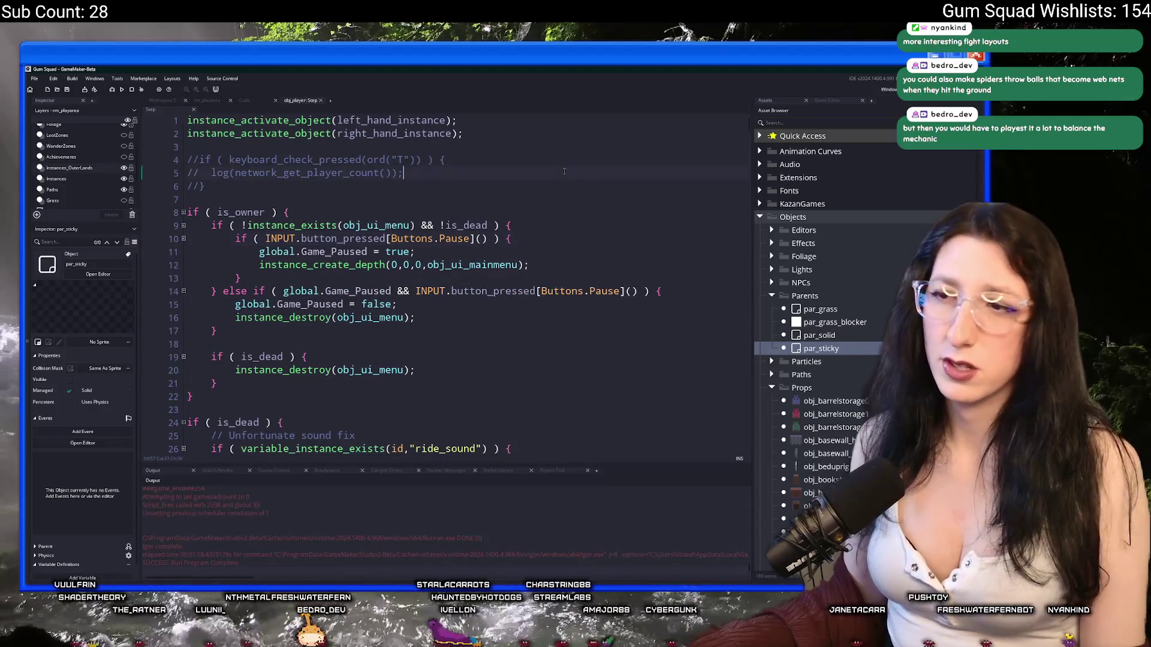
# Open the scr_statuseffects script via the asset search
pyautogui.hotkey('ctrl', 't')
pyautogui.write('s')
pyautogui.press('Down')
pyautogui.press('Down')
pyautogui.press('Down')
pyautogui.press('Up')
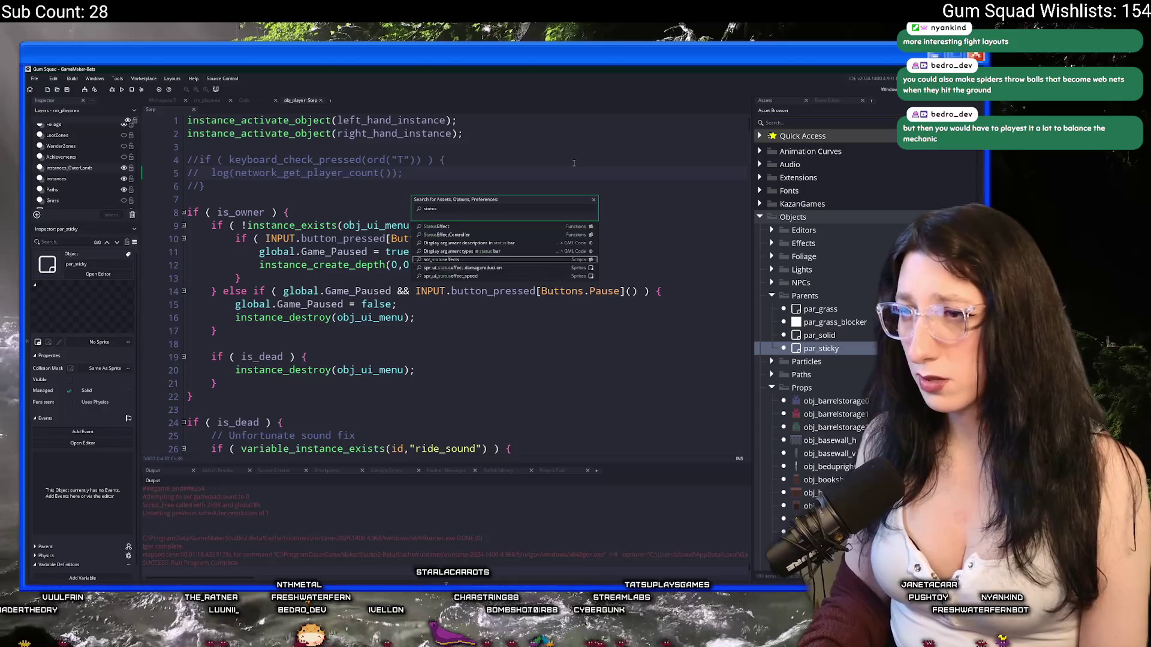
pyautogui.press('Return')
pyautogui.scroll(-1, 501, 215)
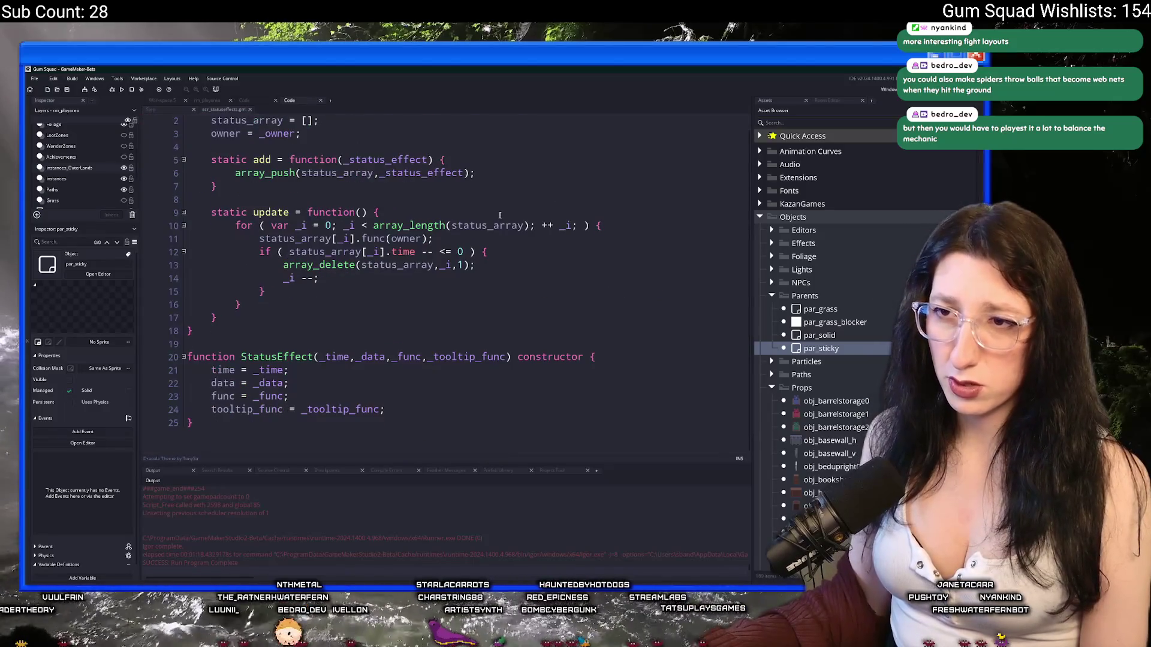
# Find all project uses of StatusEffect and jump to the speed item in scr_items
pyautogui.scroll(1, 501, 215)
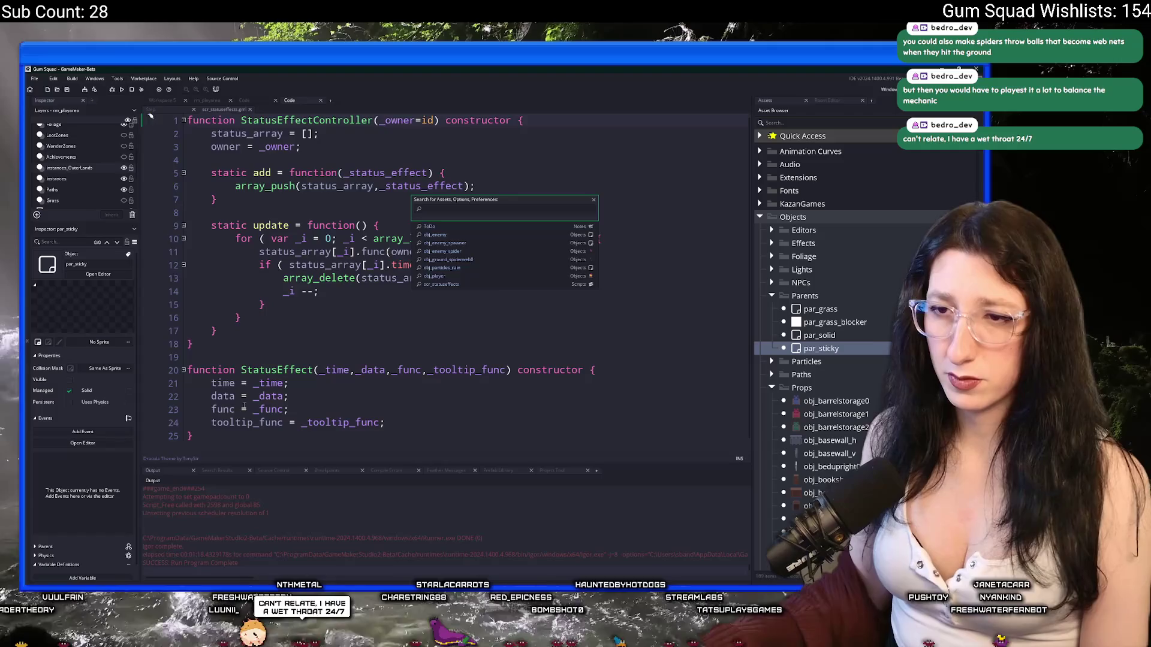
pyautogui.doubleClick(254, 368)
pyautogui.hotkey('ctrl', 'shift', 'f')
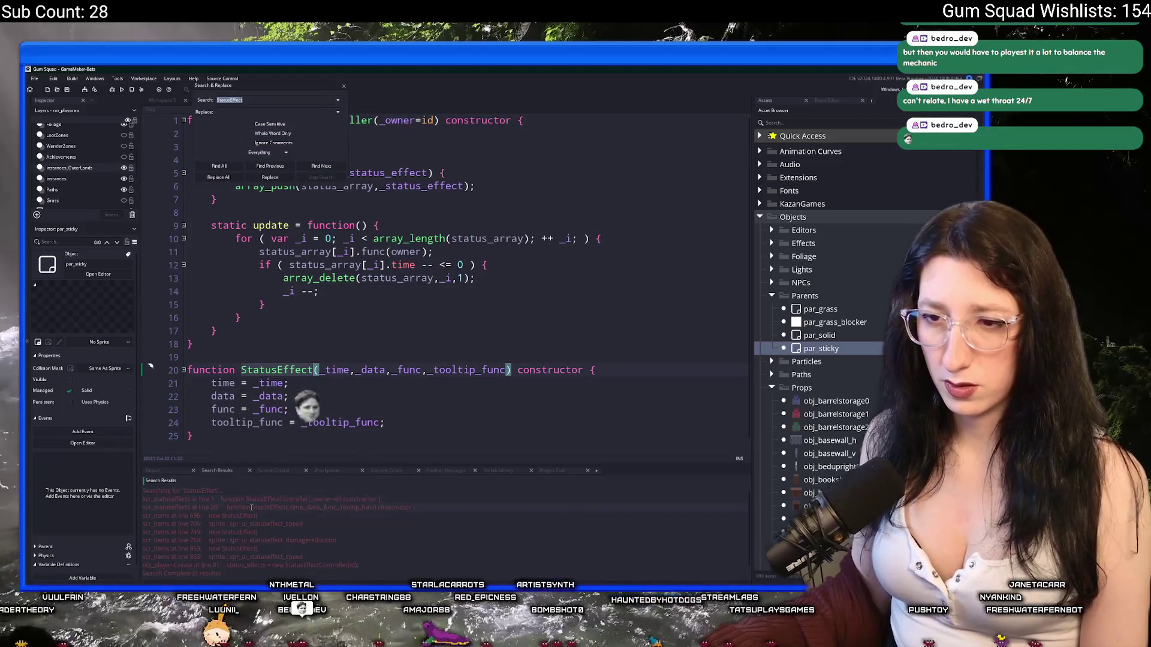
pyautogui.press('Return')
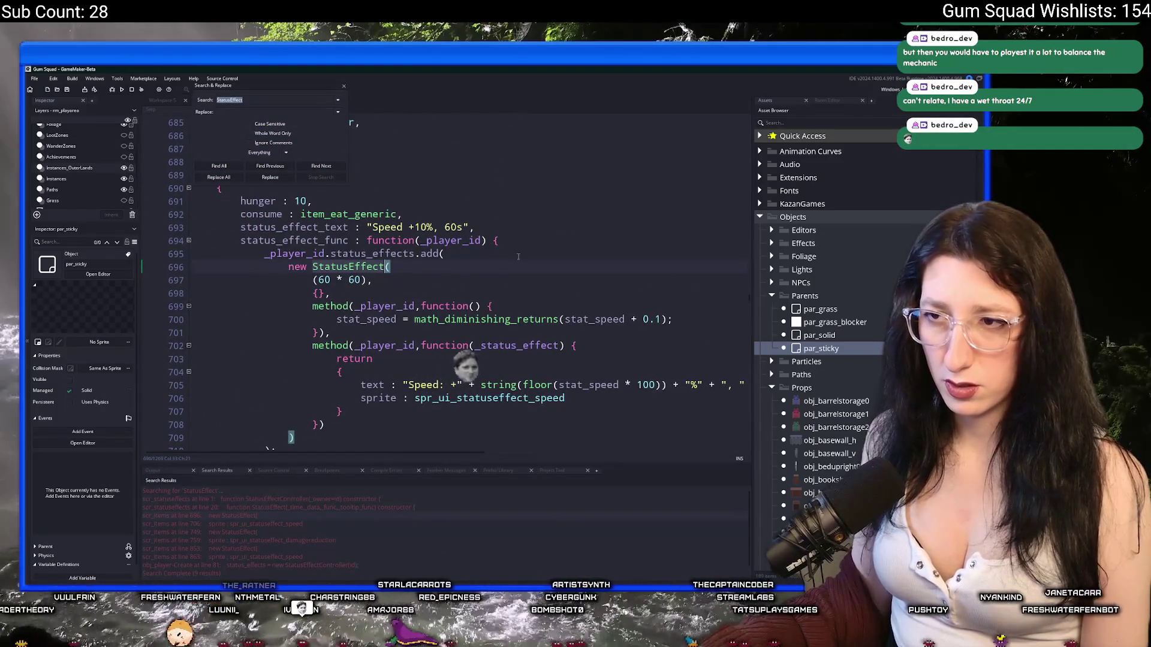
pyautogui.click(492, 238)
pyautogui.scroll(-1, 493, 239)
pyautogui.click(344, 86)
# Copy the status_effects.add block on lines 695–710, close scr_items, and return to the player's Step code
pyautogui.scroll(-2, 266, 406)
pyautogui.click(267, 419)
pyautogui.moveTo(266, 419); pyautogui.dragTo(243, 207)
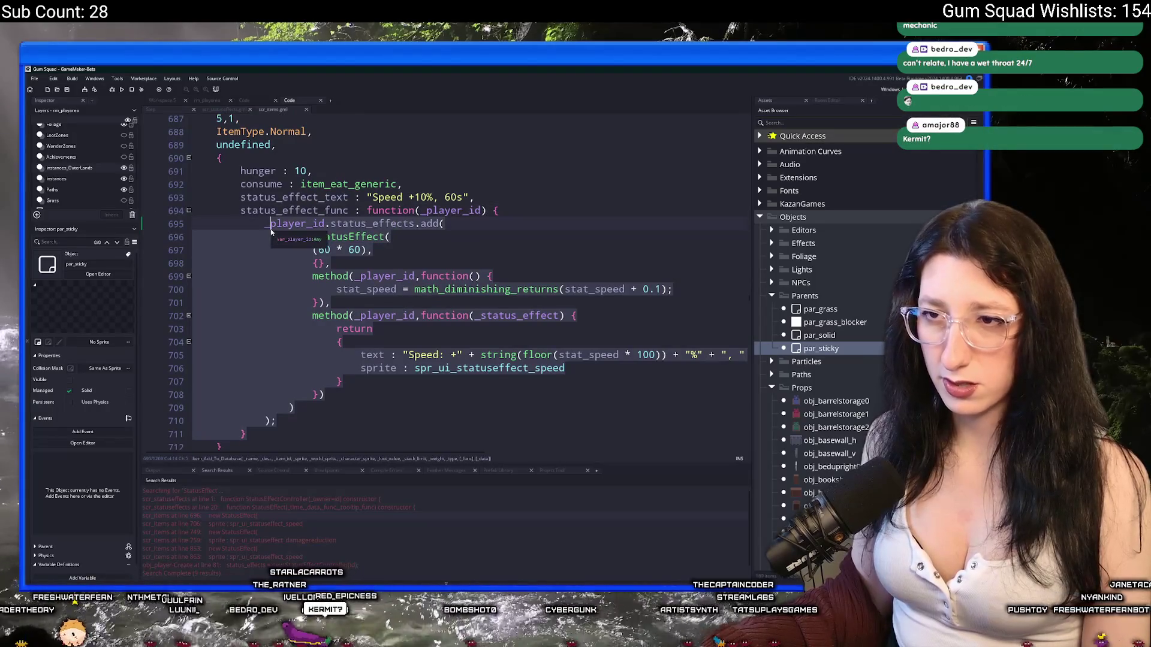
pyautogui.click(282, 420)
pyautogui.moveTo(283, 421); pyautogui.dragTo(264, 223)
pyautogui.hotkey('ctrl', 'c')
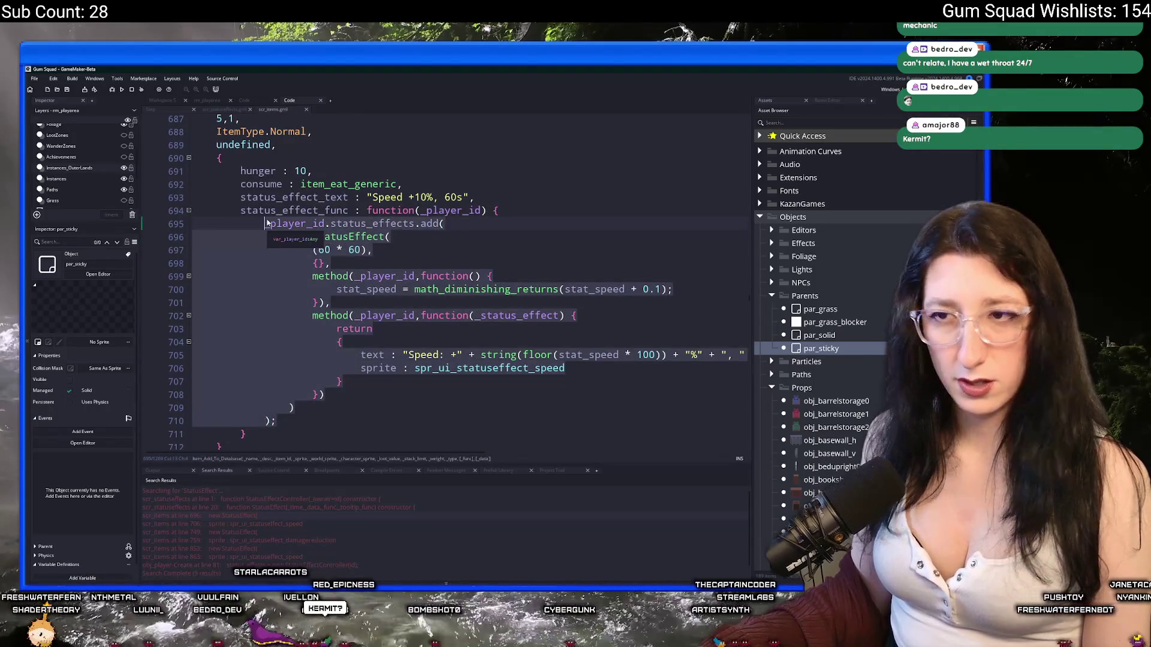
pyautogui.middleClick(261, 113)
pyautogui.click(180, 111)
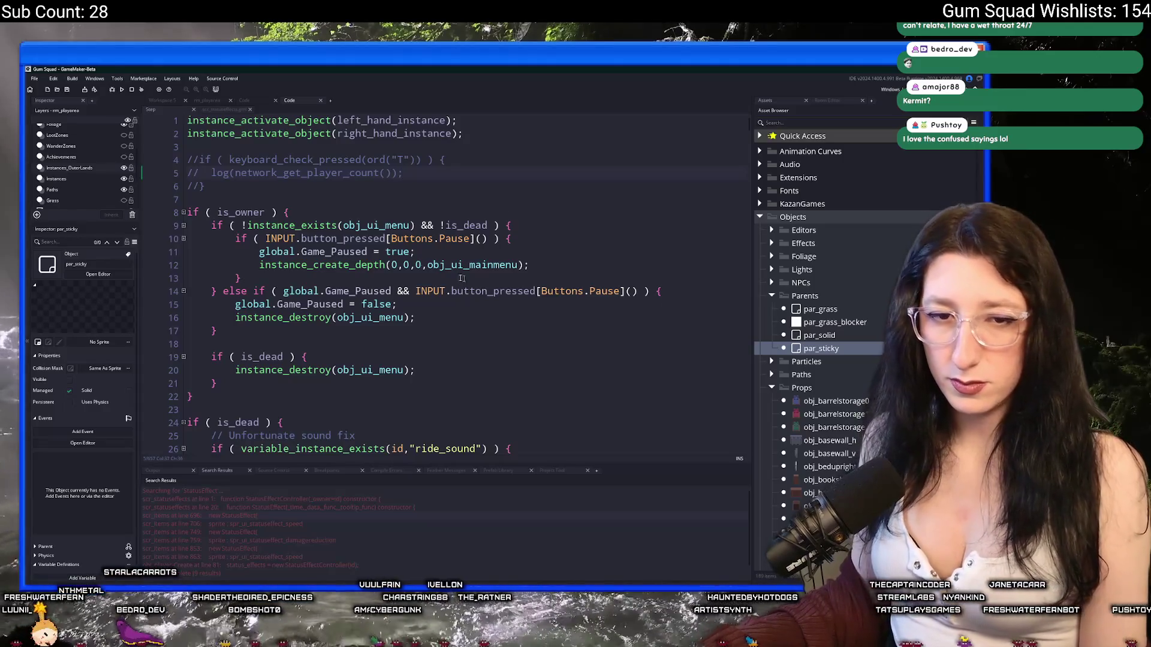
# Paste the copied status effect block after line 21 of the player Step code and un-indent it
pyautogui.click(406, 252)
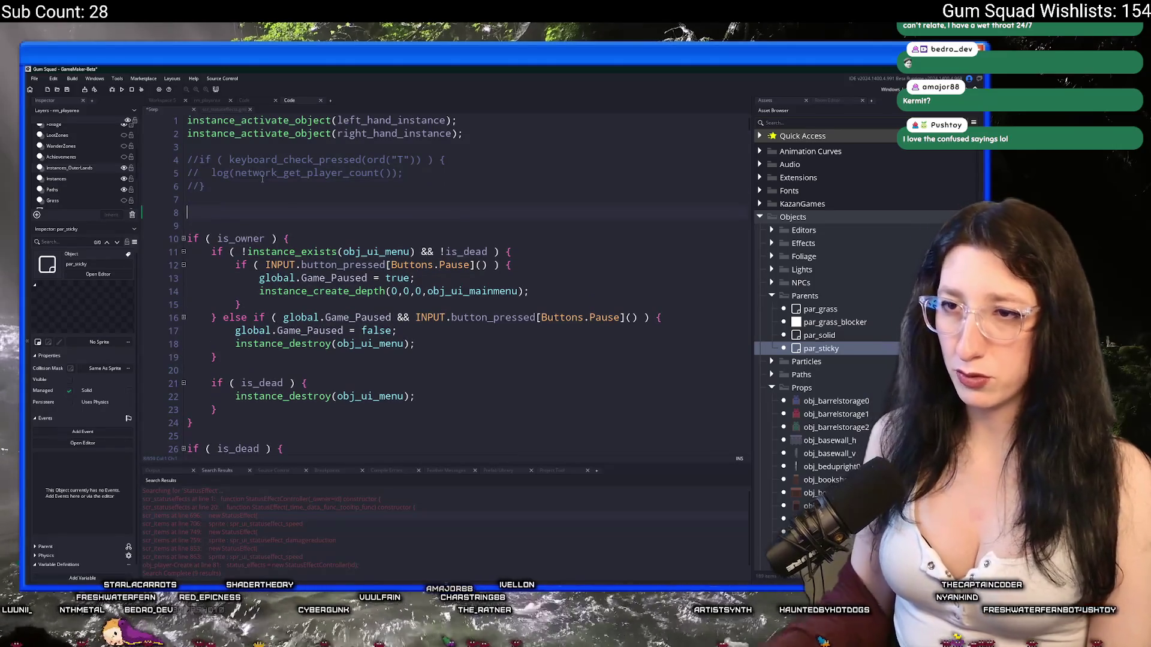
pyautogui.click(261, 389)
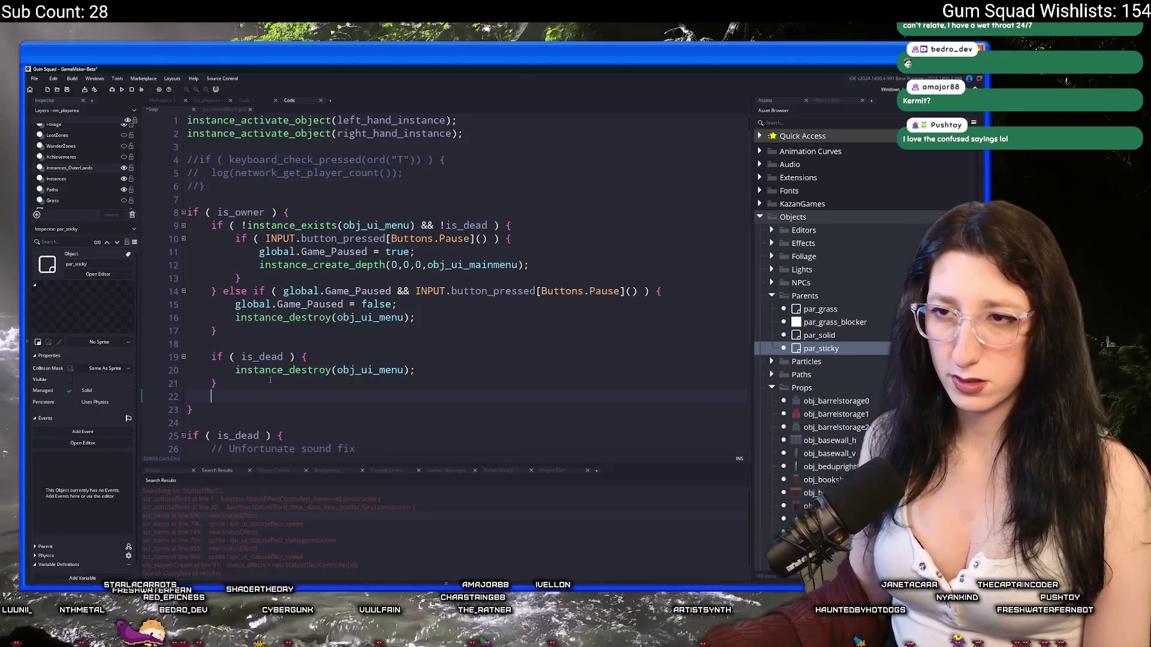
pyautogui.hotkey('ctrl', 'v')
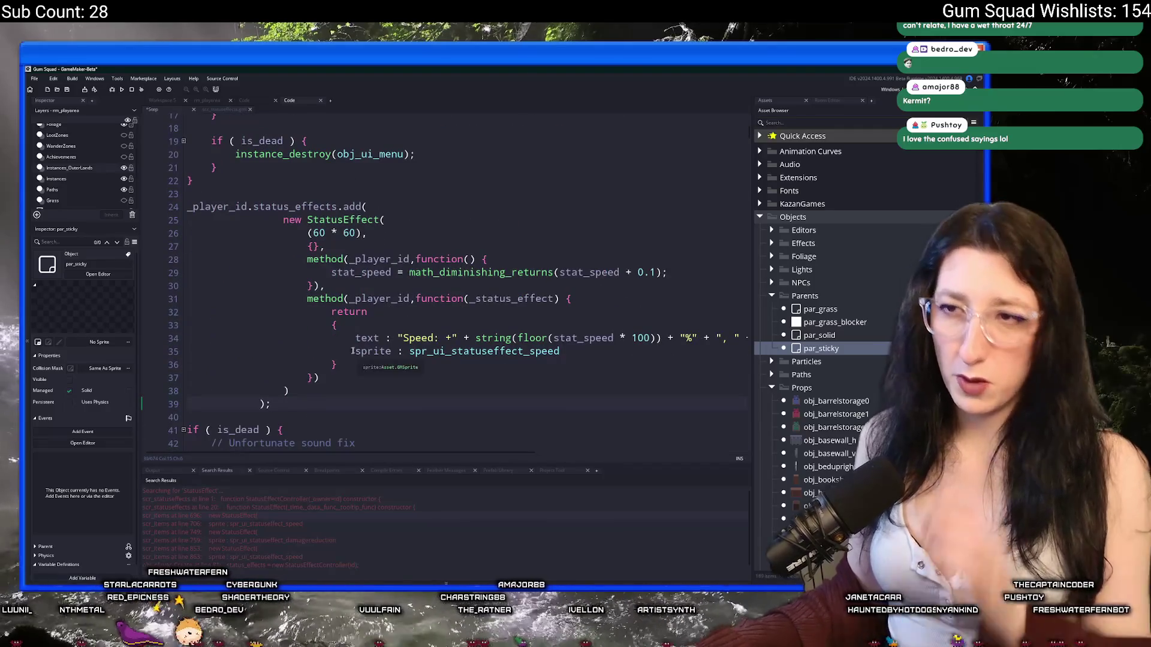
pyautogui.moveTo(292, 403)
pyautogui.mouseDown()
pyautogui.moveTo(283, 206)
pyautogui.moveTo(283, 220)
pyautogui.mouseUp()
pyautogui.hotkey('shift', 'Tab')
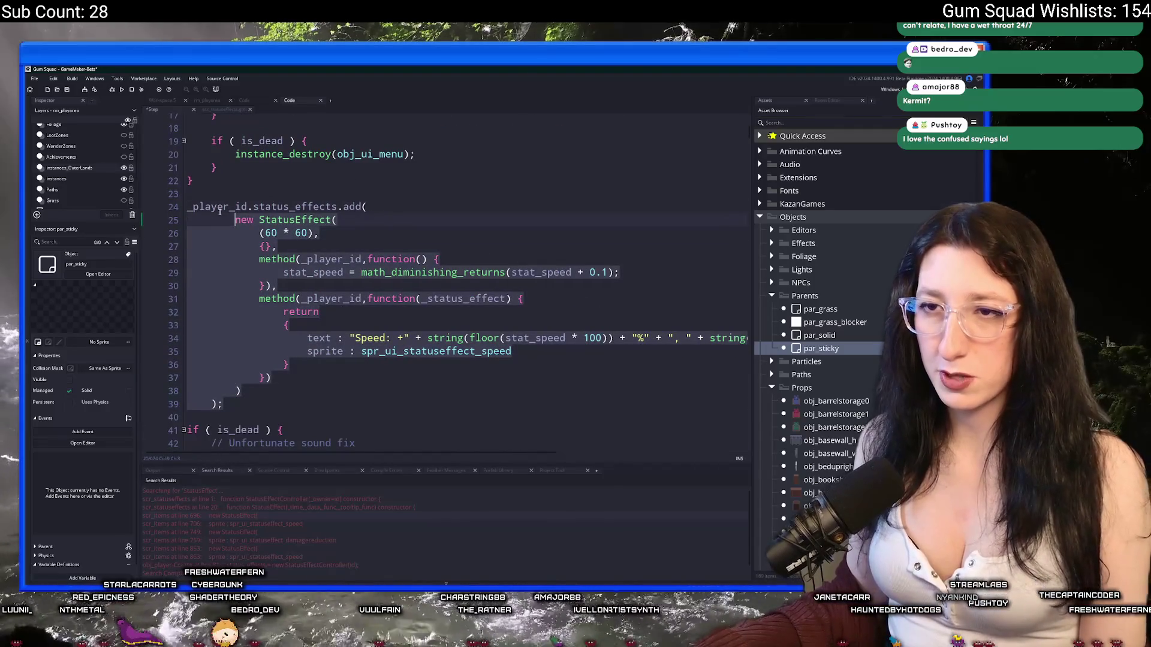
# Remove the _player_id prefix from the start of the pasted add call
pyautogui.click(187, 206)
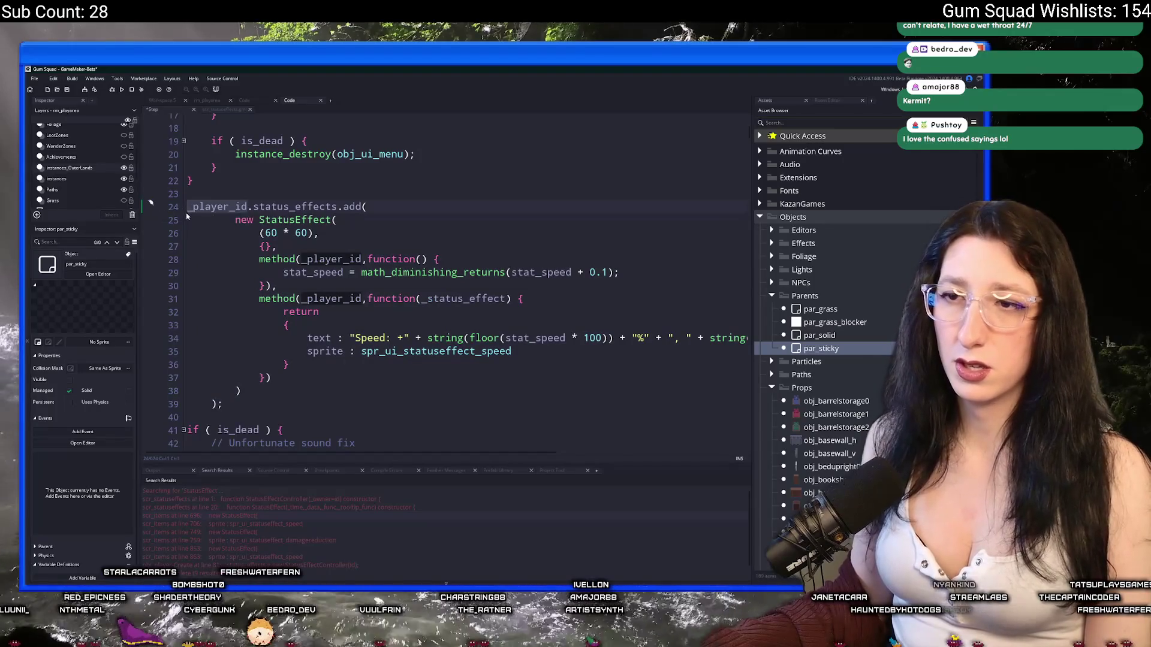
pyautogui.hotkey('ctrl', 'shift', 'Right')
pyautogui.write('global.Player_')
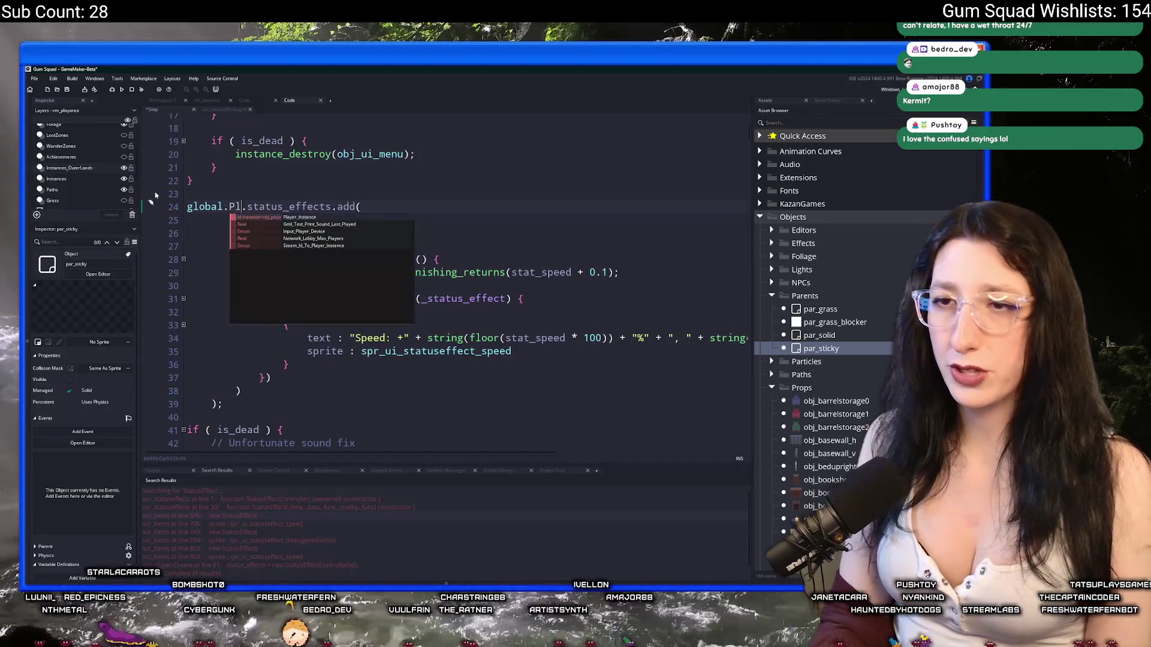
pyautogui.write('Instance')
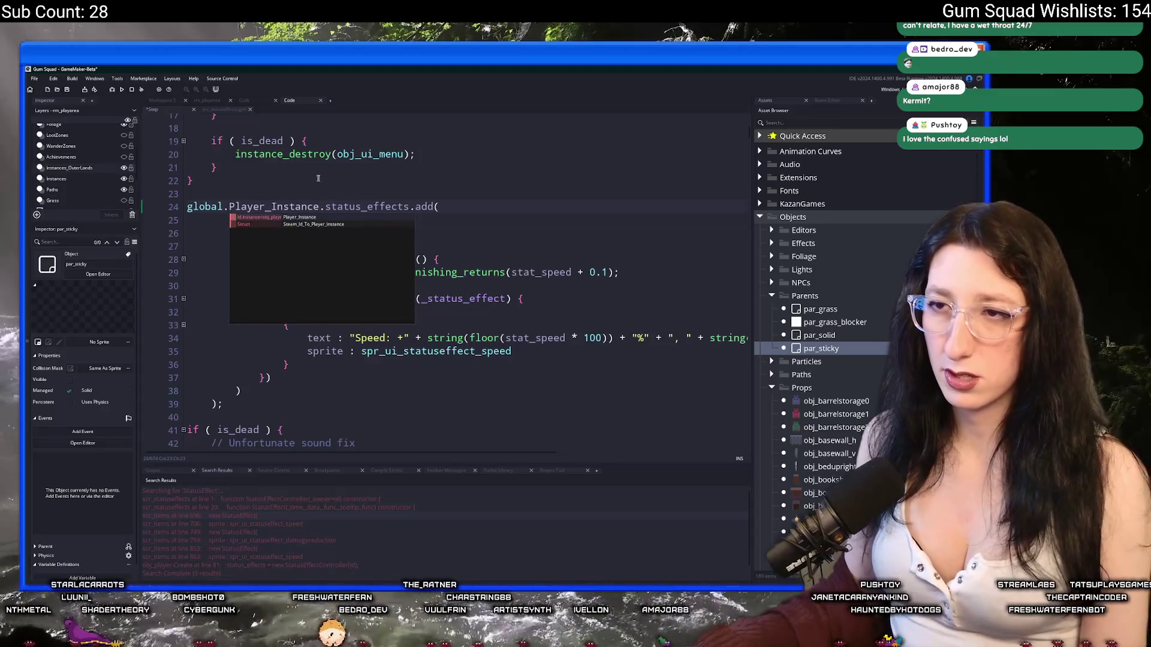
pyautogui.click(314, 177)
pyautogui.moveTo(325, 207); pyautogui.dragTo(187, 207)
pyautogui.press('BackSpace')
# Cut the status effect block out from below the is_dead check
pyautogui.moveTo(223, 405)
pyautogui.mouseDown()
pyautogui.moveTo(198, 338)
pyautogui.moveTo(216, 218)
pyautogui.moveTo(184, 190)
pyautogui.moveTo(187, 206)
pyautogui.mouseUp()
pyautogui.hotkey('shift', 'Tab')
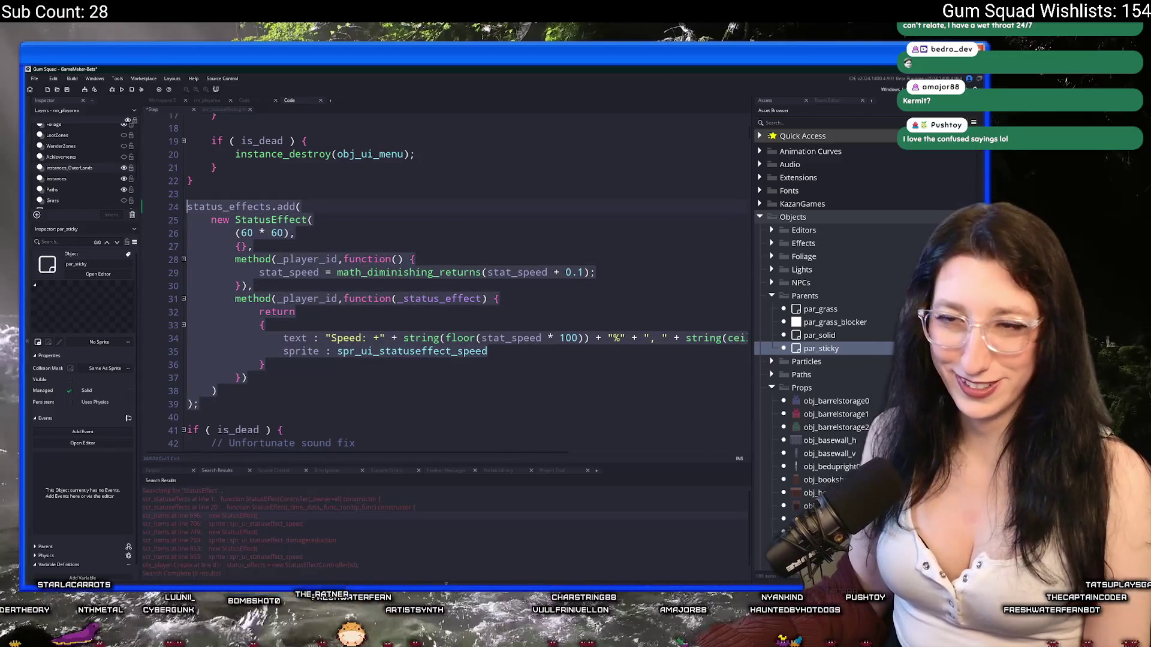
pyautogui.hotkey('ctrl', 'x')
pyautogui.press('BackSpace')
pyautogui.press('BackSpace')
# Paste the block on a new line inside if ( is_owner ) { and reindent it
pyautogui.scroll(-1, 343, 214)
pyautogui.scroll(6, 343, 214)
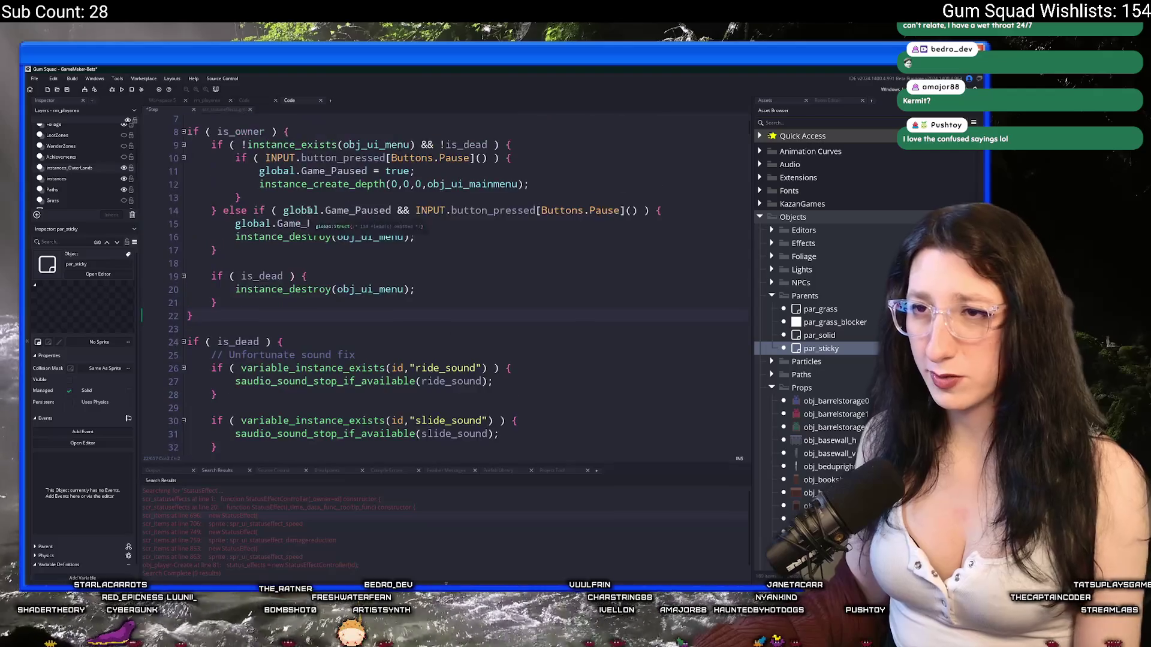
pyautogui.click(336, 213)
pyautogui.press('Return')
pyautogui.hotkey('ctrl', 'v')
pyautogui.scroll(-2, 280, 323)
pyautogui.moveTo(221, 344); pyautogui.dragTo(191, 163)
pyautogui.press('Tab')
pyautogui.click(318, 151)
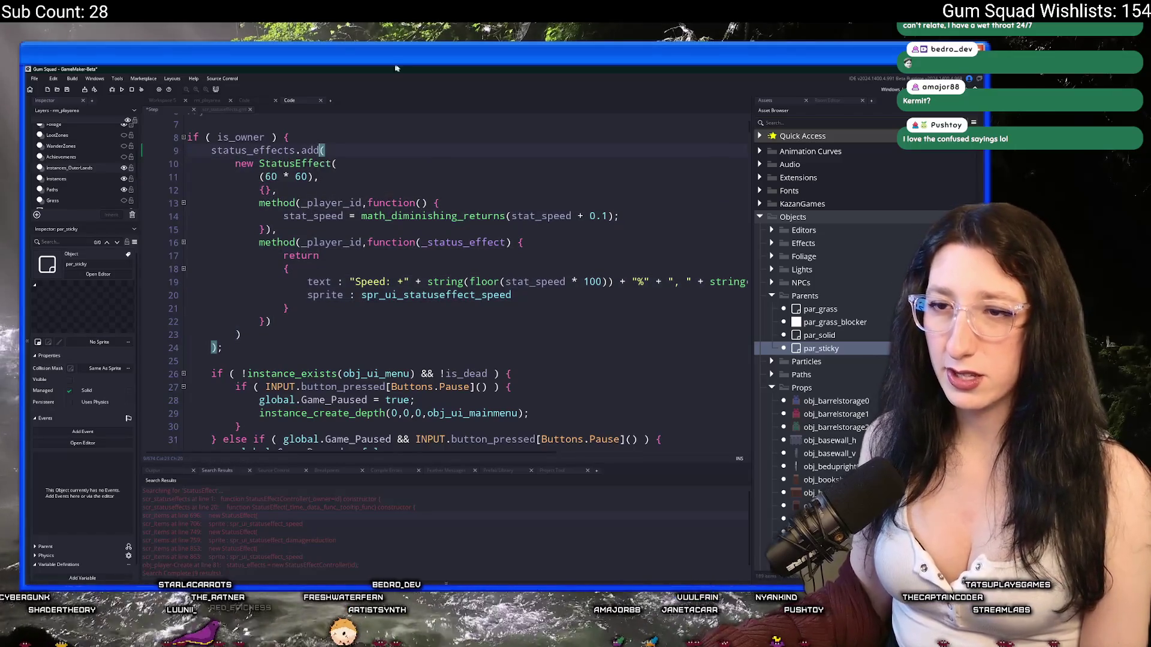
# Change the status effect duration from (60 * 60) to 2
pyautogui.scroll(1, 369, 180)
pyautogui.moveTo(323, 207); pyautogui.dragTo(259, 208)
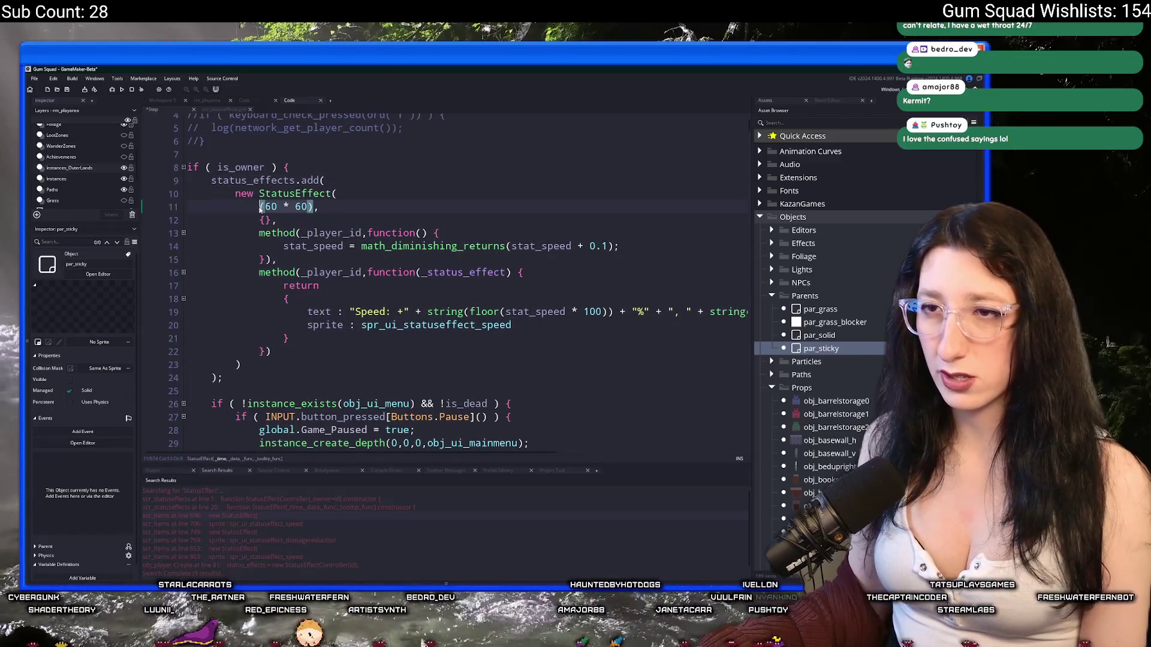
pyautogui.write('2,')
# Change the stat_speed modifier from + 0.1 to - 0.25
pyautogui.click(410, 246)
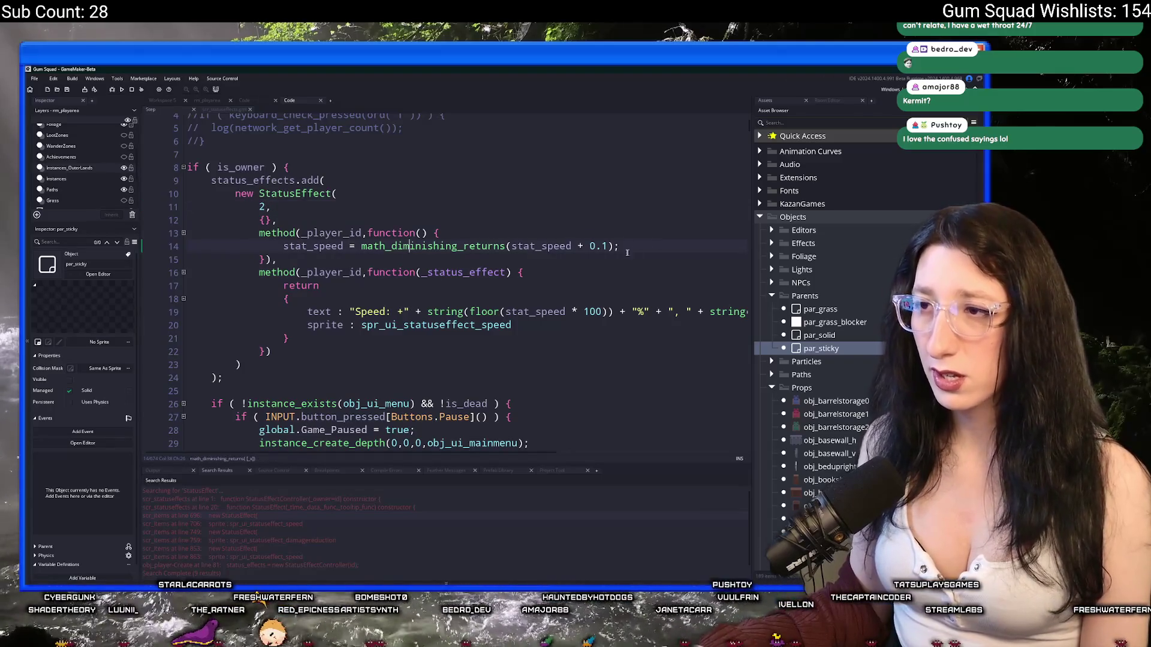
pyautogui.click(577, 246)
pyautogui.click(606, 246)
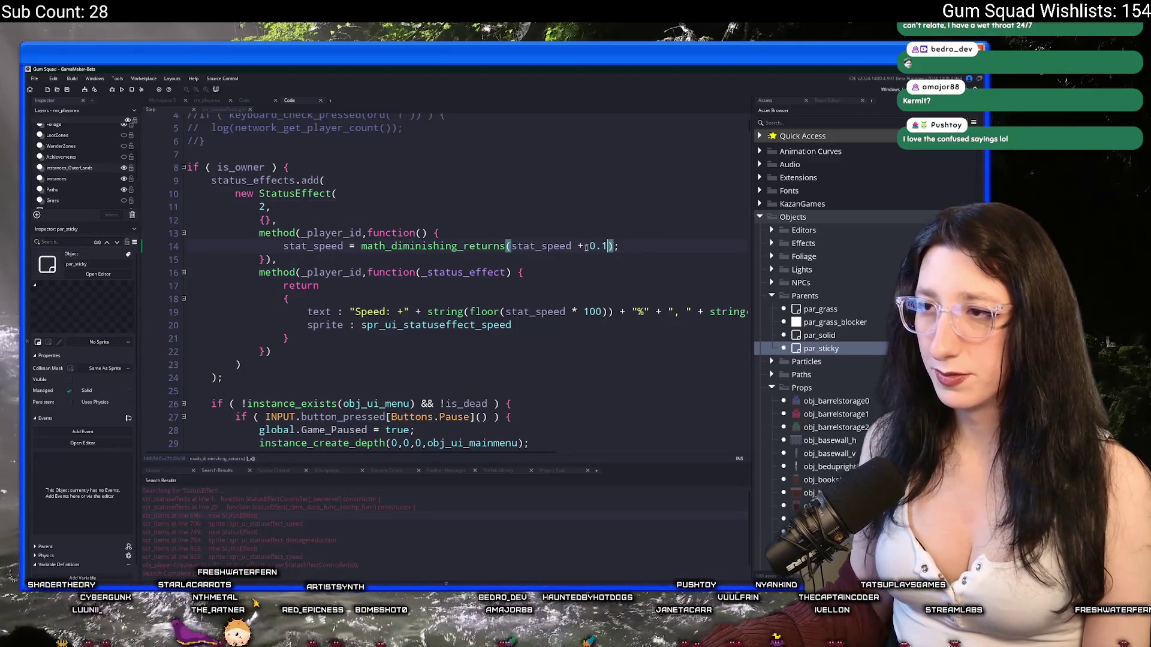
pyautogui.click(579, 246)
pyautogui.press('Delete')
pyautogui.write('-')
pyautogui.press('Left')
pyautogui.press('Left')
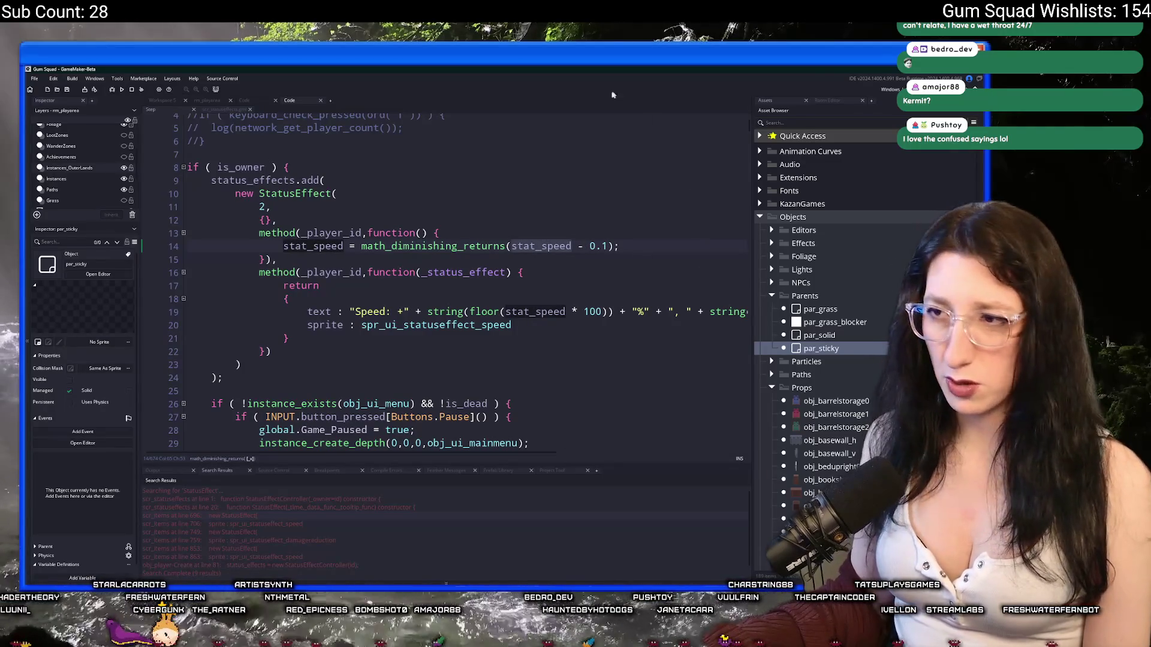
pyautogui.click(607, 246)
pyautogui.press('BackSpace')
pyautogui.write('25')
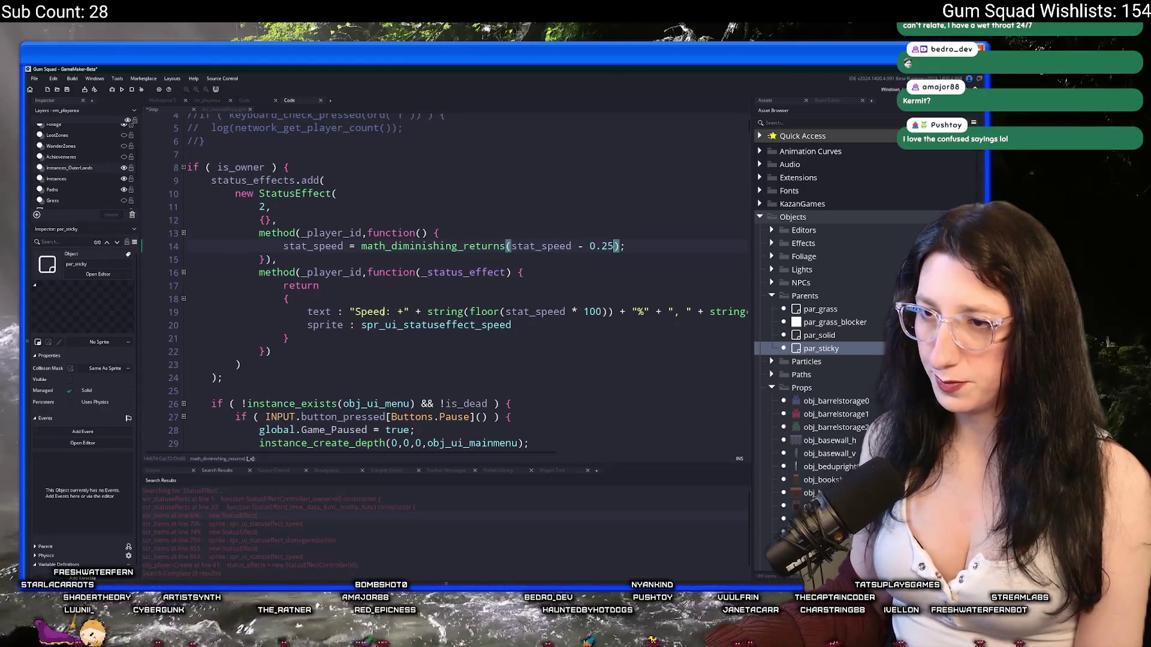
pyautogui.click(402, 311)
pyautogui.write('-')
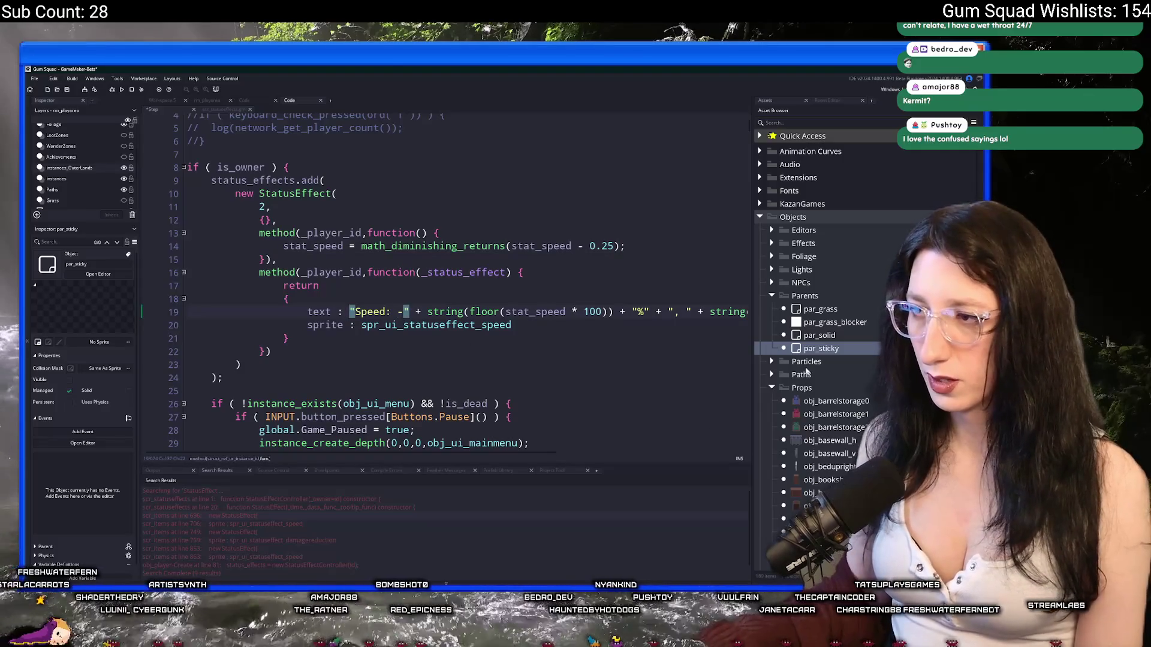
pyautogui.hscroll(5, 539, 311)
# Try changing the effect duration on line 11 to 60, then undo it back to 2
pyautogui.click(655, 311)
pyautogui.press('Up')
pyautogui.click(206, 299)
pyautogui.press('Down')
pyautogui.press('End')
pyautogui.press('Left')
pyautogui.press('Left')
pyautogui.press('Left')
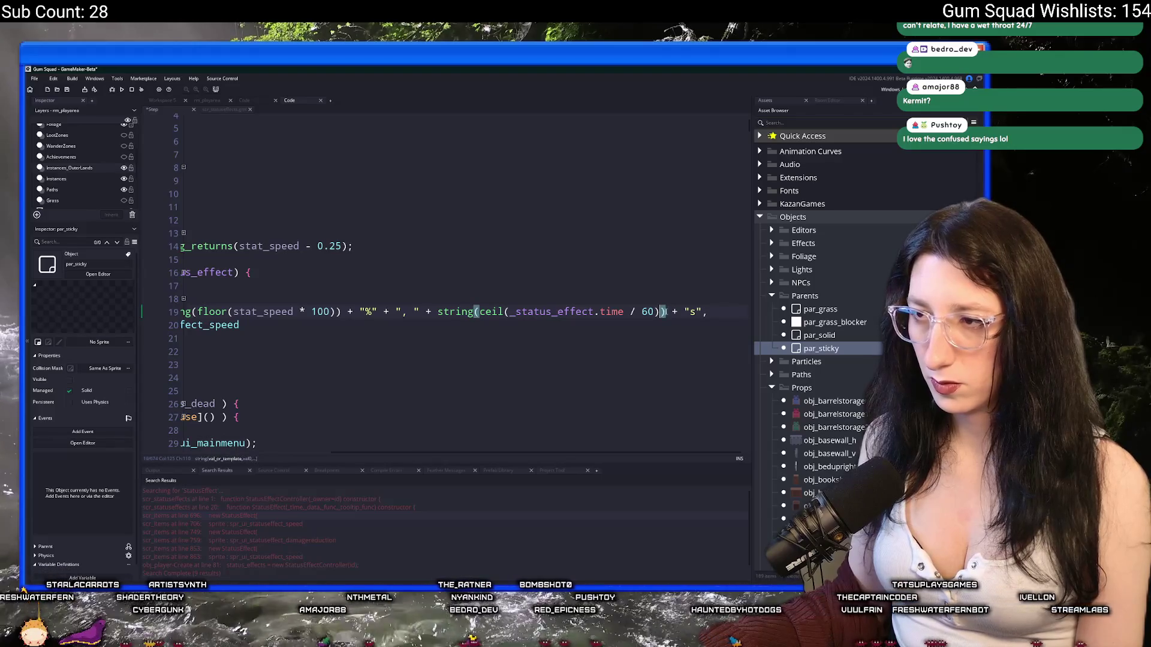
pyautogui.press('Home')
pyautogui.click(373, 273)
pyautogui.click(271, 202)
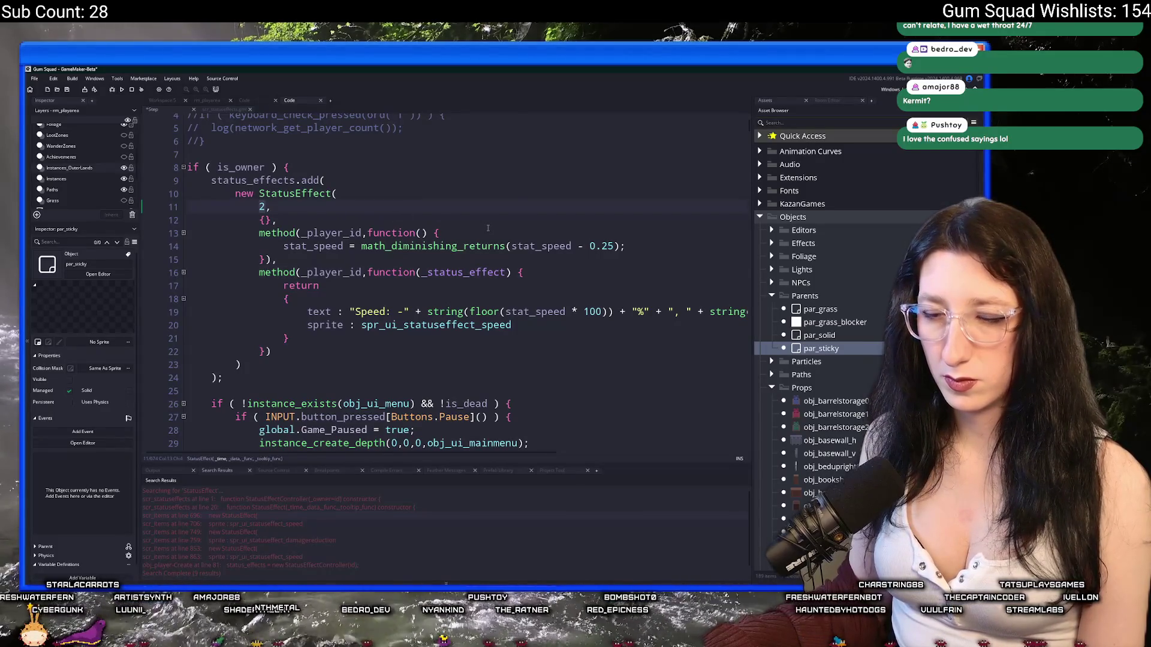
pyautogui.write('605')
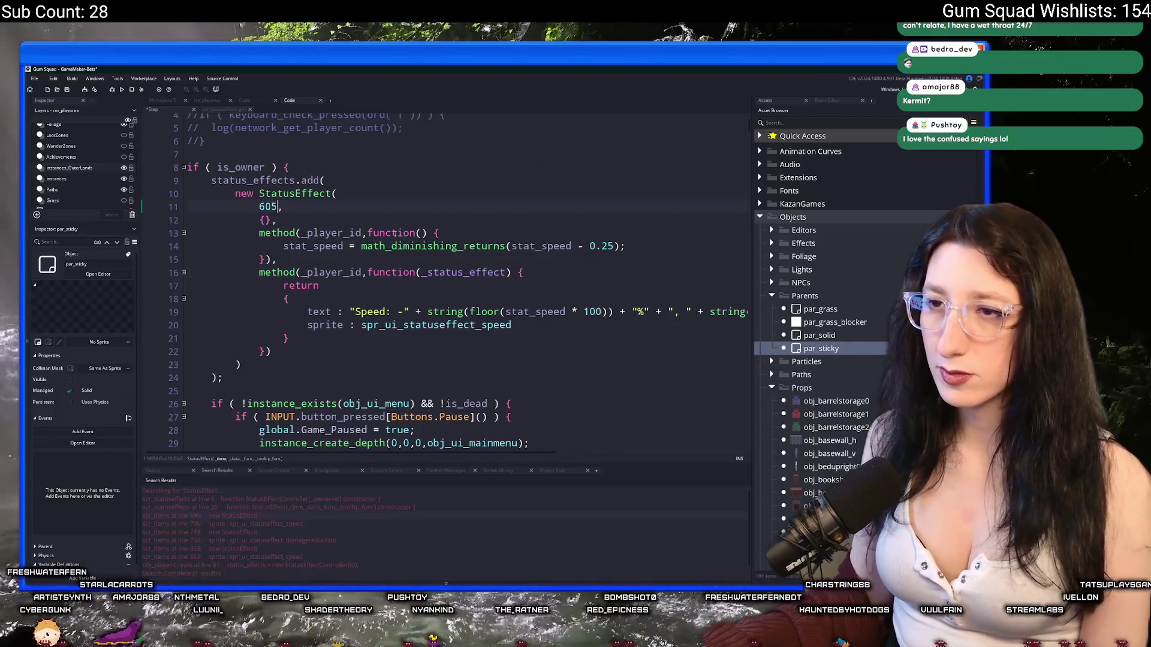
pyautogui.hotkey('ctrl', 'z')
# Delete the time-remaining part of line 19's status text so it shows only the percentage
pyautogui.click(577, 311)
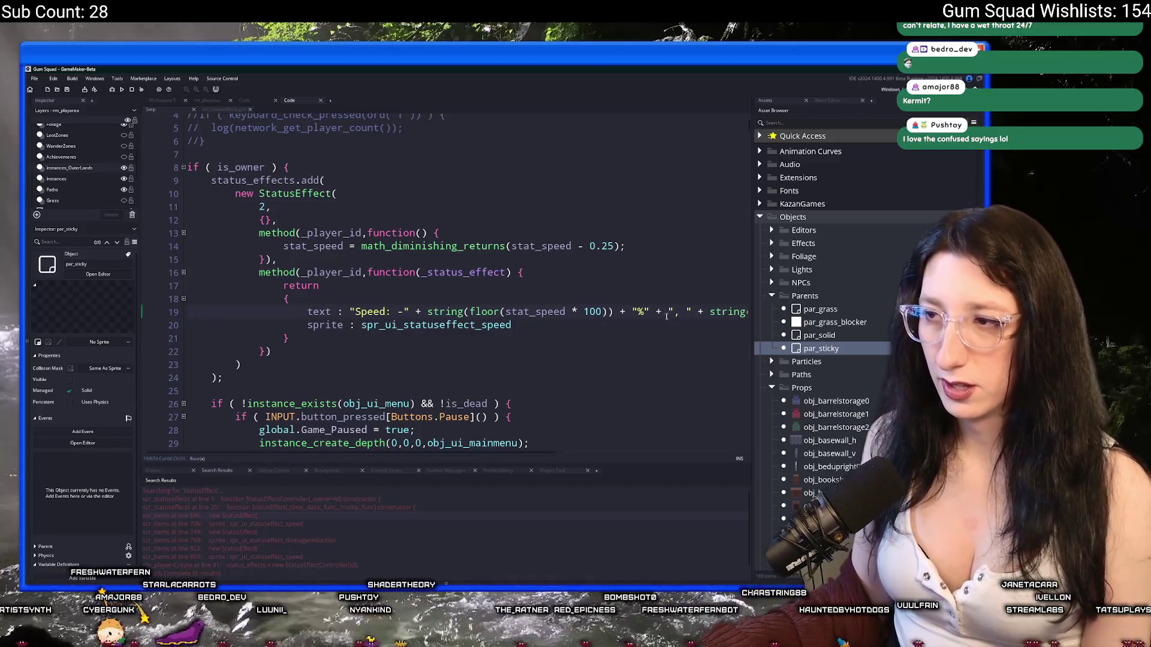
pyautogui.moveTo(650, 311); pyautogui.dragTo(710, 317)
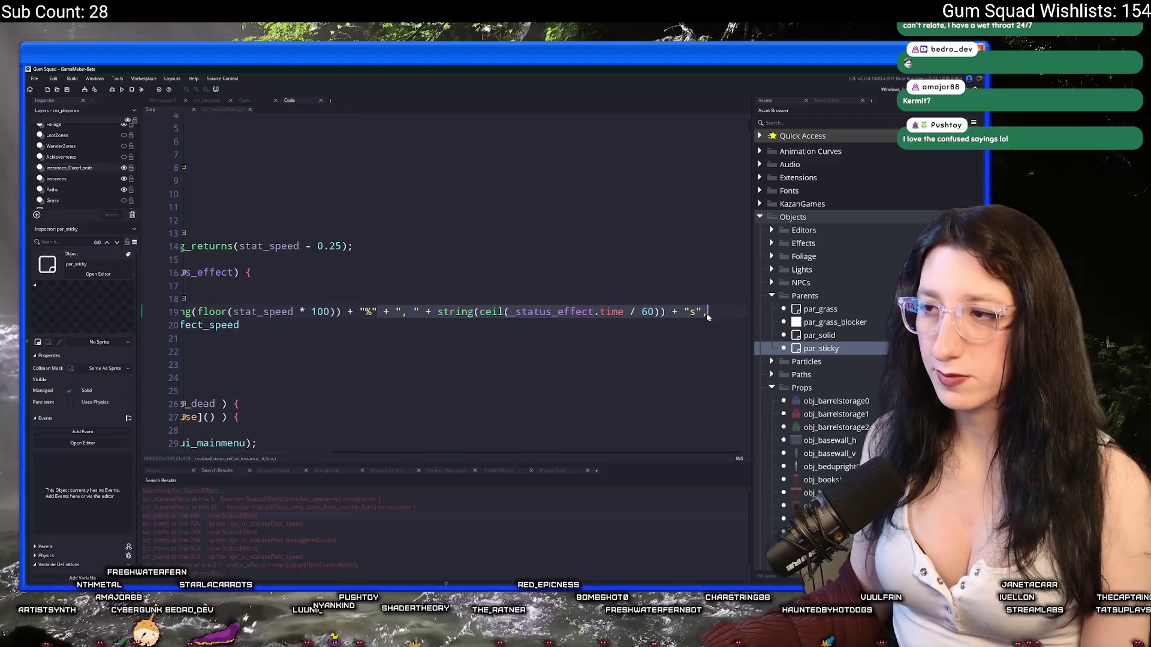
pyautogui.press('BackSpace')
pyautogui.click(409, 305)
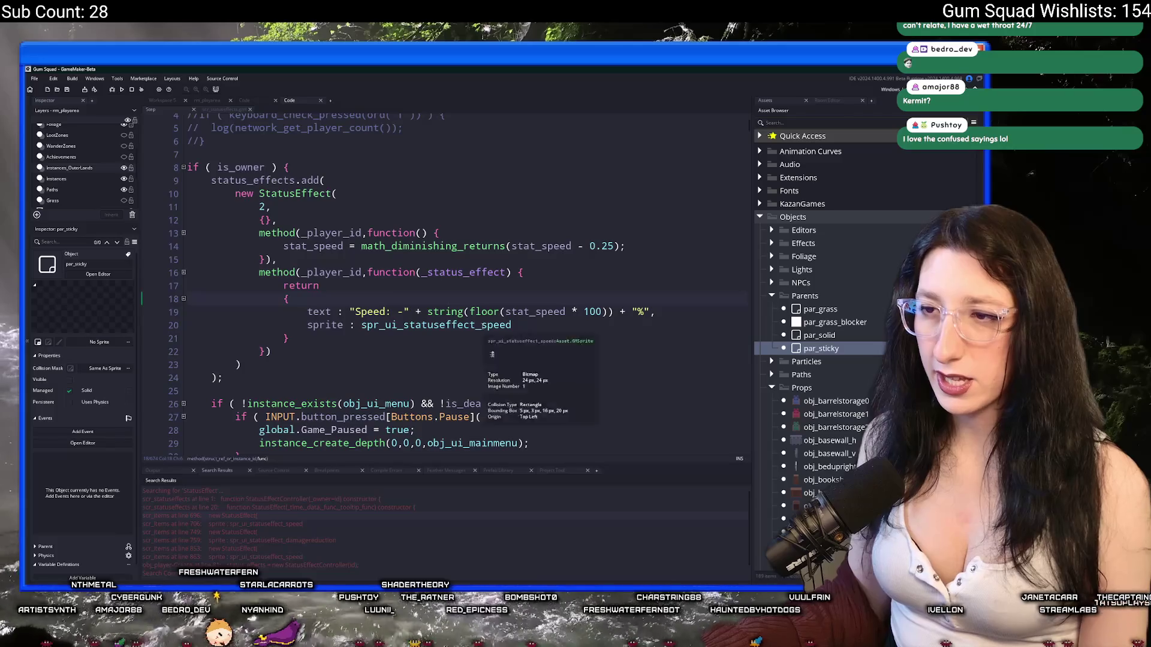
# Check the speed status effect sprite, then open the rm_playarea room
pyautogui.click(481, 324)
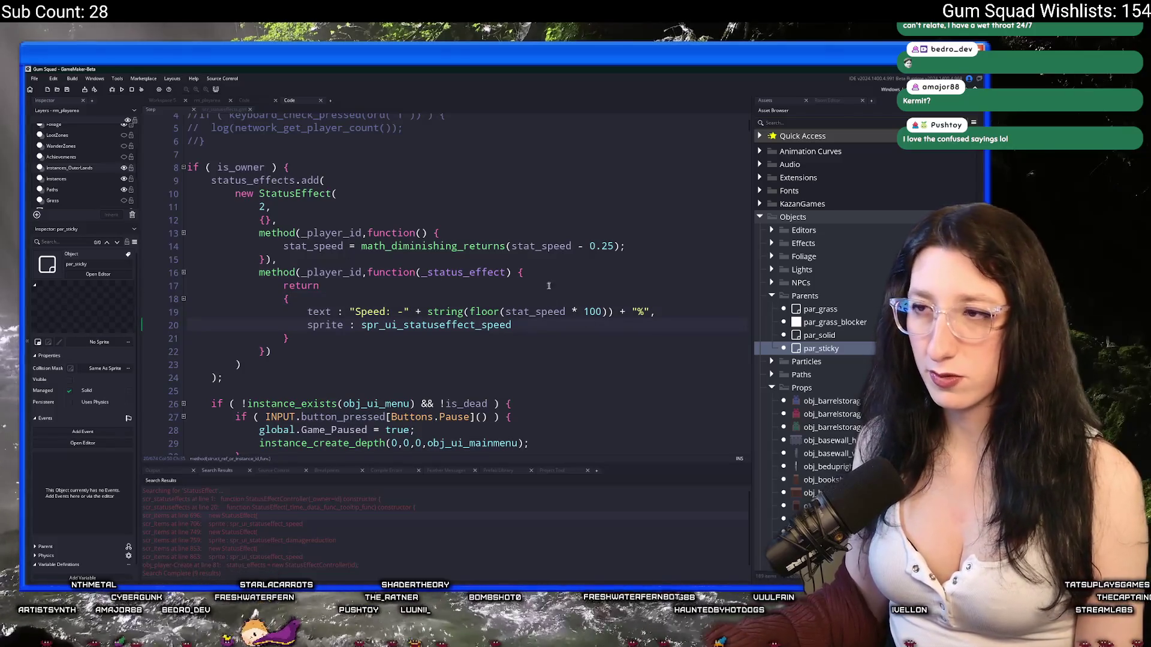
pyautogui.click(562, 274)
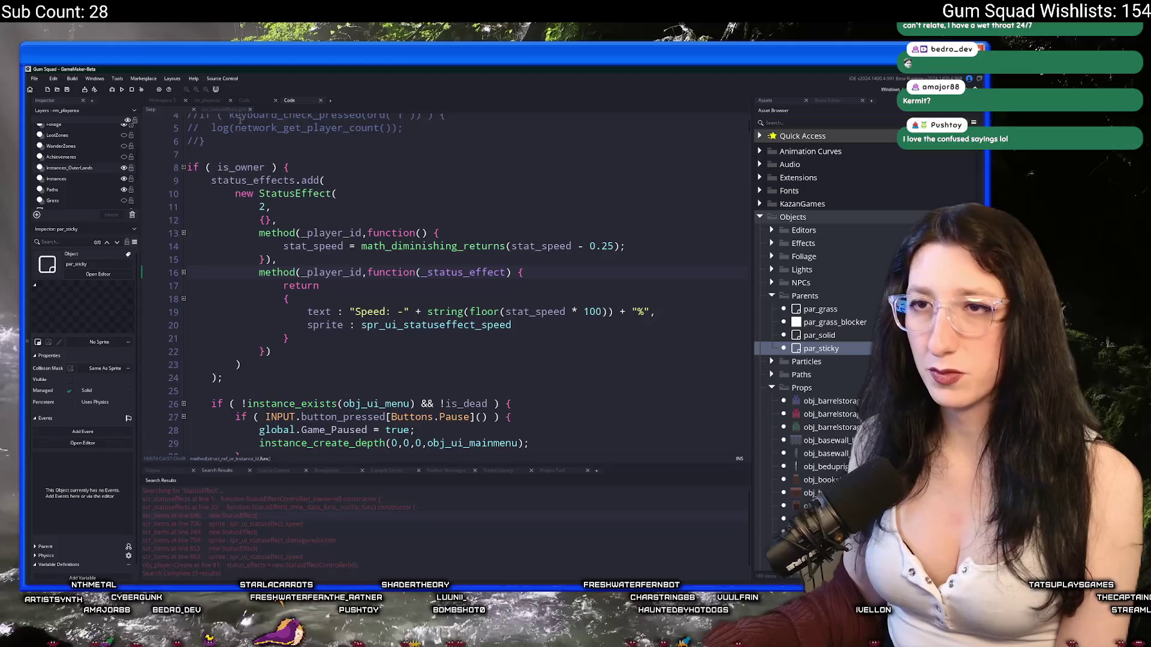
pyautogui.click(207, 100)
pyautogui.scroll(-3, 397, 162)
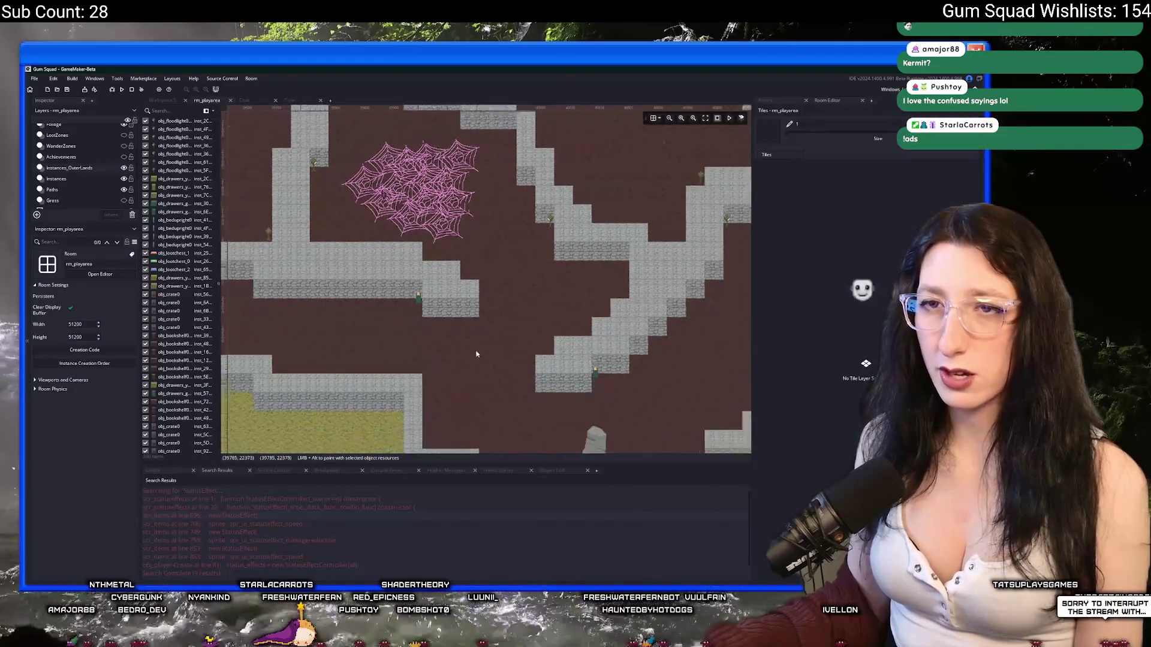
pyautogui.scroll(3, 524, 257)
pyautogui.click(78, 178)
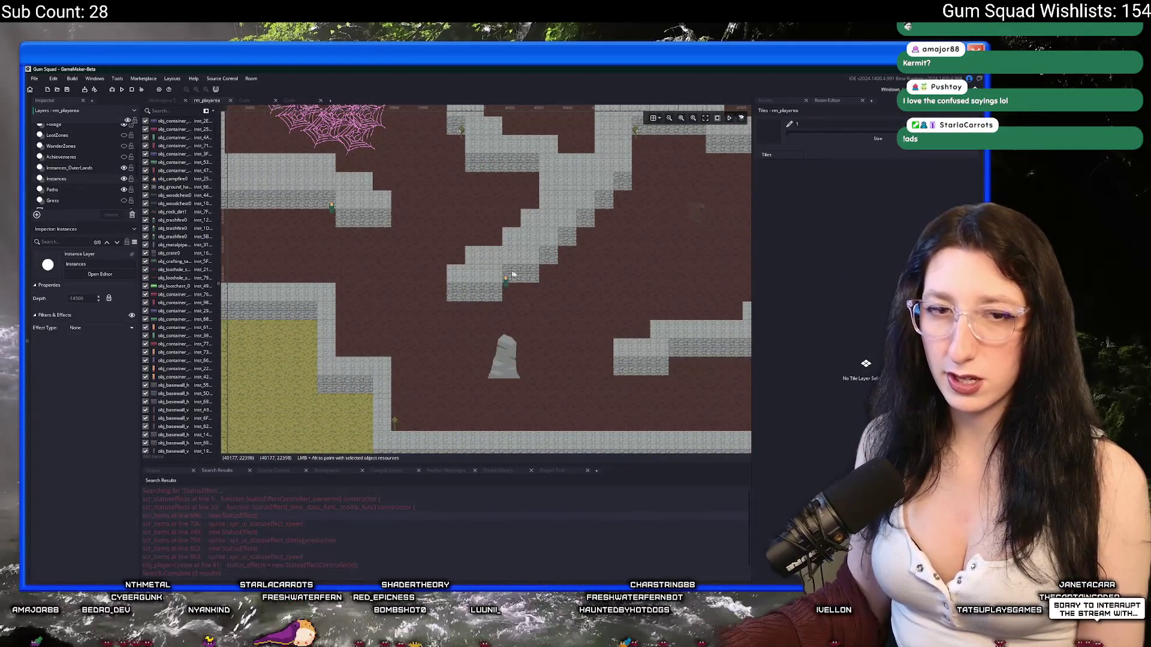
pyautogui.scroll(-2, 500, 270)
pyautogui.scroll(2, 564, 258)
pyautogui.click(658, 368)
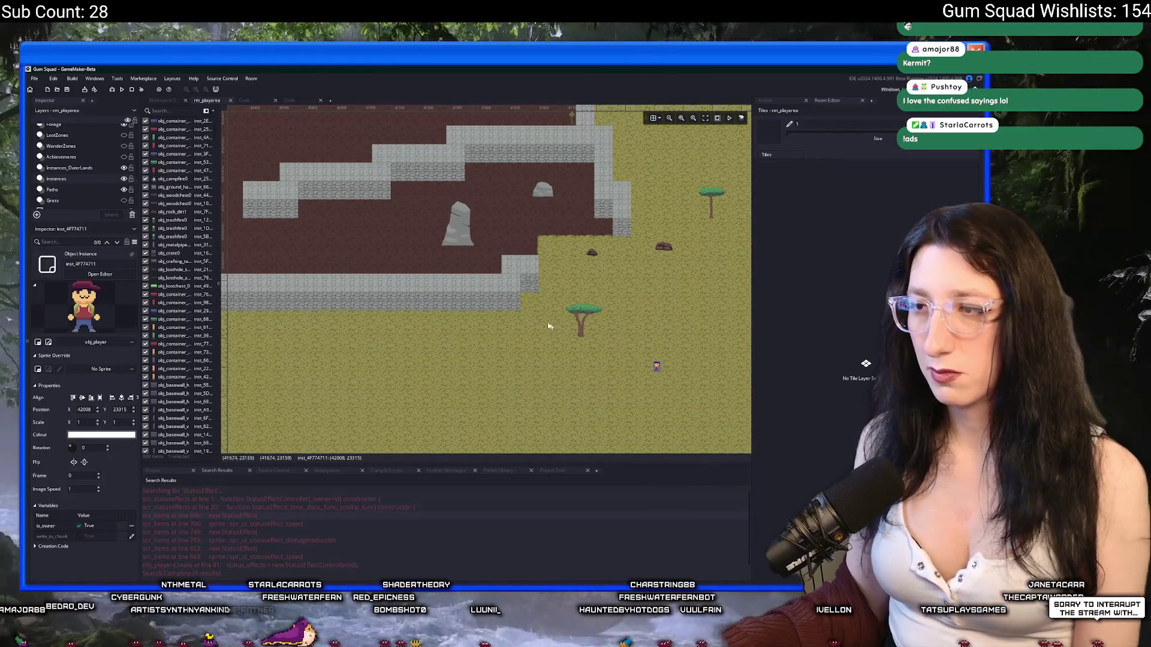
pyautogui.scroll(5, 419, 273)
pyautogui.scroll(5, 431, 255)
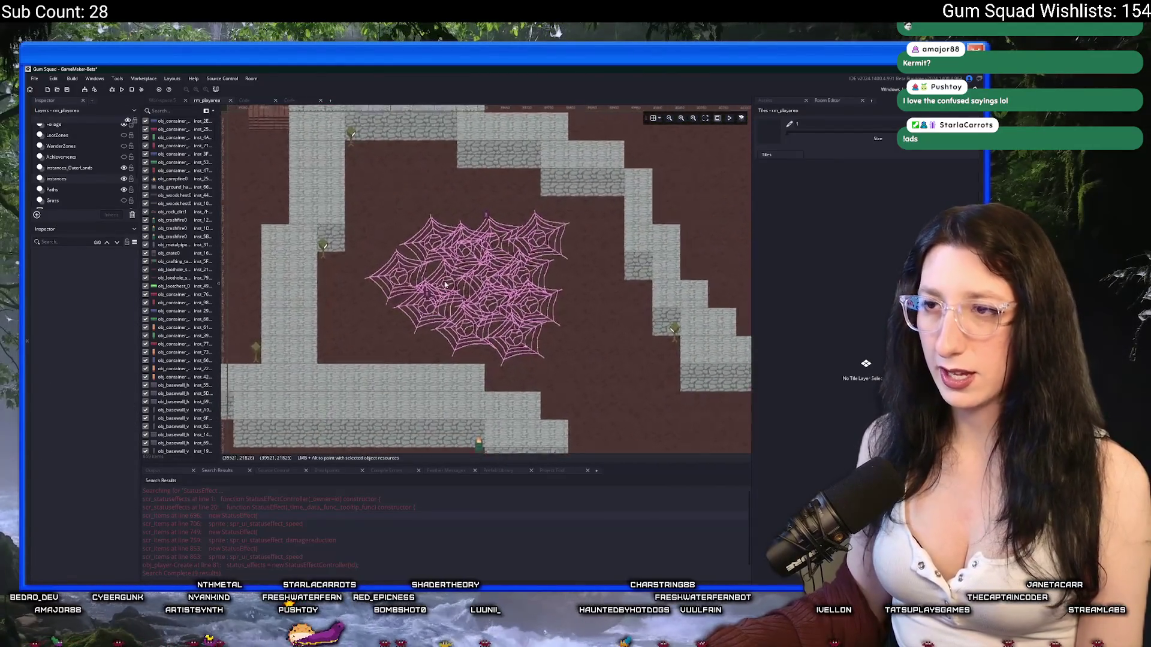
pyautogui.click(234, 128)
pyautogui.scroll(2, 364, 233)
pyautogui.scroll(1, 364, 234)
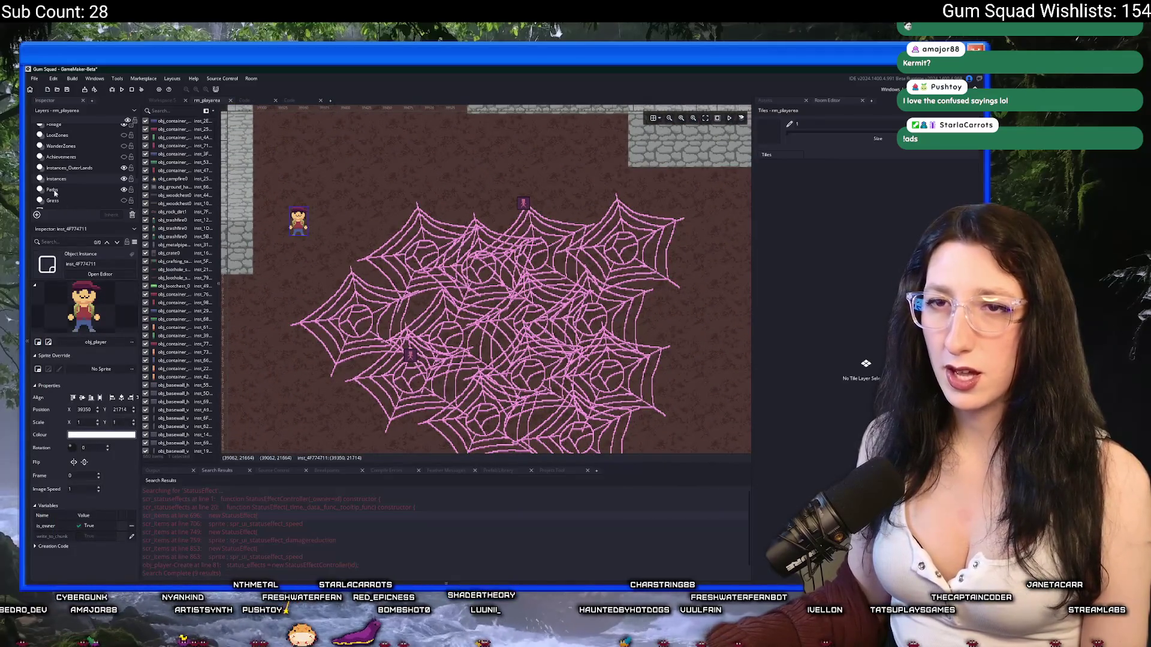
pyautogui.scroll(1, 55, 187)
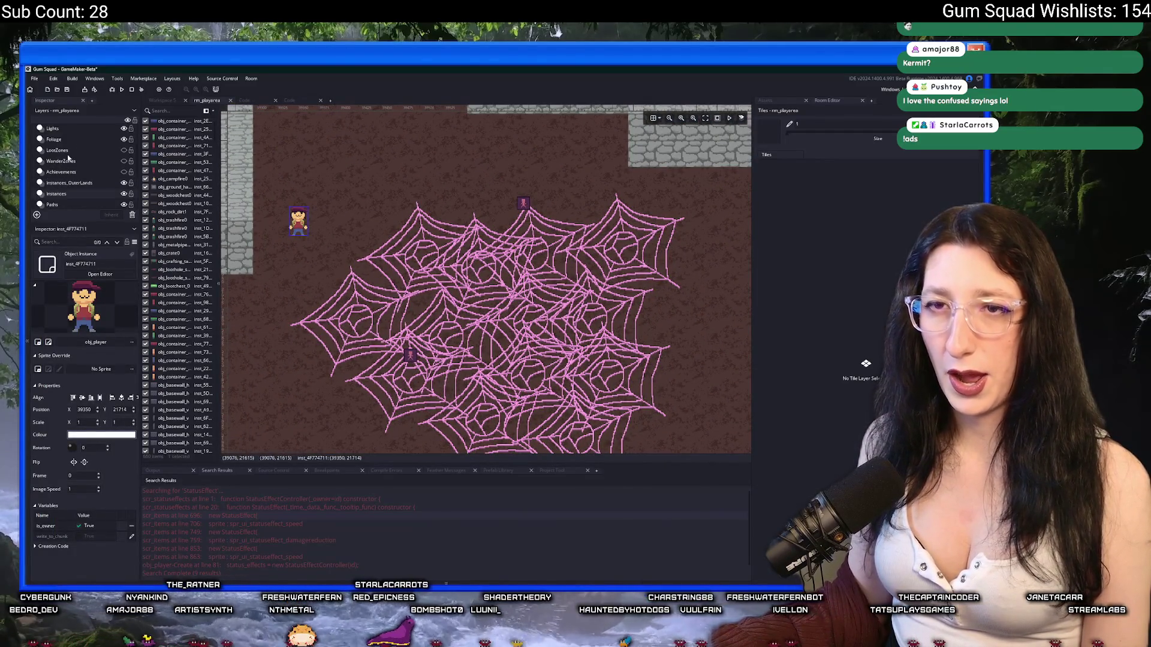
pyautogui.scroll(1, 67, 178)
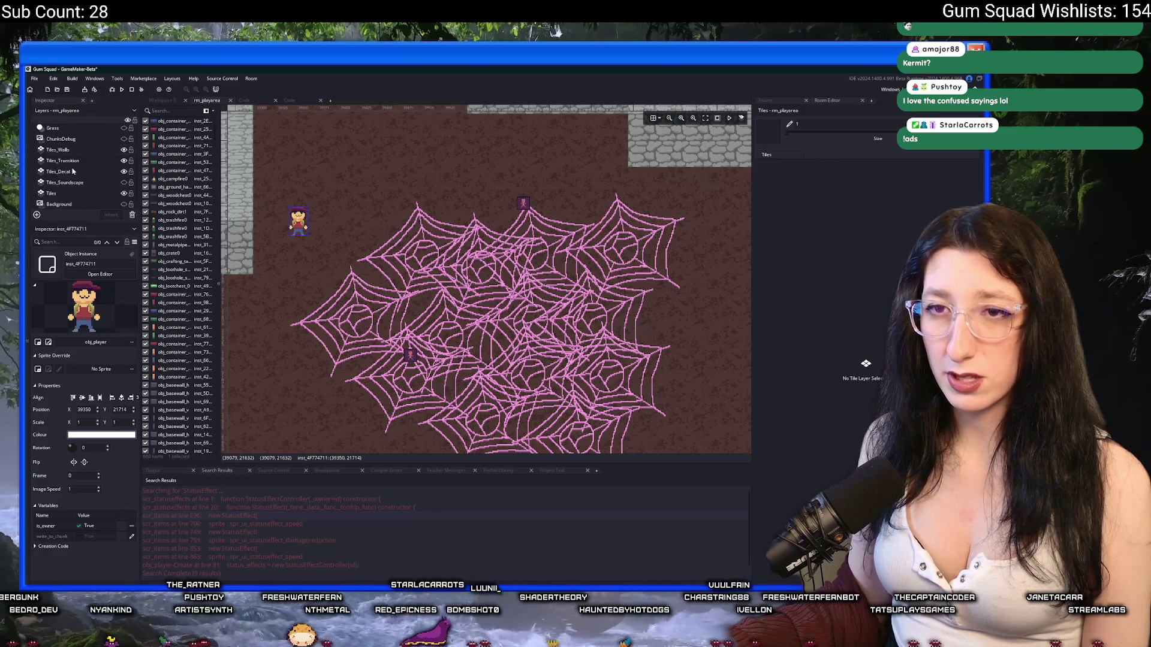
pyautogui.scroll(3, 72, 172)
pyautogui.click(55, 163)
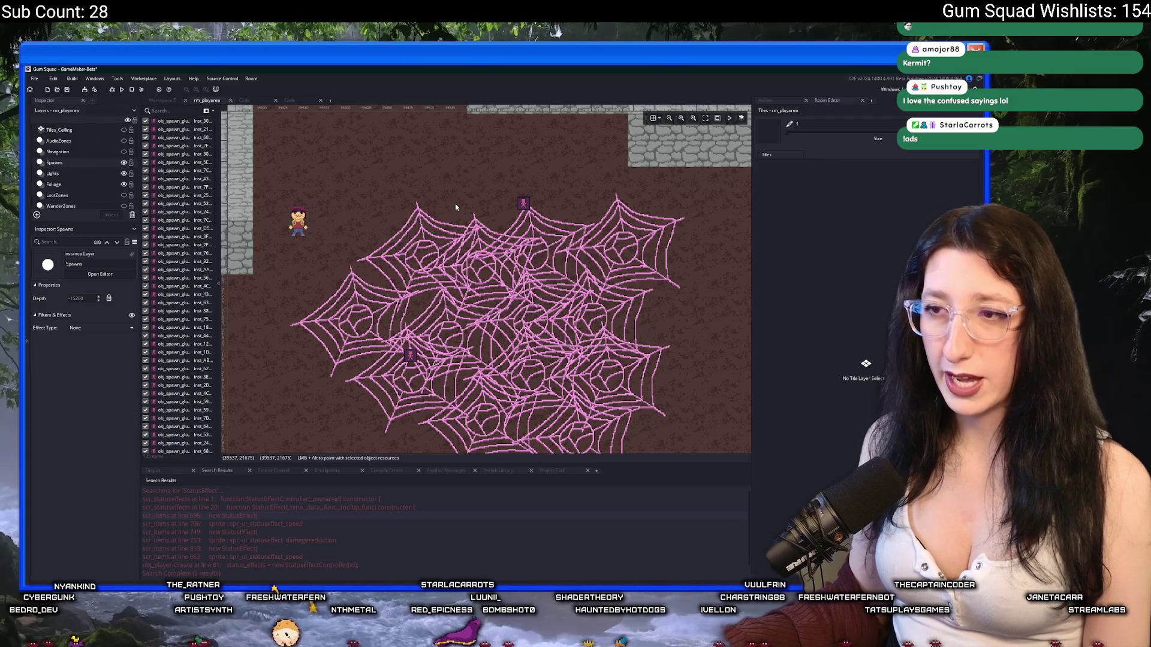
pyautogui.scroll(-1, 435, 175)
pyautogui.click(435, 176)
pyautogui.scroll(-2, 435, 174)
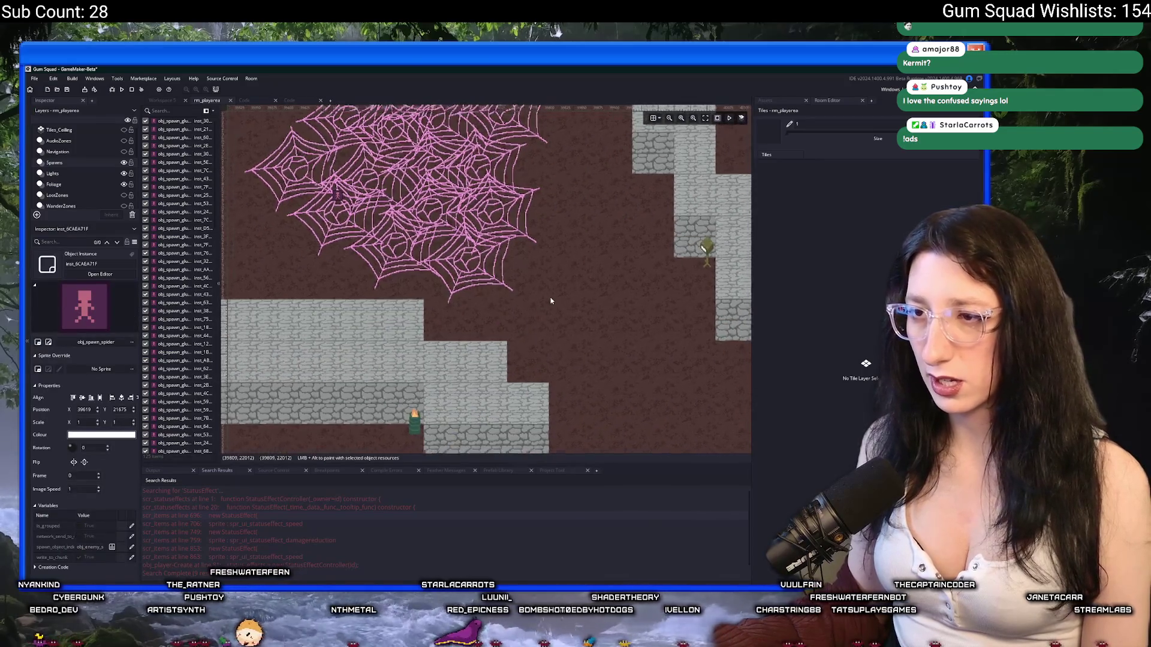
pyautogui.click(436, 173)
pyautogui.scroll(2, 377, 236)
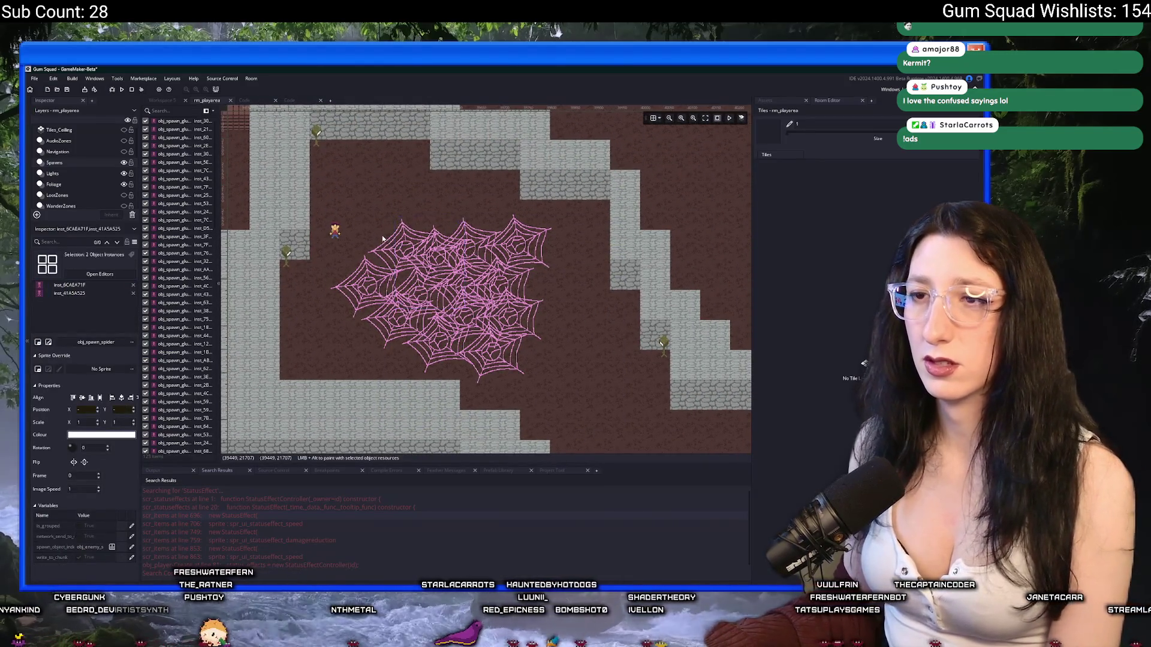
pyautogui.press('F5')
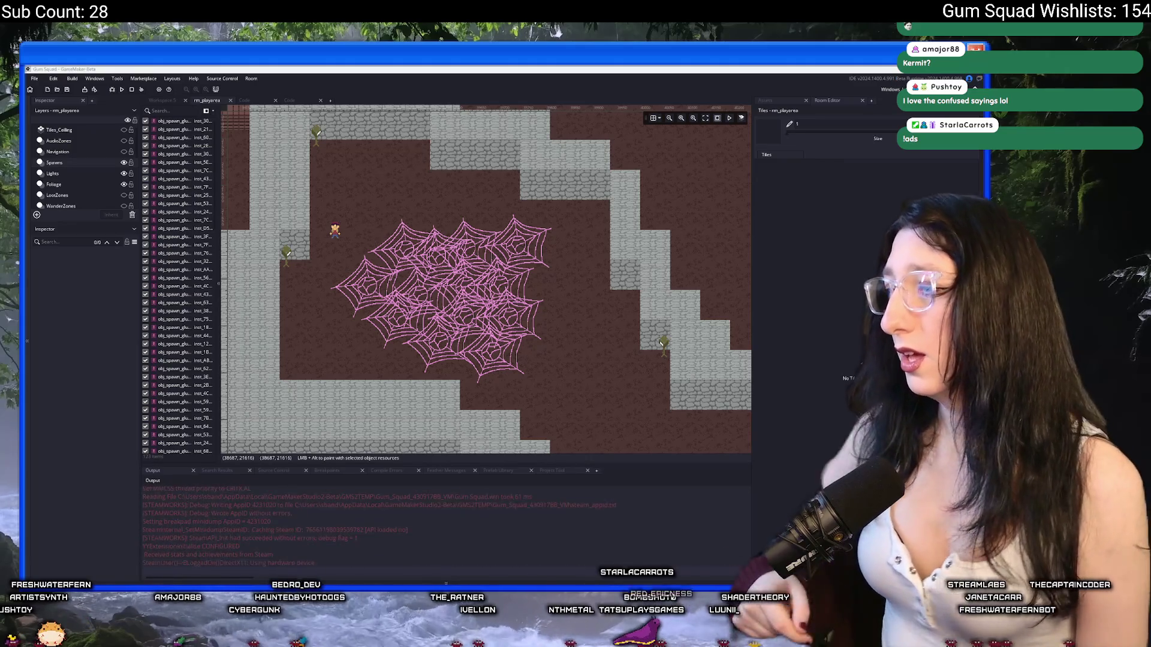
# Start a New World lobby, abort at the code error, and return to the player's Step code
pyautogui.click(515, 327)
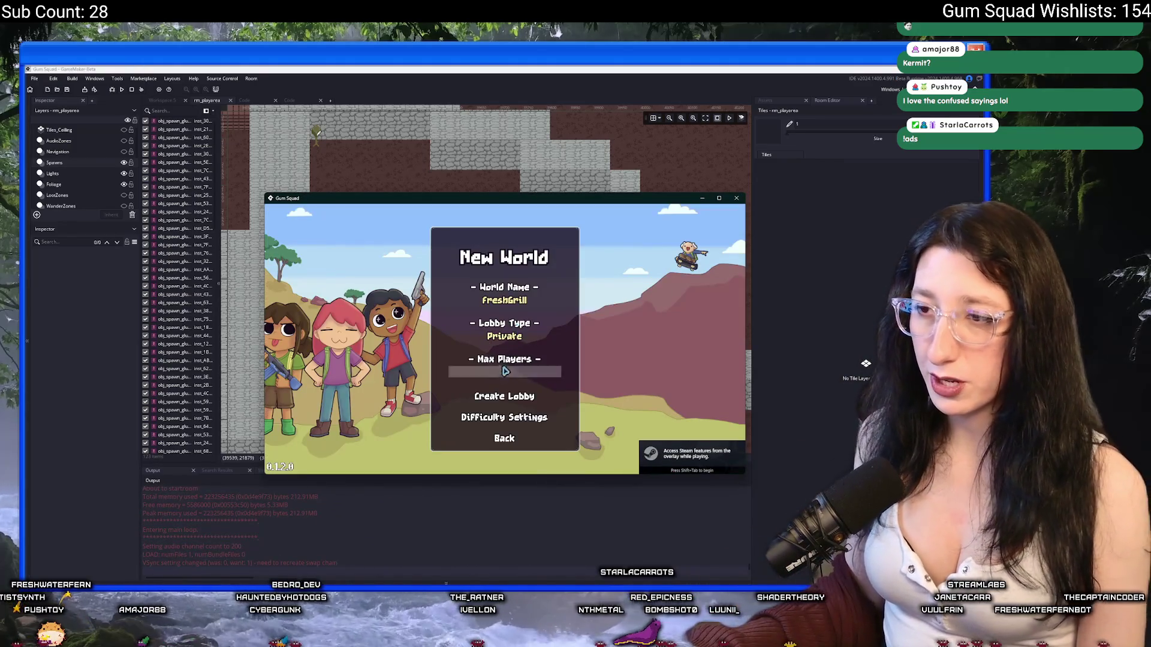
pyautogui.click(504, 368)
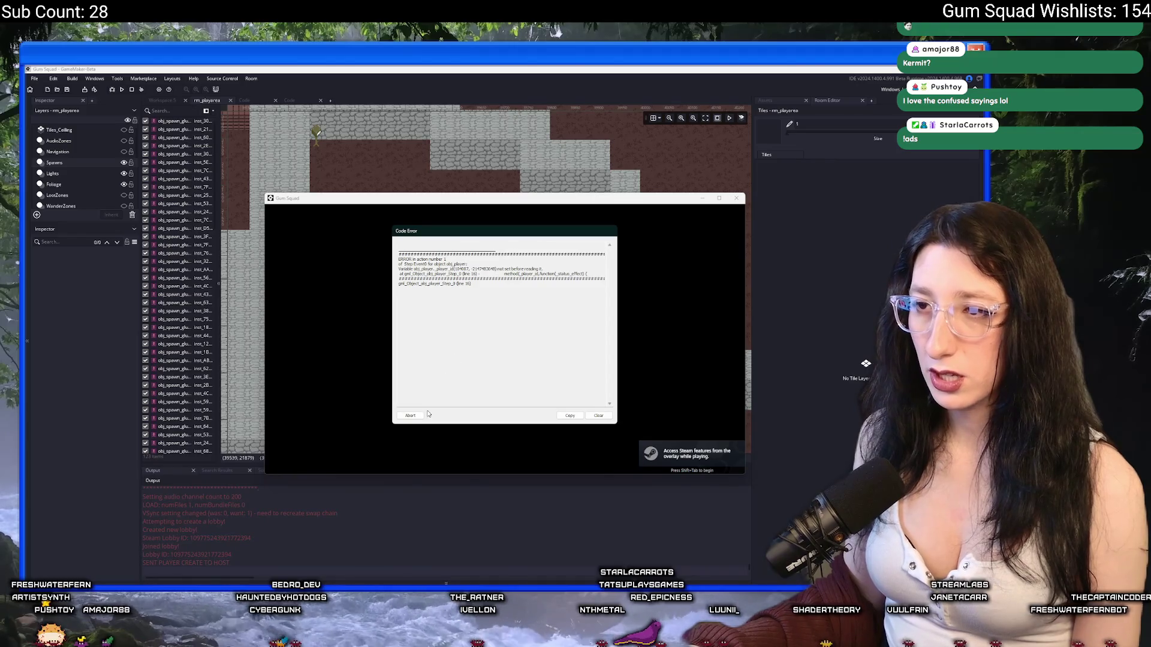
pyautogui.click(410, 415)
pyautogui.click(308, 98)
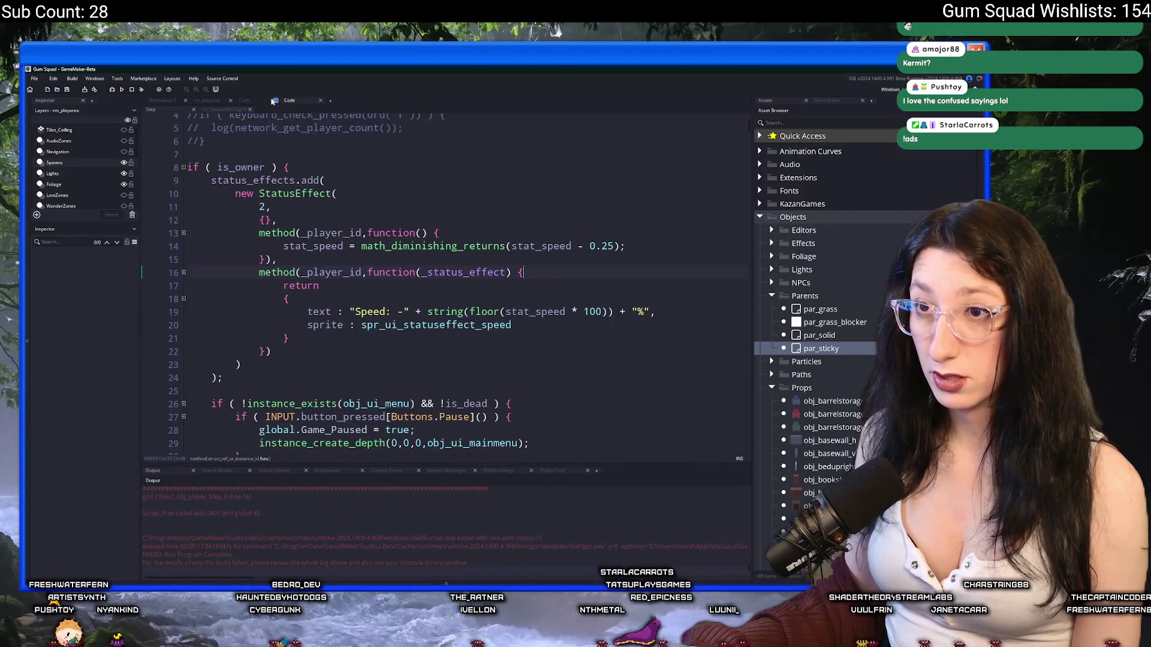
# Replace _player_id with global.Player_Instance on lines 16 and 13, then rebuild and run with F5
pyautogui.click(364, 272)
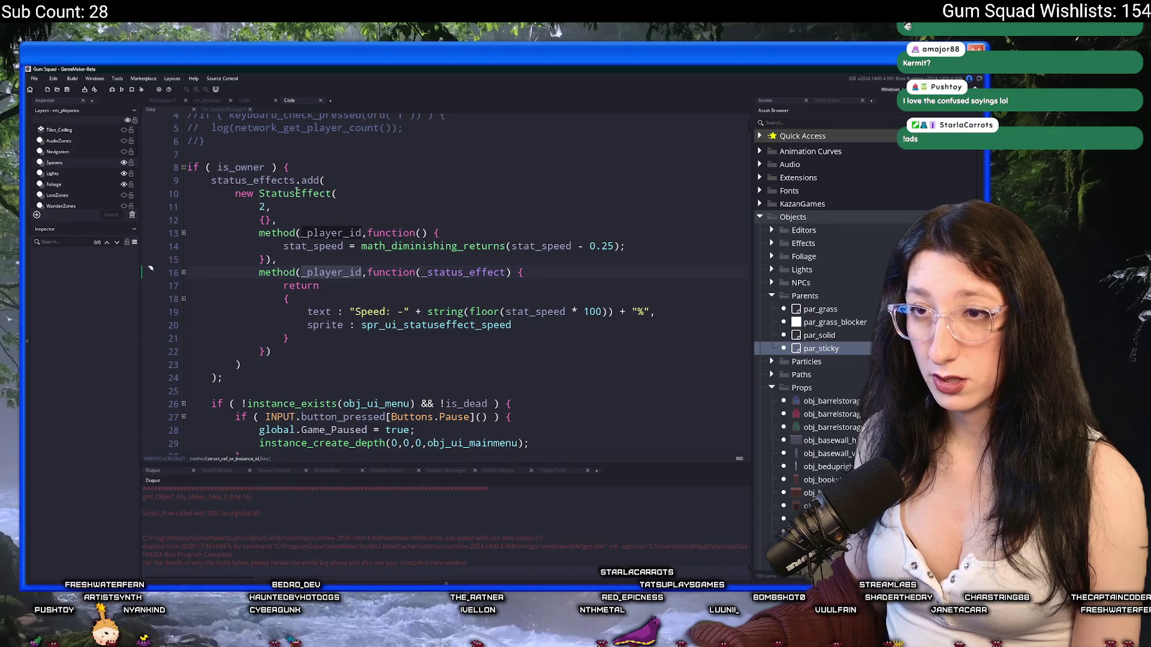
pyautogui.hotkey('ctrl', 'BackSpace')
pyautogui.write('global.Player_Instance')
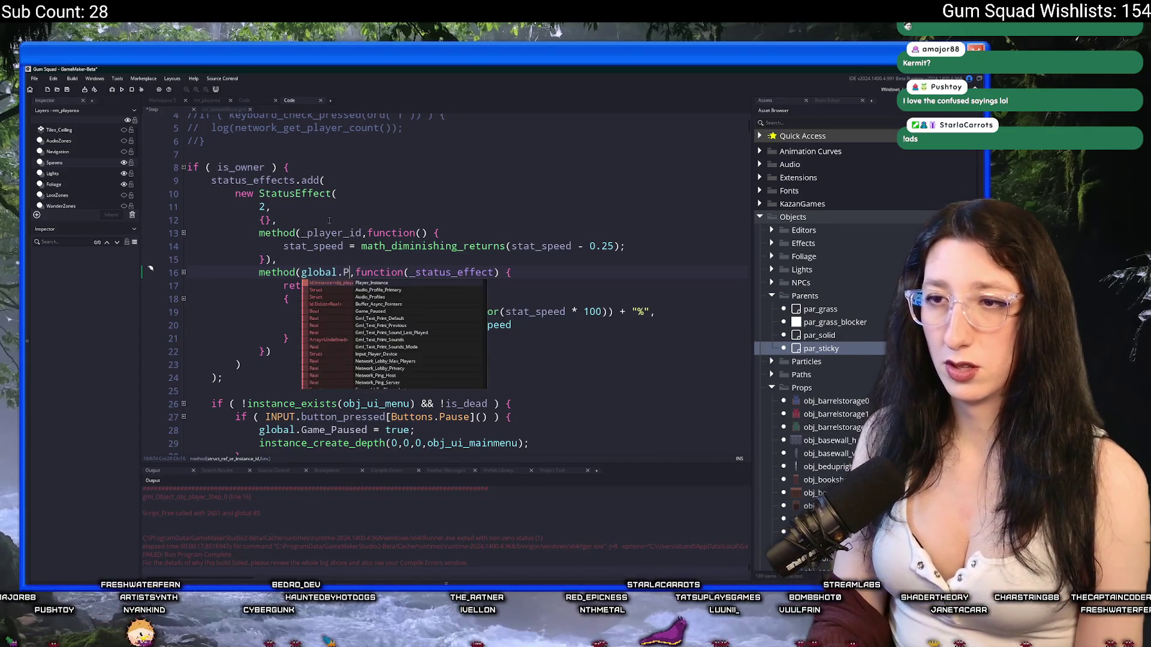
pyautogui.moveTo(440, 272); pyautogui.dragTo(306, 272)
pyautogui.hotkey('ctrl', 'c')
pyautogui.click(333, 233)
pyautogui.doubleClick(333, 233)
pyautogui.hotkey('ctrl', 'v')
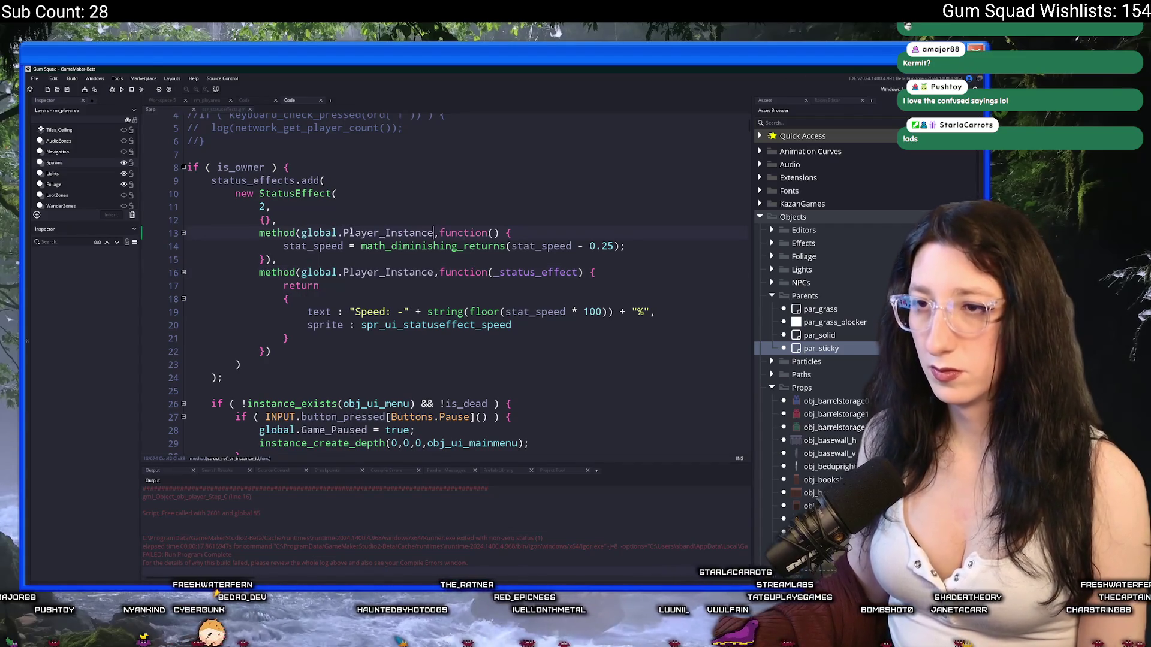
pyautogui.press('F5')
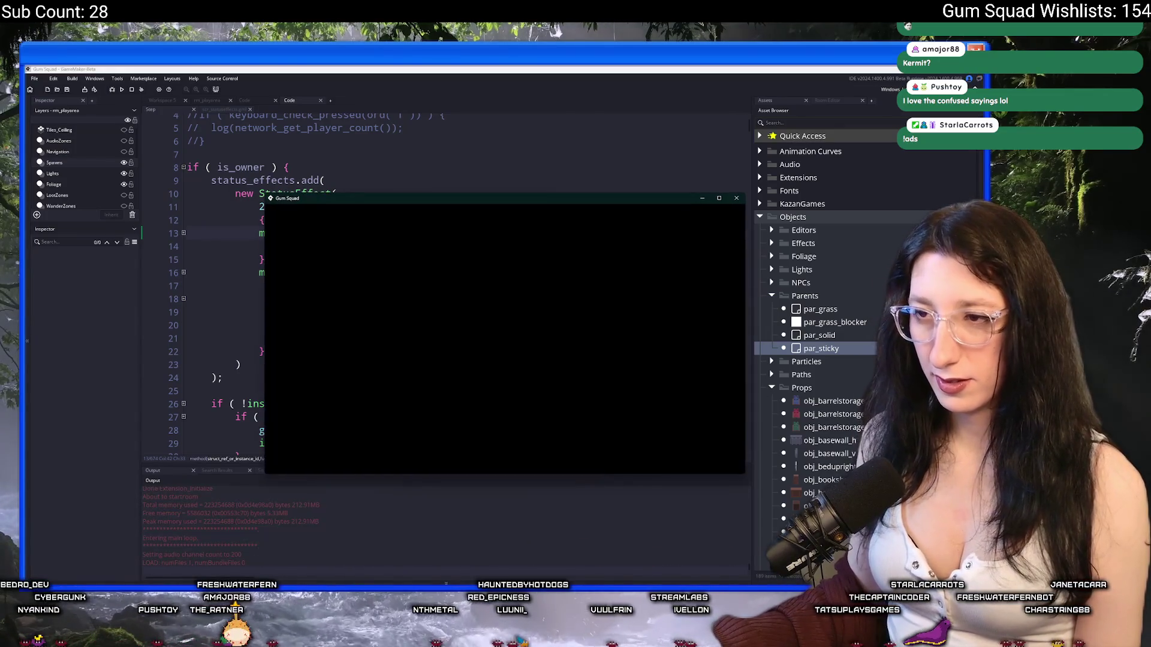
# Walk the character around the cave web in a new lobby, then begin an 'if ( place_meeting(x,y,par_sticky) ) {' line
pyautogui.click(516, 397)
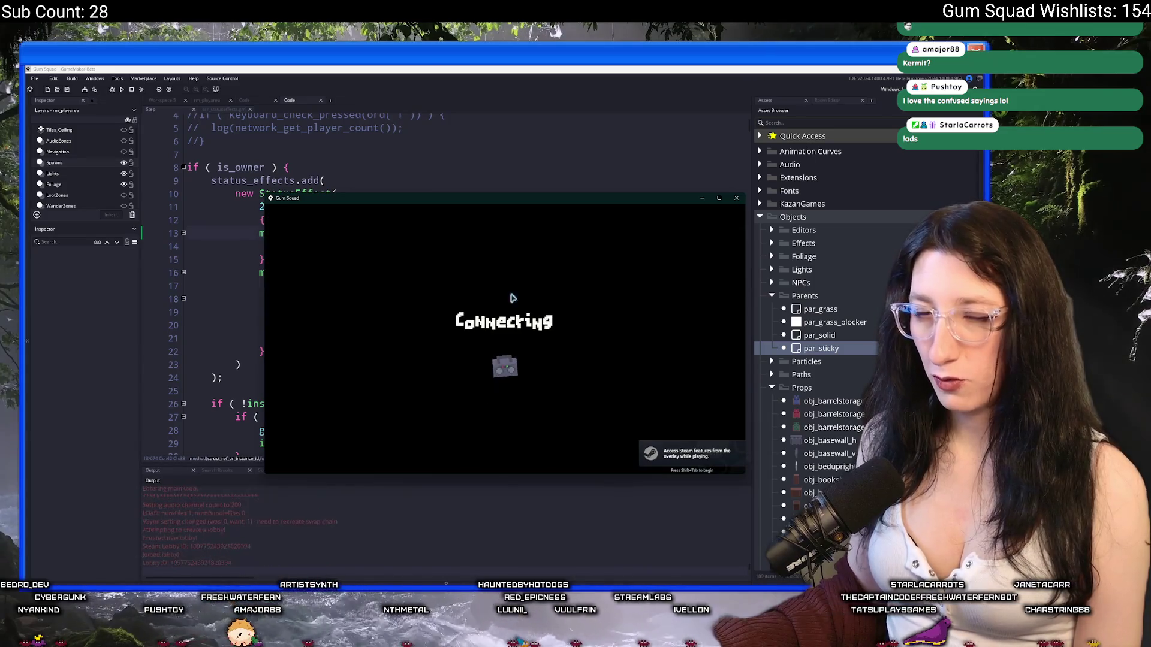
pyautogui.moveTo(537, 203); pyautogui.dragTo(520, 67)
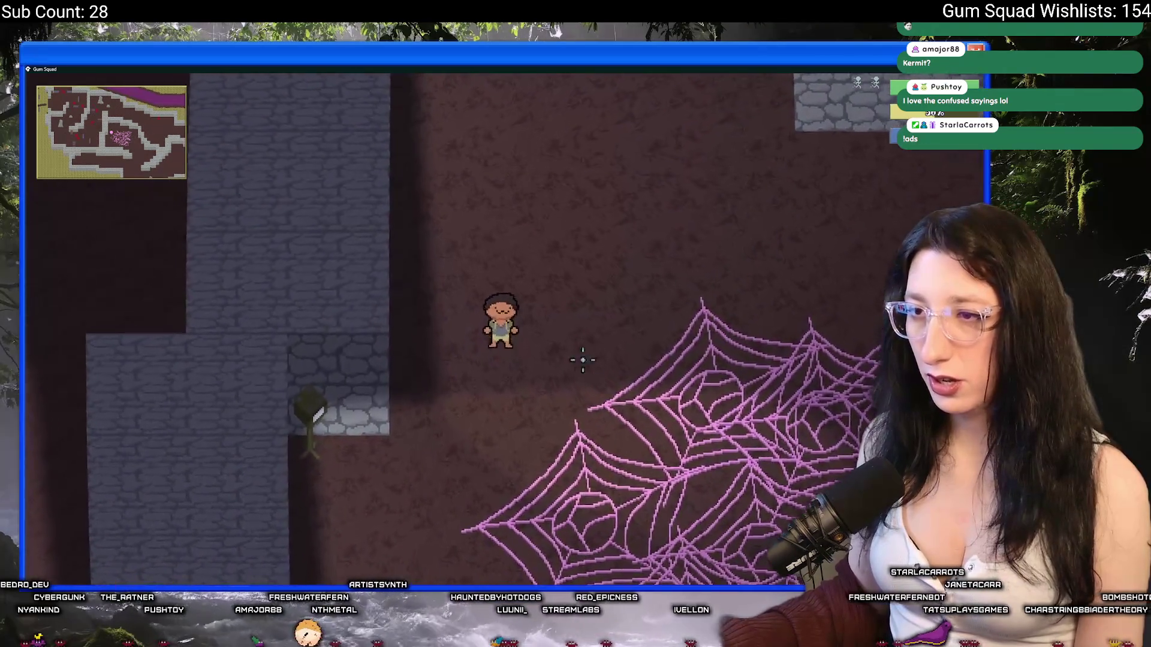
pyautogui.press('a')
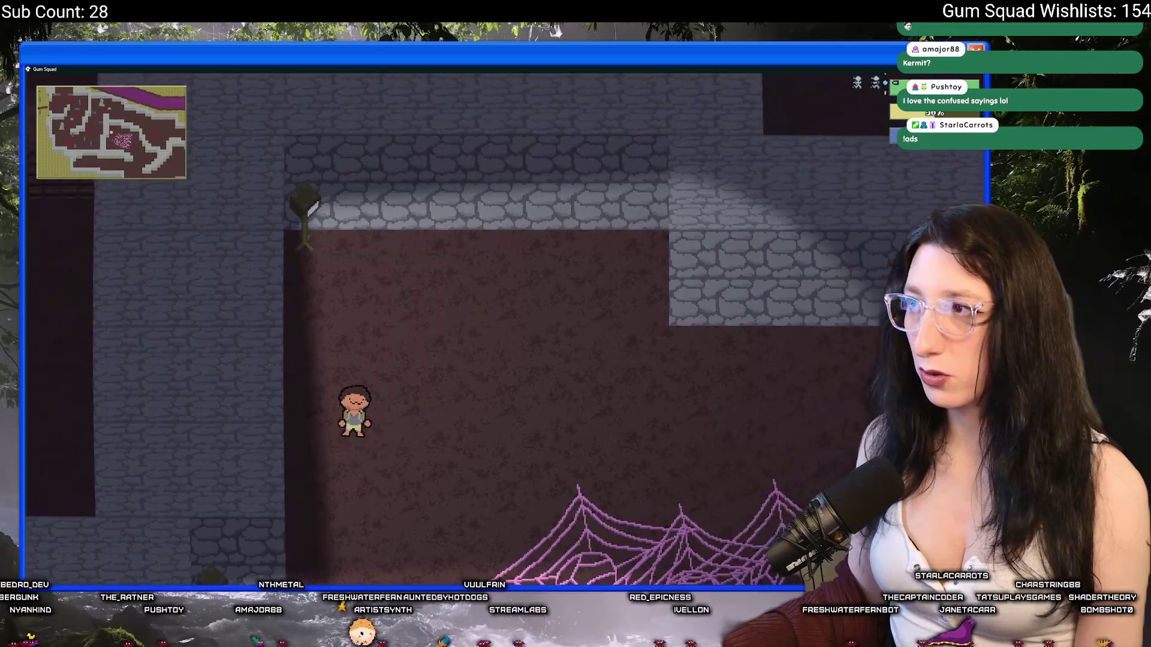
pyautogui.press('w')
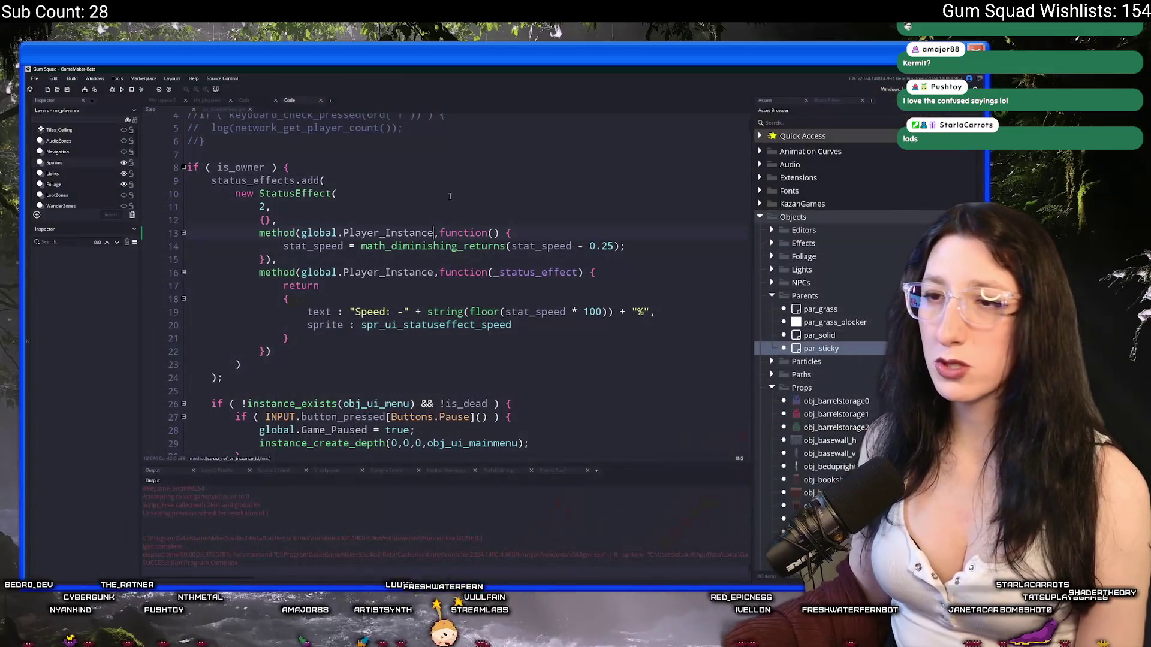
pyautogui.press('Return')
pyautogui.write('if ( place_meeting(x,y,par')
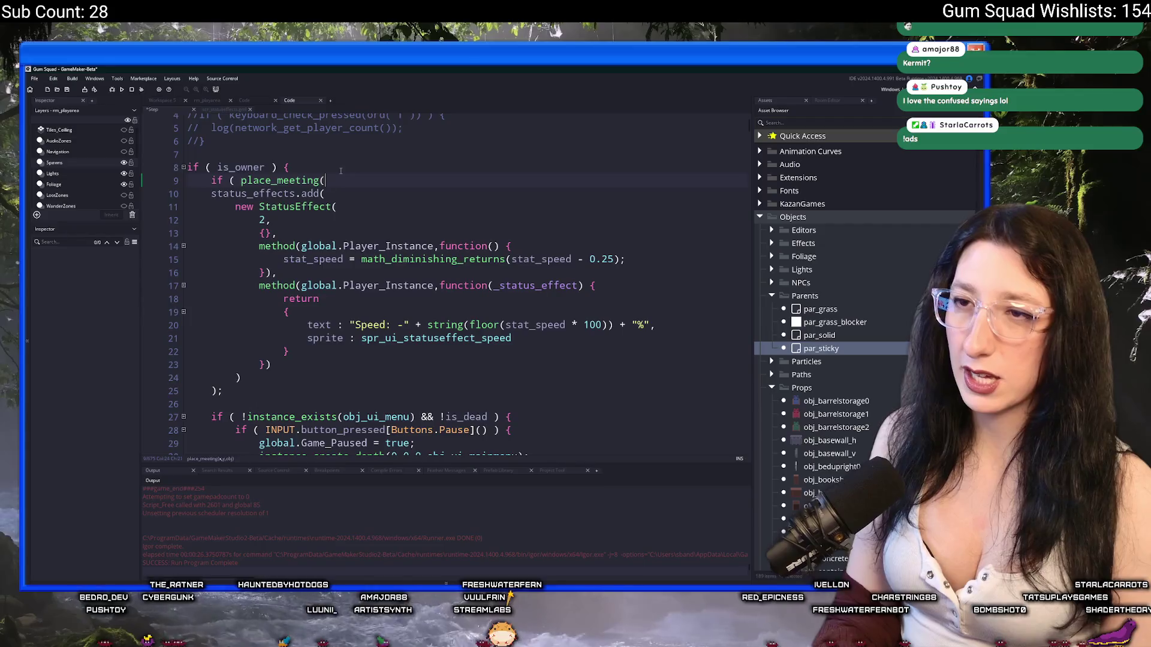
pyautogui.write('_sticky) ) {')
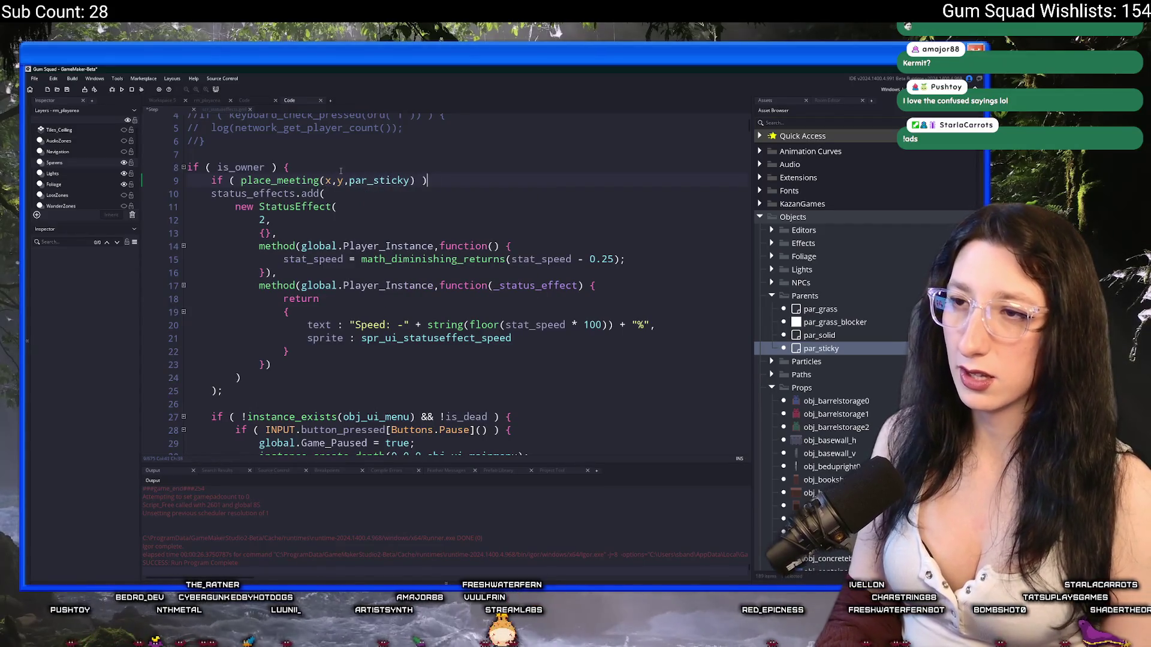
# Close the par_sticky if-block with a brace, indent lines 10–25 one level, and rebuild with F5
pyautogui.click(223, 391)
pyautogui.press('Return')
pyautogui.write('}')
pyautogui.moveTo(223, 390)
pyautogui.mouseDown()
pyautogui.moveTo(258, 206)
pyautogui.moveTo(218, 193)
pyautogui.mouseUp()
pyautogui.press('Tab')
pyautogui.click(364, 195)
pyautogui.press('F5')
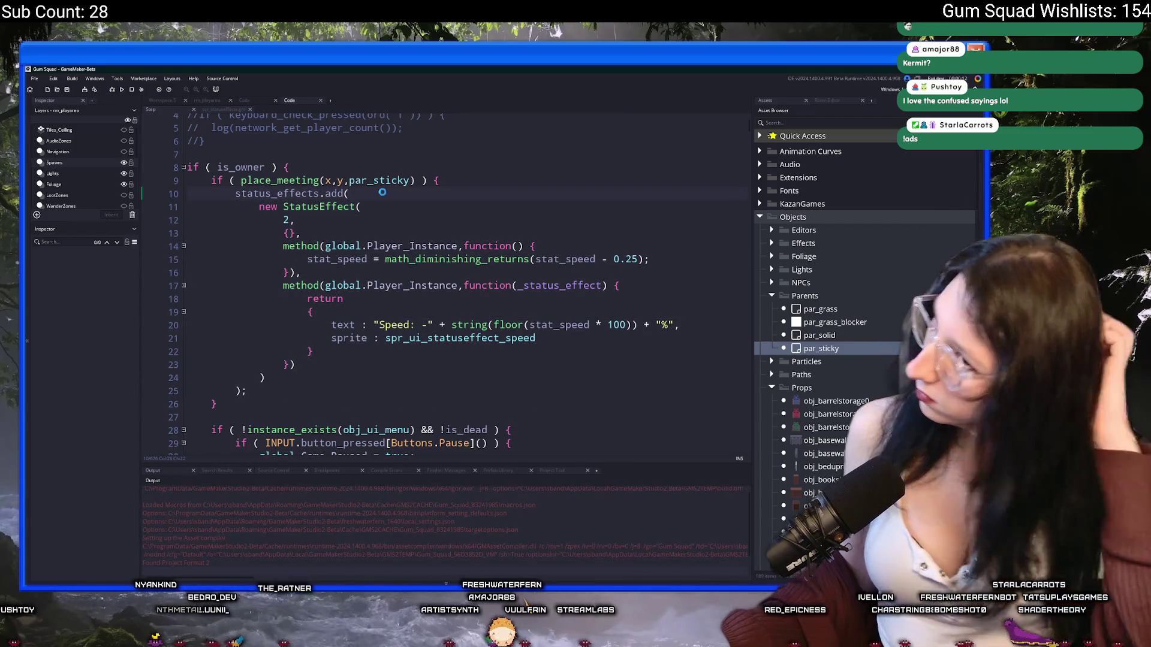
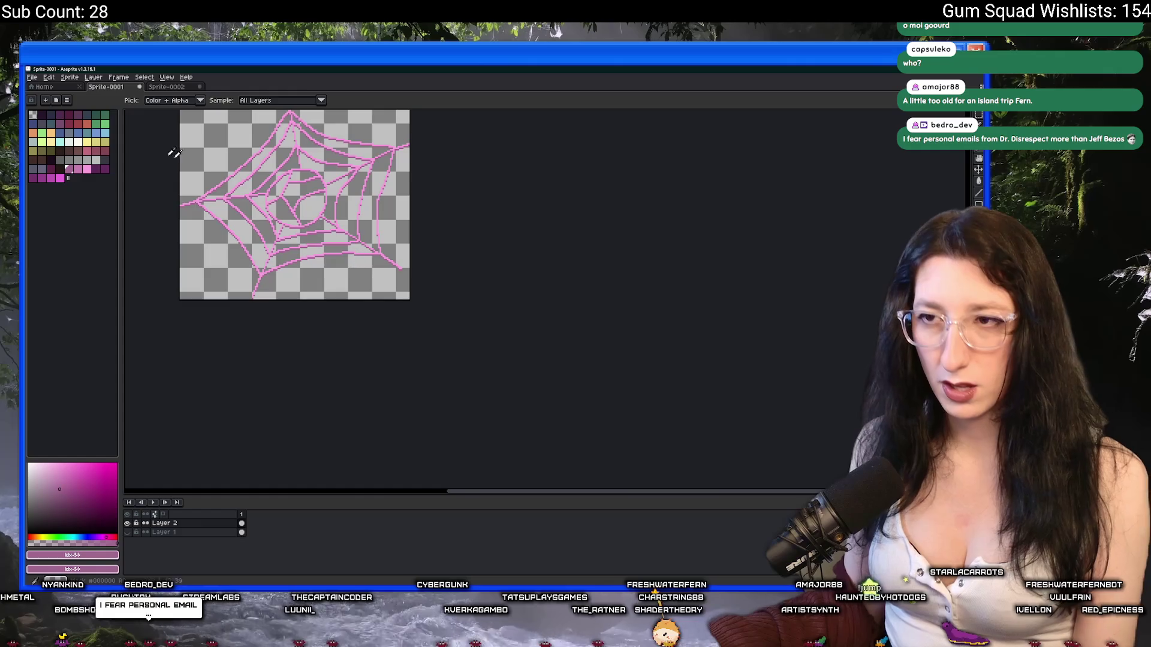
# Create a new sprite in Aseprite and paste the copied character into it
pyautogui.click(32, 77)
pyautogui.click(45, 89)
pyautogui.press('Return')
pyautogui.hotkey('ctrl', 'v')
# Pick the character's light colour as foreground and its dark colour as background
pyautogui.scroll(4, 556, 284)
pyautogui.scroll(2, 556, 284)
pyautogui.click(565, 244)
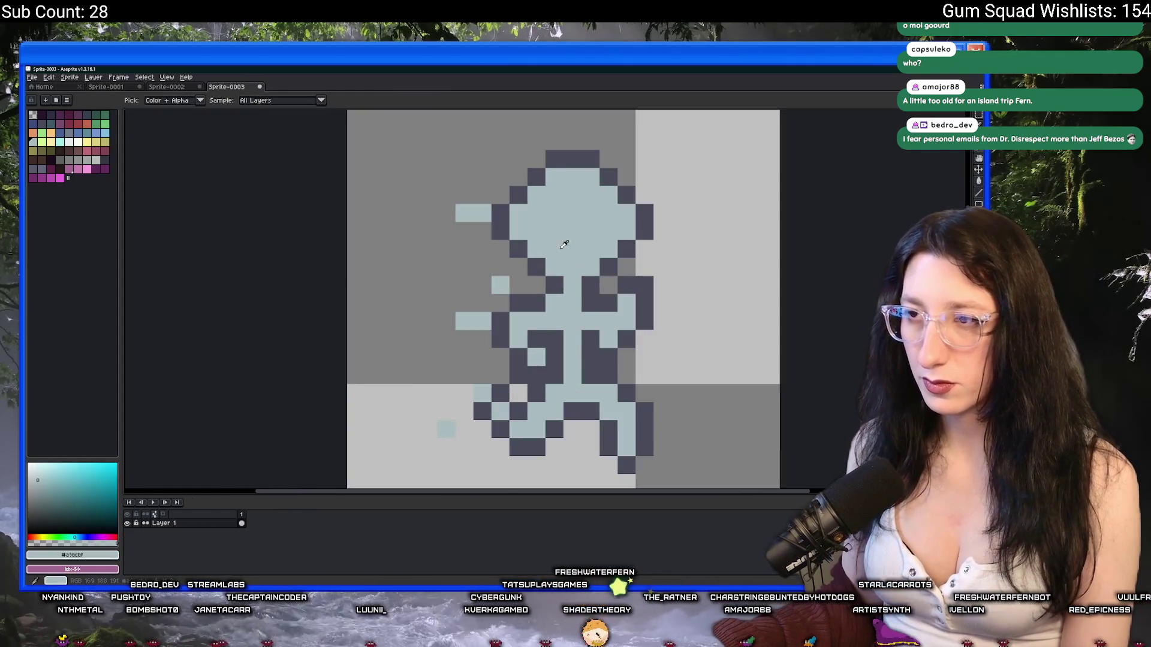
pyautogui.rightClick(565, 244)
# Select the whole character and delete its pixels to clear the canvas
pyautogui.scroll(-1, 392, 219)
pyautogui.press('m')
pyautogui.moveTo(350, 189); pyautogui.dragTo(627, 455)
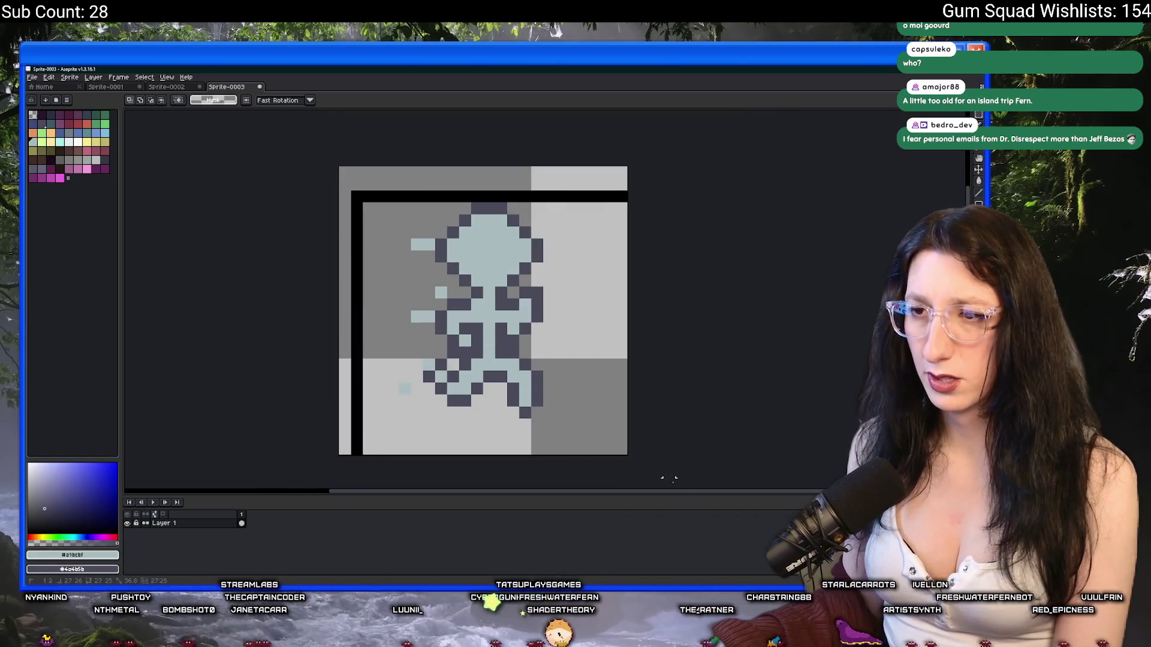
pyautogui.press('Delete')
# With the Pencil, draw a small light-blue ring mid-canvas with one diagonal strand
pyautogui.press('b')
pyautogui.moveTo(507, 281)
pyautogui.mouseDown()
pyautogui.moveTo(474, 330)
pyautogui.moveTo(513, 287)
pyautogui.moveTo(405, 220)
pyautogui.mouseUp()
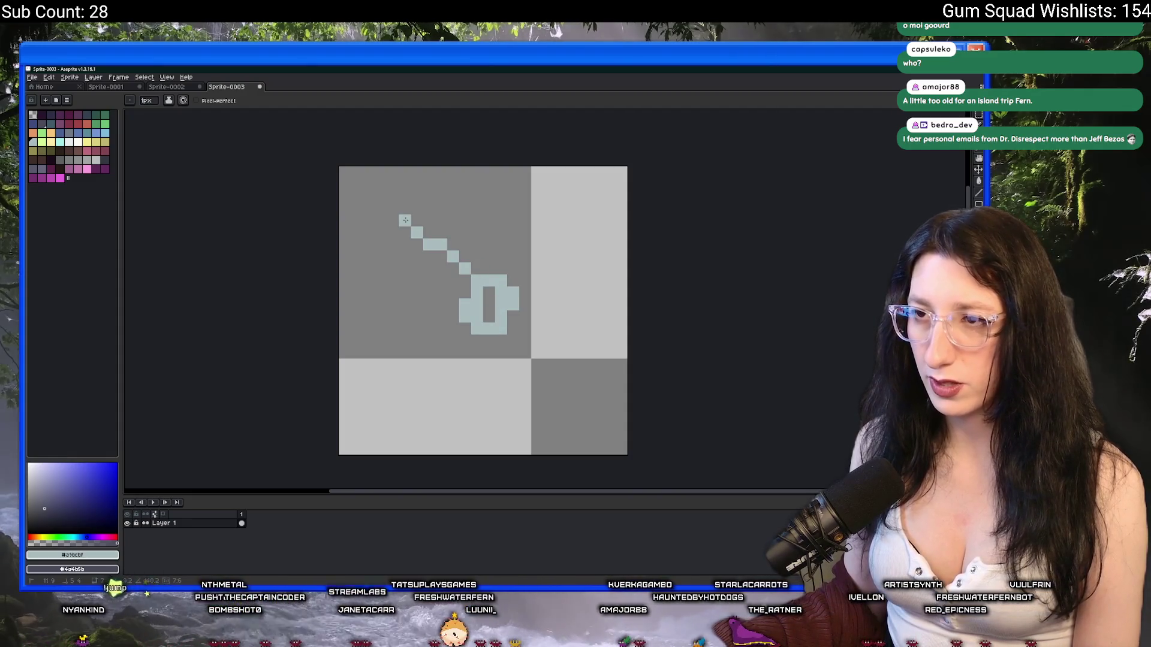
pyautogui.moveTo(466, 328); pyautogui.dragTo(408, 379)
# Redraw the lower-left strand, add right-side strands, and retry the left connecting strand several times
pyautogui.hotkey('ctrl', 'z')
pyautogui.moveTo(465, 334); pyautogui.dragTo(440, 400)
pyautogui.moveTo(516, 294)
pyautogui.mouseDown()
pyautogui.moveTo(584, 232)
pyautogui.moveTo(517, 333)
pyautogui.moveTo(560, 388)
pyautogui.moveTo(552, 278)
pyautogui.mouseUp()
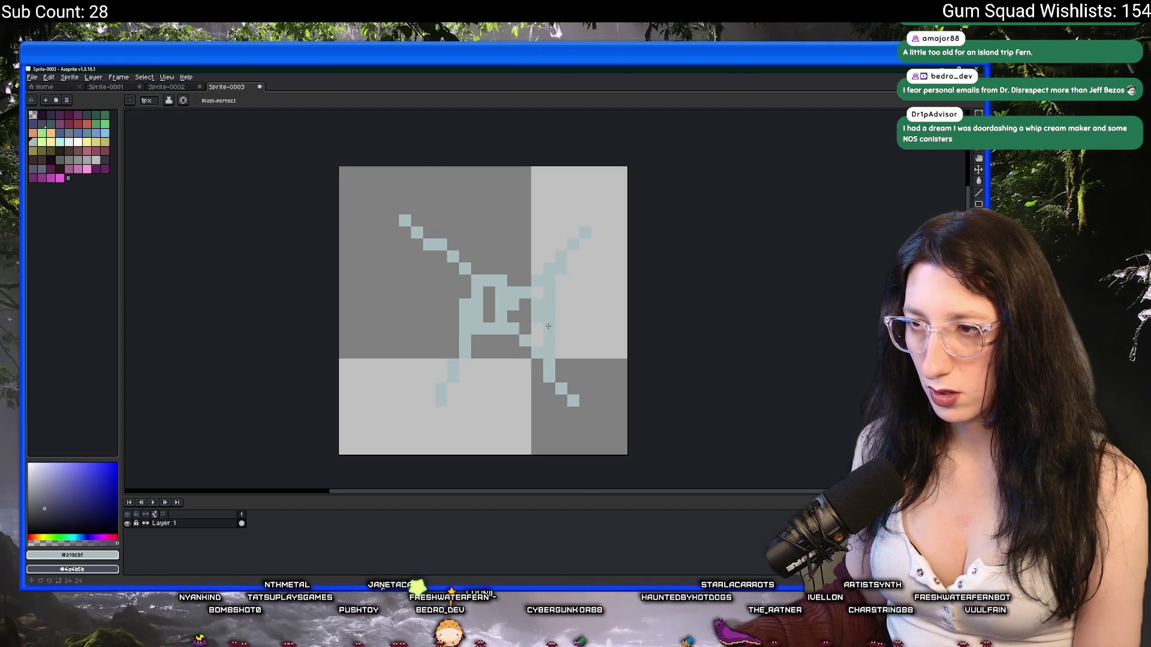
pyautogui.press('v')
pyautogui.moveTo(555, 254)
pyautogui.mouseDown()
pyautogui.moveTo(456, 257)
pyautogui.moveTo(454, 363)
pyautogui.mouseUp()
pyautogui.hotkey('ctrl', 'z')
pyautogui.moveTo(440, 245); pyautogui.dragTo(453, 365)
pyautogui.hotkey('ctrl', 'z')
pyautogui.moveTo(429, 252)
pyautogui.mouseDown()
pyautogui.moveTo(446, 295)
pyautogui.moveTo(442, 375)
pyautogui.moveTo(433, 266)
pyautogui.moveTo(441, 360)
pyautogui.moveTo(416, 413)
pyautogui.moveTo(486, 372)
pyautogui.moveTo(553, 398)
pyautogui.mouseUp()
pyautogui.hotkey('ctrl', 'z')
# Extend the web with lower strands, top-corner pixels, a thicker upper-left arm and a top strand
pyautogui.scroll(-4, 553, 398)
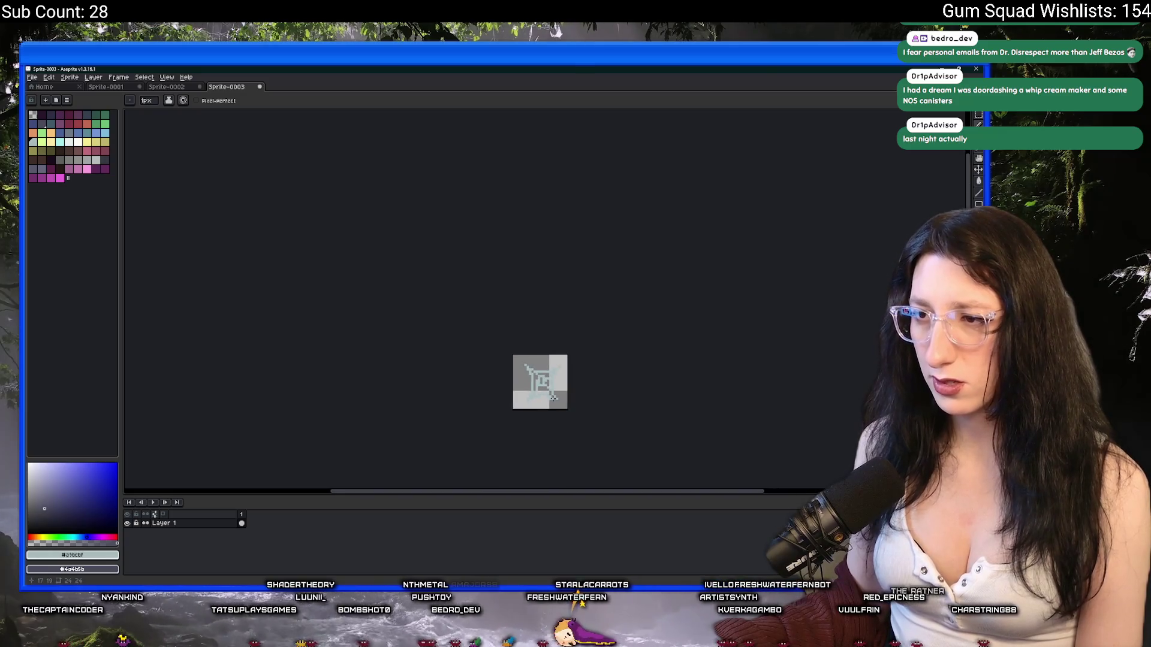
pyautogui.scroll(6, 563, 378)
pyautogui.scroll(-2, 575, 354)
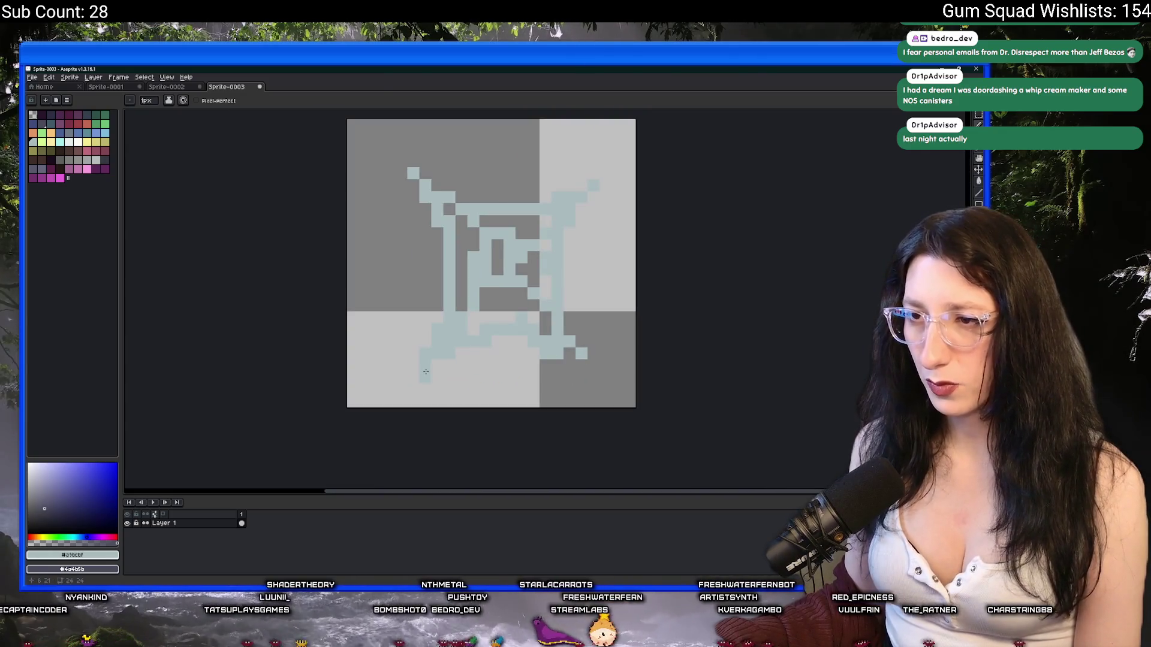
pyautogui.hotkey('ctrl', 'a')
pyautogui.hotkey('ctrl', 'd')
pyautogui.moveTo(425, 361); pyautogui.dragTo(400, 378)
pyautogui.moveTo(590, 365); pyautogui.dragTo(618, 377)
pyautogui.click(402, 172)
pyautogui.click(390, 161)
pyautogui.moveTo(596, 175); pyautogui.dragTo(619, 160)
pyautogui.moveTo(402, 174); pyautogui.dragTo(424, 302)
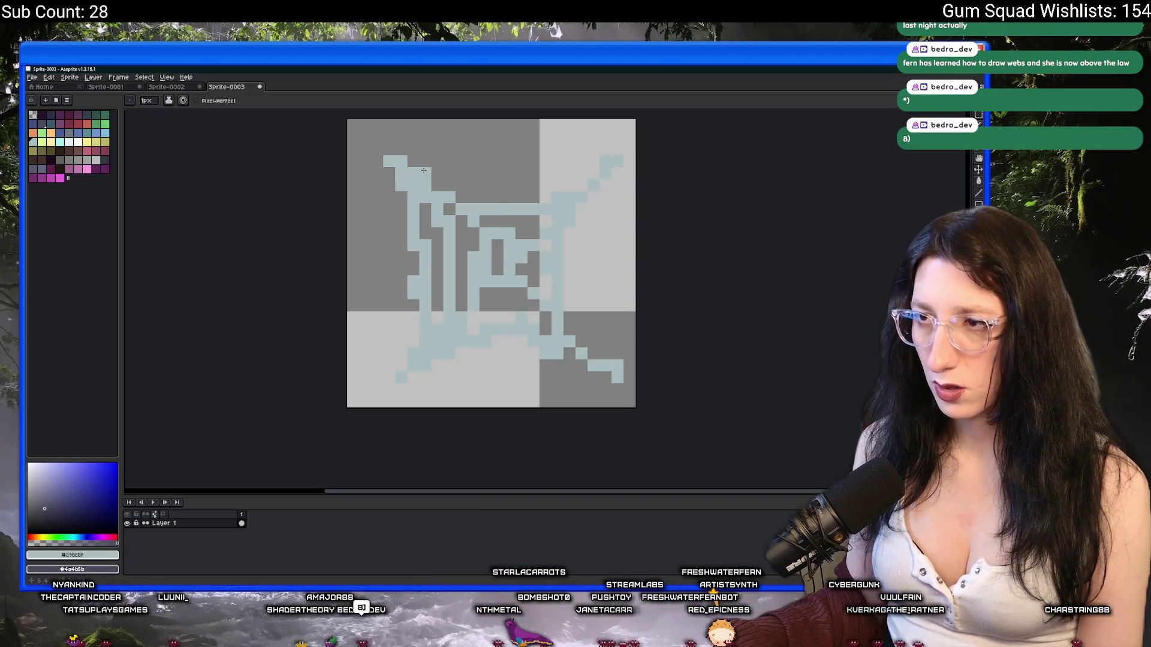
pyautogui.moveTo(411, 162)
pyautogui.mouseDown()
pyautogui.moveTo(599, 171)
pyautogui.moveTo(588, 347)
pyautogui.moveTo(622, 430)
pyautogui.moveTo(352, 428)
pyautogui.mouseUp()
# Preview a dark outline around the web, then cancel it without applying
pyautogui.scroll(1, 598, 162)
pyautogui.scroll(-5, 360, 414)
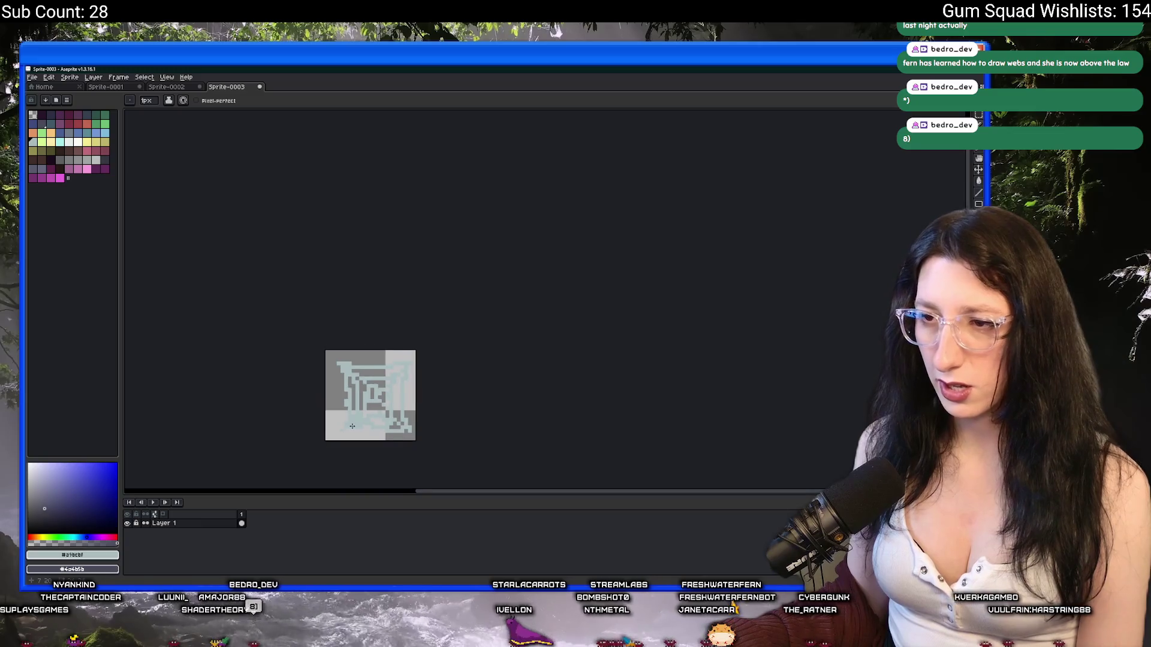
pyautogui.scroll(3, 418, 314)
pyautogui.scroll(-3, 418, 314)
pyautogui.scroll(2, 417, 314)
pyautogui.scroll(-2, 418, 314)
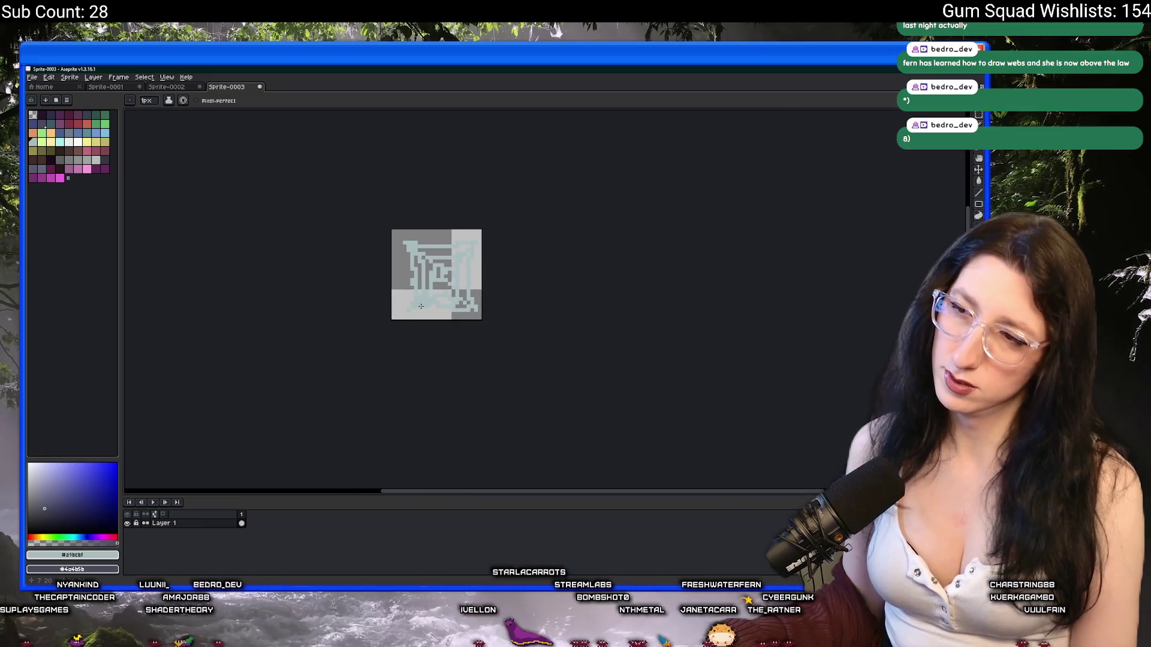
pyautogui.scroll(3, 418, 250)
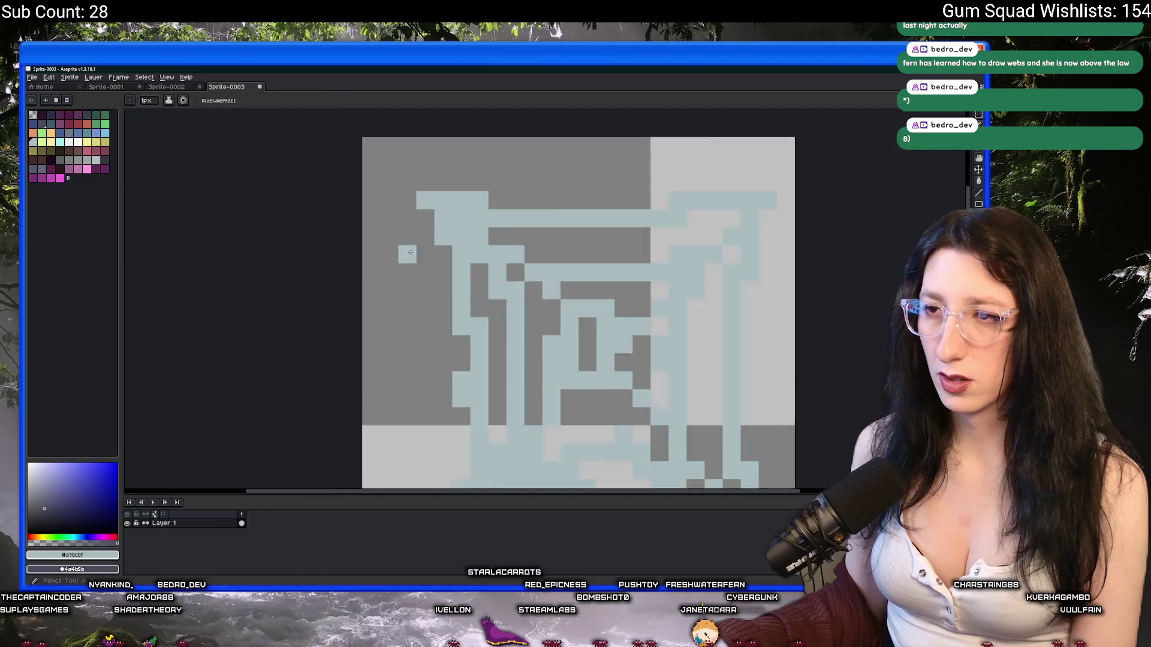
pyautogui.hotkey('shift', 'o')
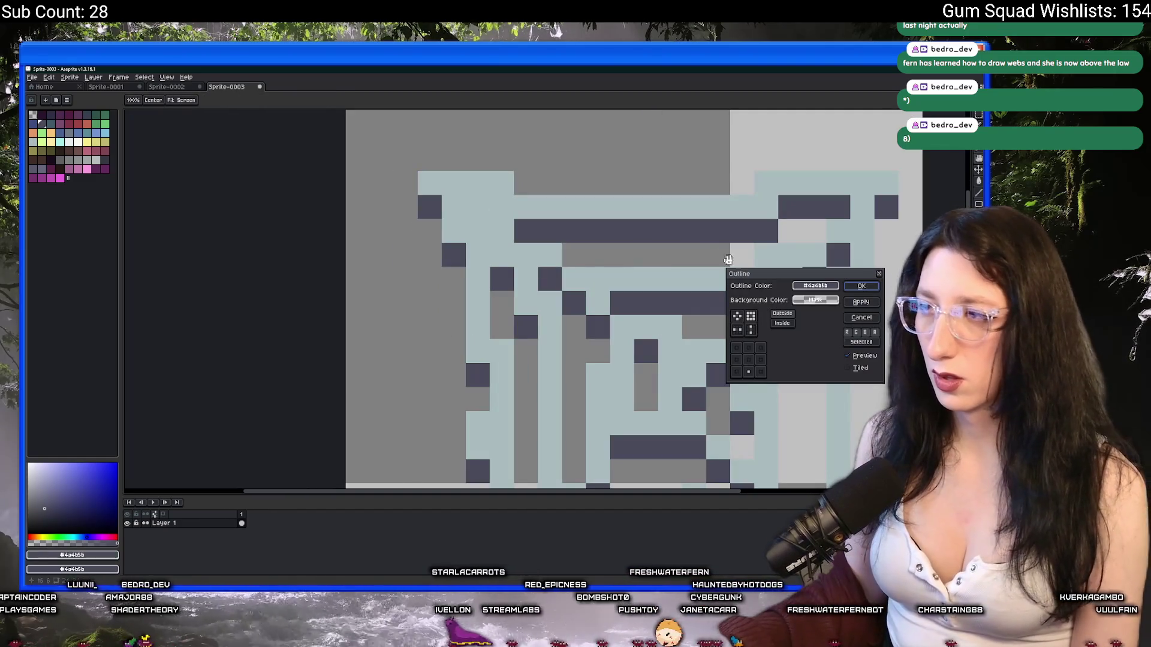
pyautogui.click(861, 286)
# Pick the web's light blue, then select the whole canvas and erase the drawing
pyautogui.scroll(-5, 862, 286)
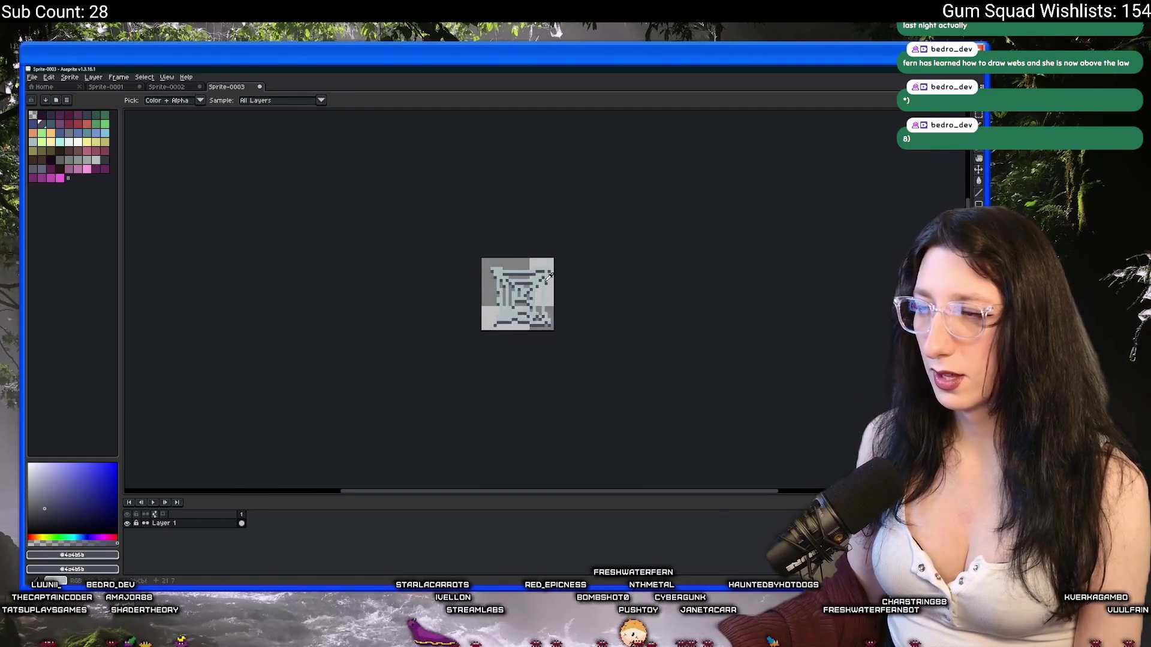
pyautogui.scroll(3, 543, 284)
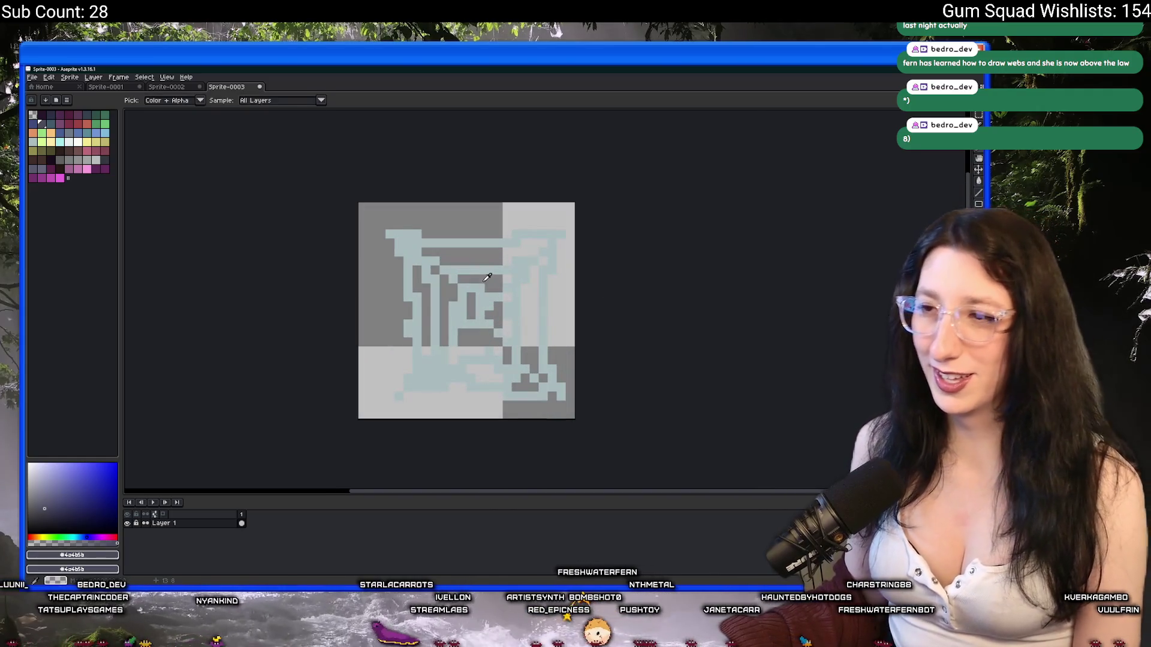
pyautogui.click(486, 277)
pyautogui.hotkey('ctrl', 'a')
pyautogui.press('Delete')
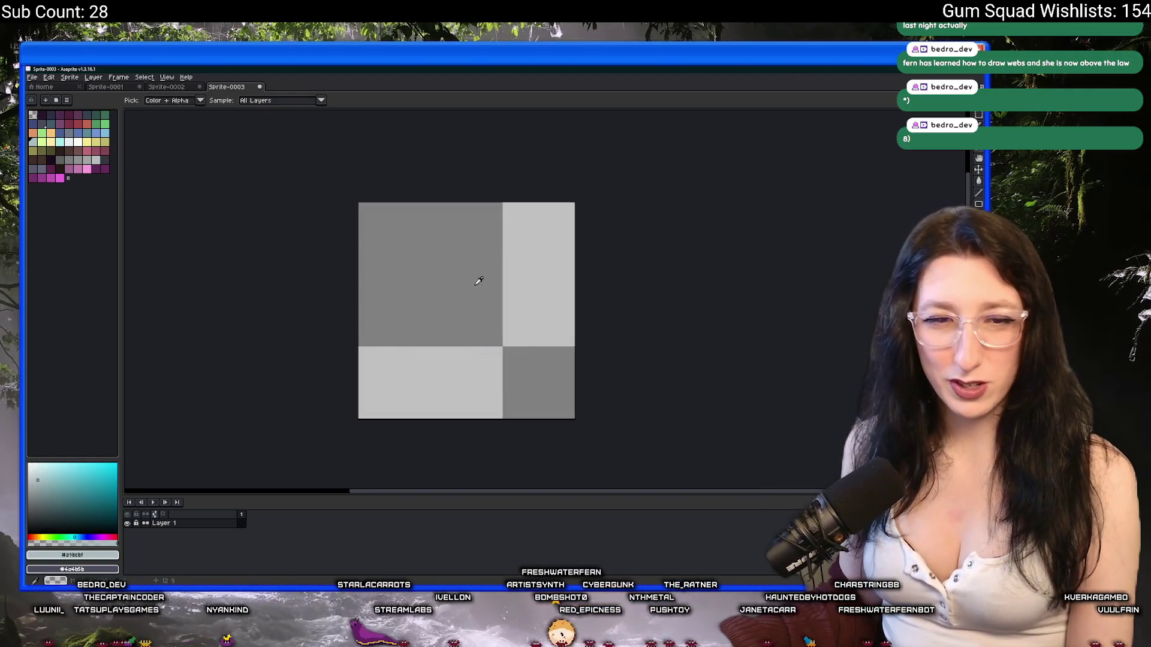
pyautogui.press('b')
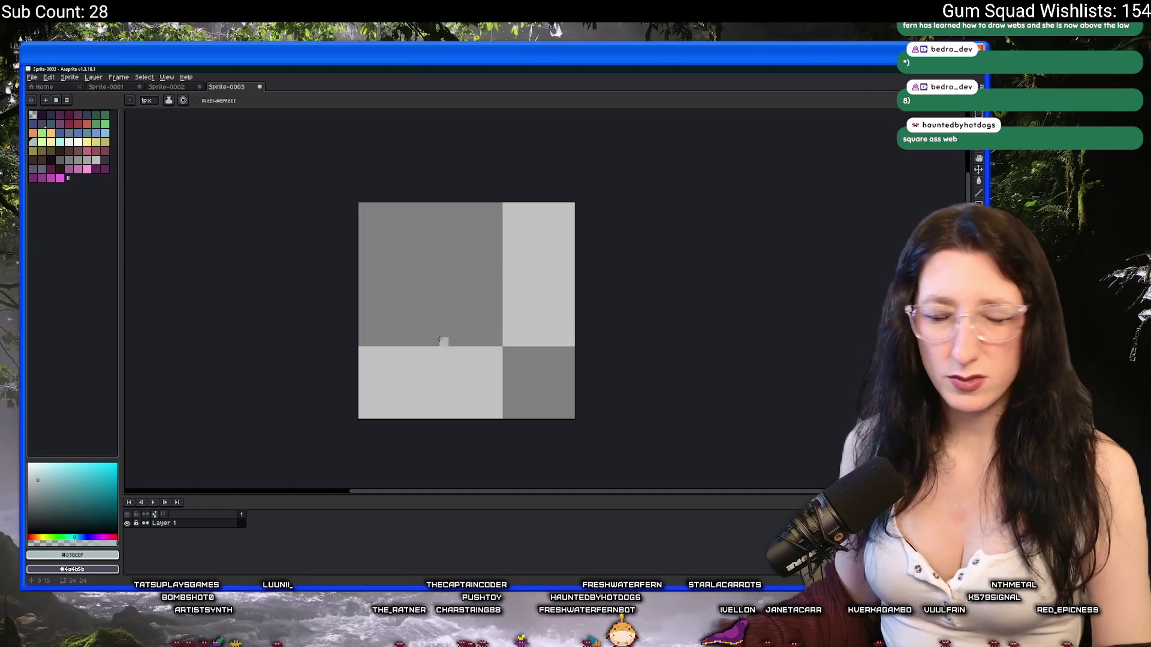
# Draw the new web's centre ring plus its down-left, down-right and up-right arms
pyautogui.scroll(1, 442, 336)
pyautogui.moveTo(477, 226)
pyautogui.mouseDown()
pyautogui.moveTo(452, 238)
pyautogui.moveTo(482, 327)
pyautogui.moveTo(483, 223)
pyautogui.moveTo(501, 278)
pyautogui.moveTo(479, 294)
pyautogui.mouseUp()
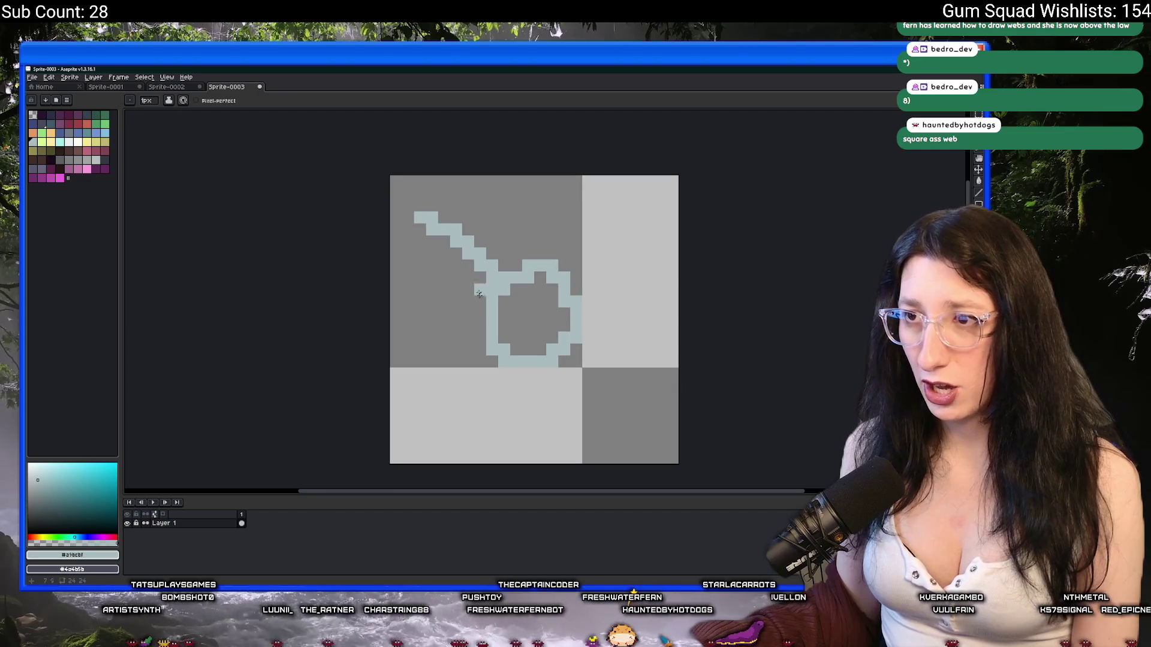
pyautogui.moveTo(493, 373); pyautogui.dragTo(433, 423)
pyautogui.moveTo(564, 359); pyautogui.dragTo(636, 435)
pyautogui.moveTo(577, 289); pyautogui.dragTo(654, 216)
pyautogui.scroll(-4, 642, 246)
pyautogui.scroll(5, 605, 246)
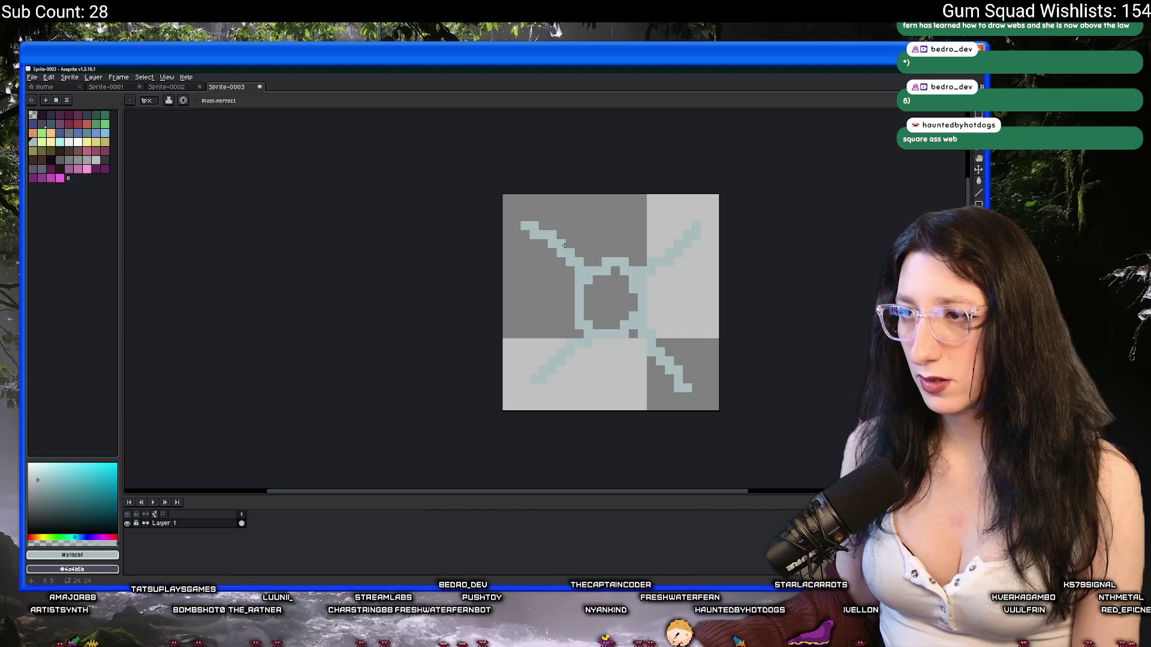
# Add connecting strands from the upper arms and across below the ring
pyautogui.moveTo(501, 243)
pyautogui.mouseDown()
pyautogui.moveTo(530, 407)
pyautogui.moveTo(518, 480)
pyautogui.mouseUp()
pyautogui.moveTo(518, 480); pyautogui.dragTo(433, 354)
pyautogui.moveTo(682, 362); pyautogui.dragTo(479, 355)
pyautogui.scroll(-4, 480, 355)
pyautogui.scroll(2, 517, 222)
pyautogui.moveTo(545, 224)
pyautogui.mouseDown()
pyautogui.moveTo(515, 287)
pyautogui.moveTo(522, 333)
pyautogui.moveTo(616, 297)
pyautogui.moveTo(426, 293)
pyautogui.mouseUp()
pyautogui.scroll(-4, 450, 343)
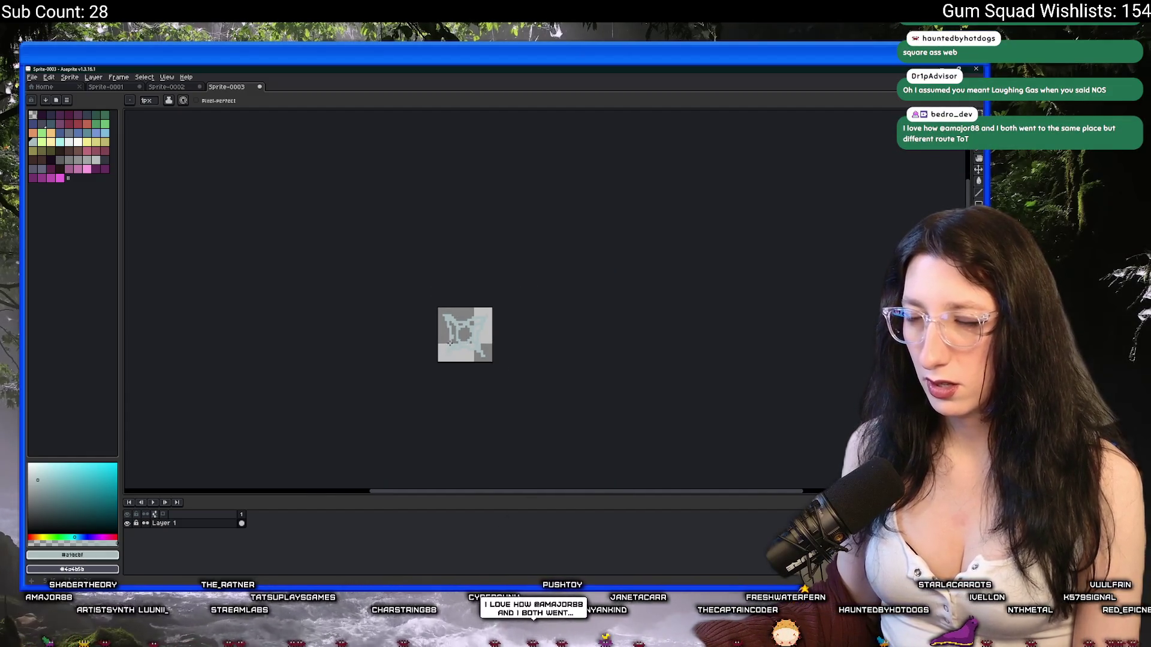
pyautogui.scroll(4, 451, 343)
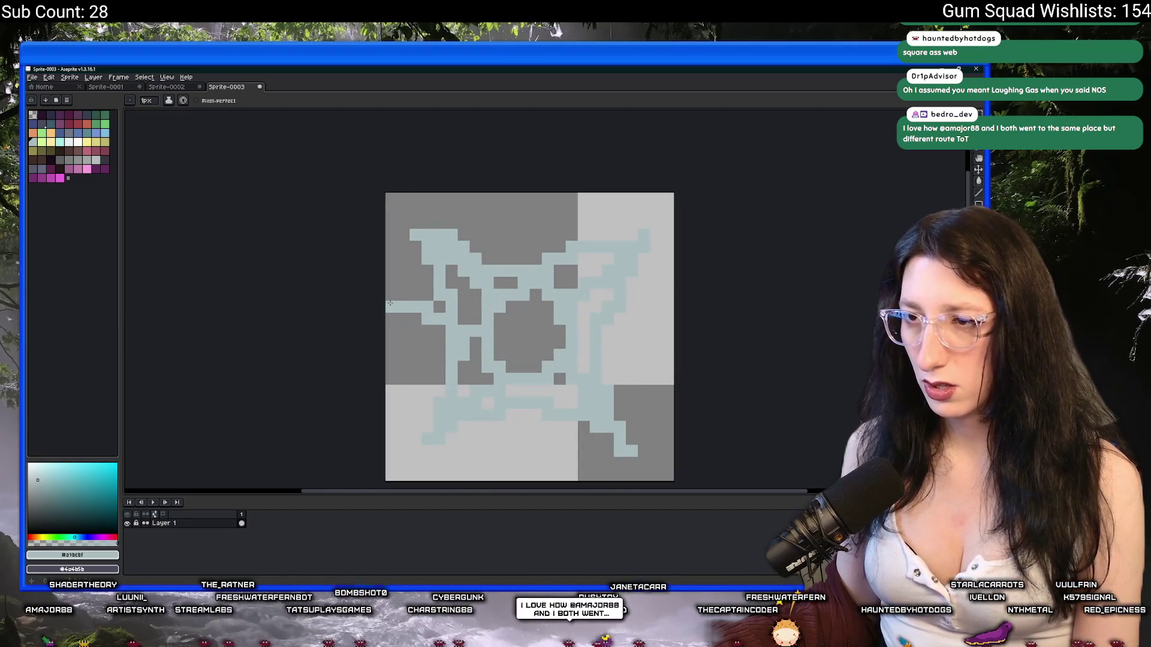
pyautogui.scroll(-3, 389, 302)
pyautogui.scroll(2, 437, 319)
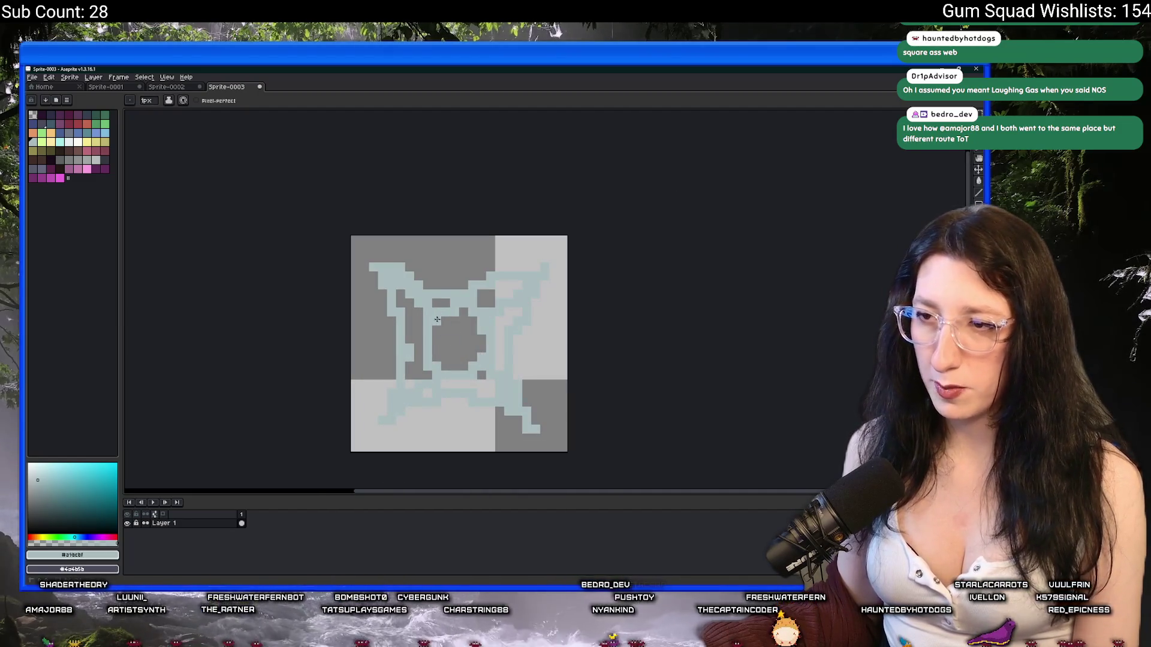
pyautogui.scroll(1, 437, 320)
pyautogui.scroll(-3, 479, 324)
# Preview the outline effect, then pick the dark grey from the sprite
pyautogui.press('m')
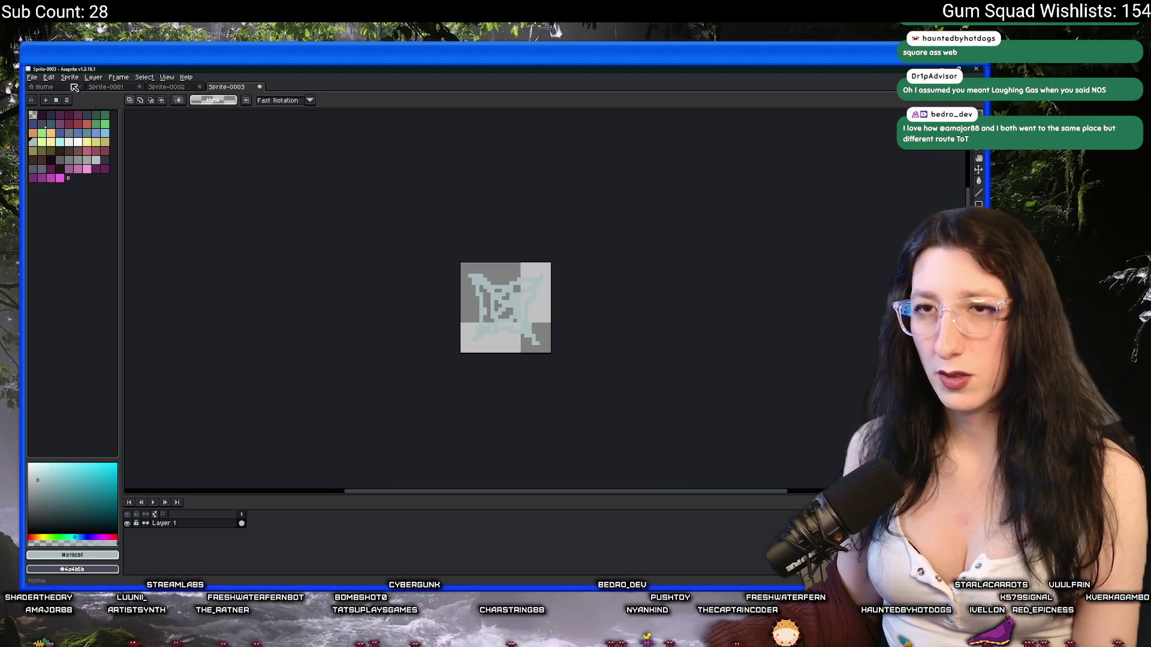
pyautogui.scroll(1, 506, 323)
pyautogui.scroll(-2, 477, 264)
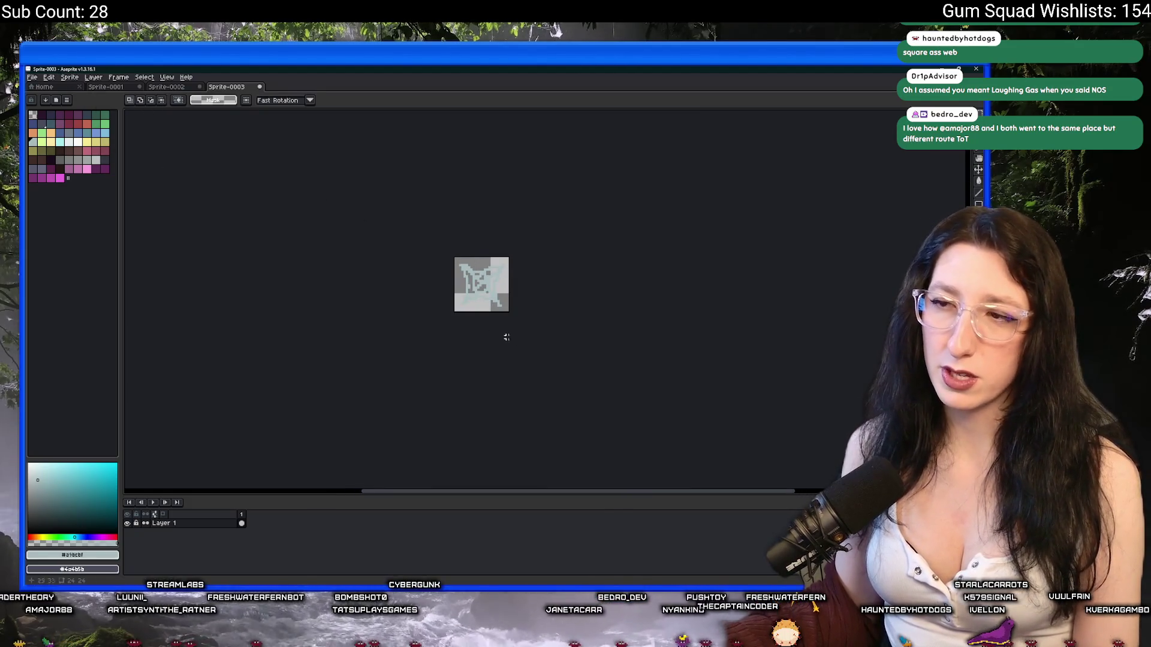
pyautogui.scroll(1, 506, 338)
pyautogui.hotkey('shift', 'o')
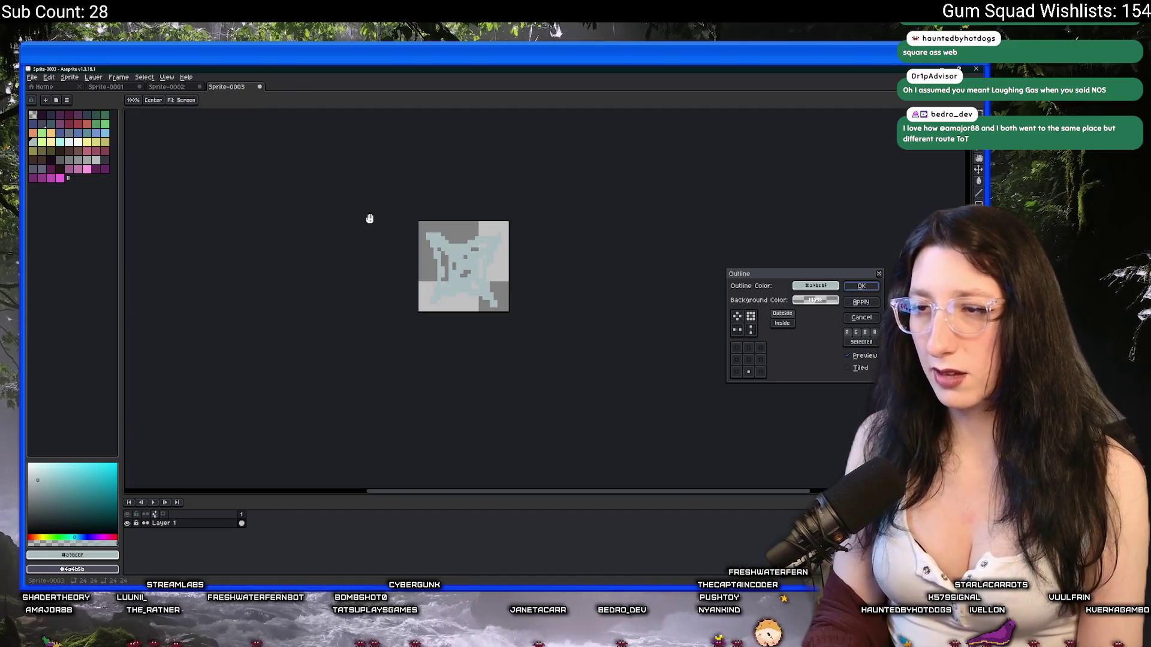
pyautogui.press('Return')
pyautogui.scroll(4, 370, 219)
pyautogui.scroll(4, 462, 227)
pyautogui.keyDown('alt'); pyautogui.click(455, 230); pyautogui.keyUp('alt')
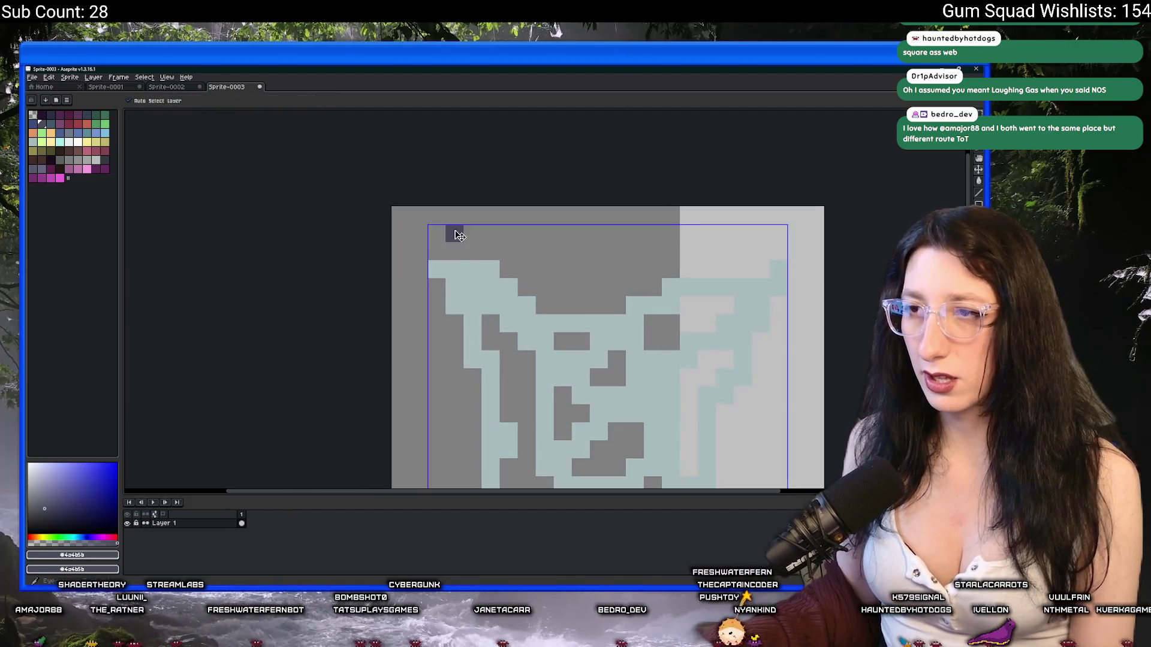
pyautogui.hotkey('ctrl', 'z')
# Apply a dark outline around the web's strands
pyautogui.scroll(-4, 459, 226)
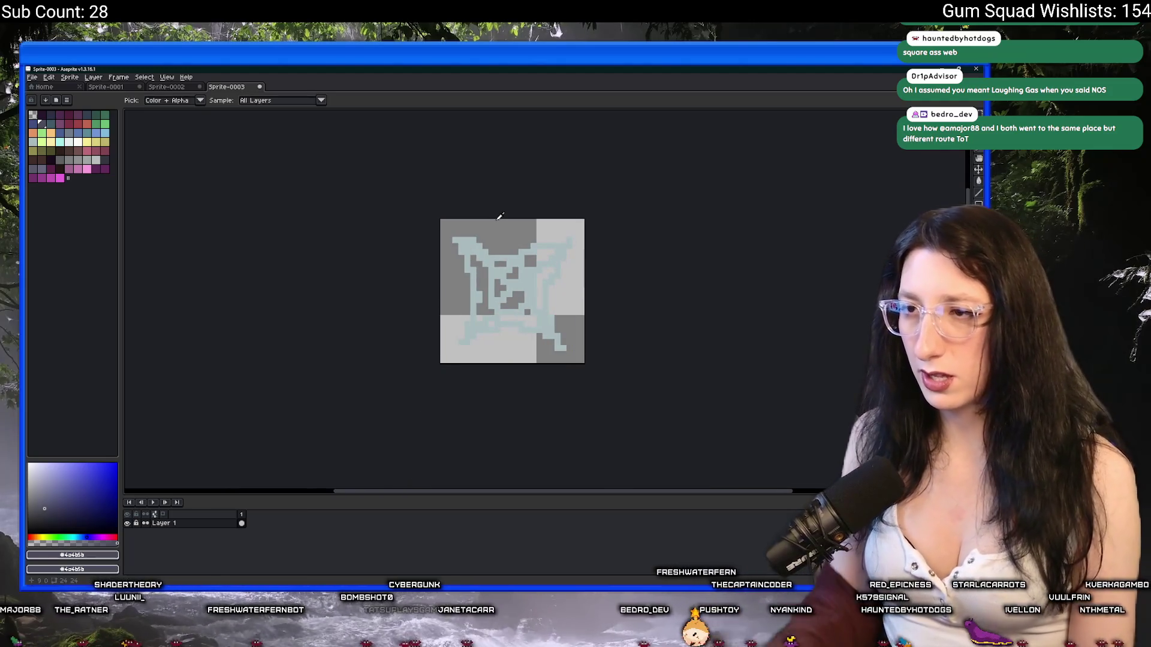
pyautogui.scroll(-3, 500, 216)
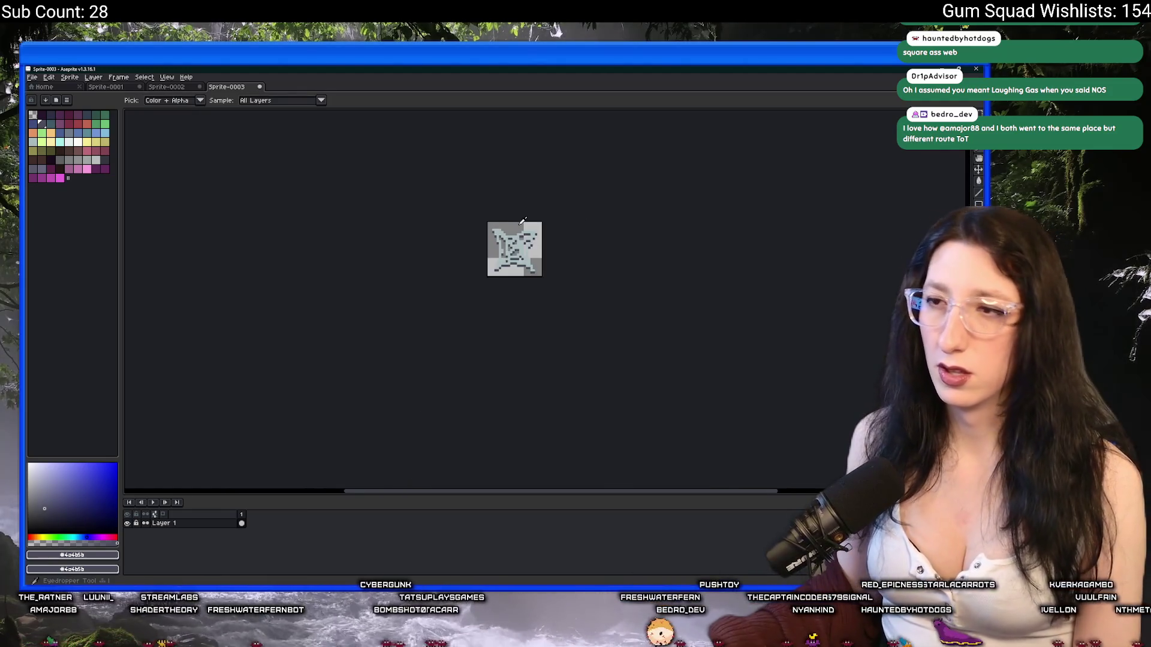
pyautogui.scroll(1, 521, 221)
pyautogui.hotkey('shift', 'o')
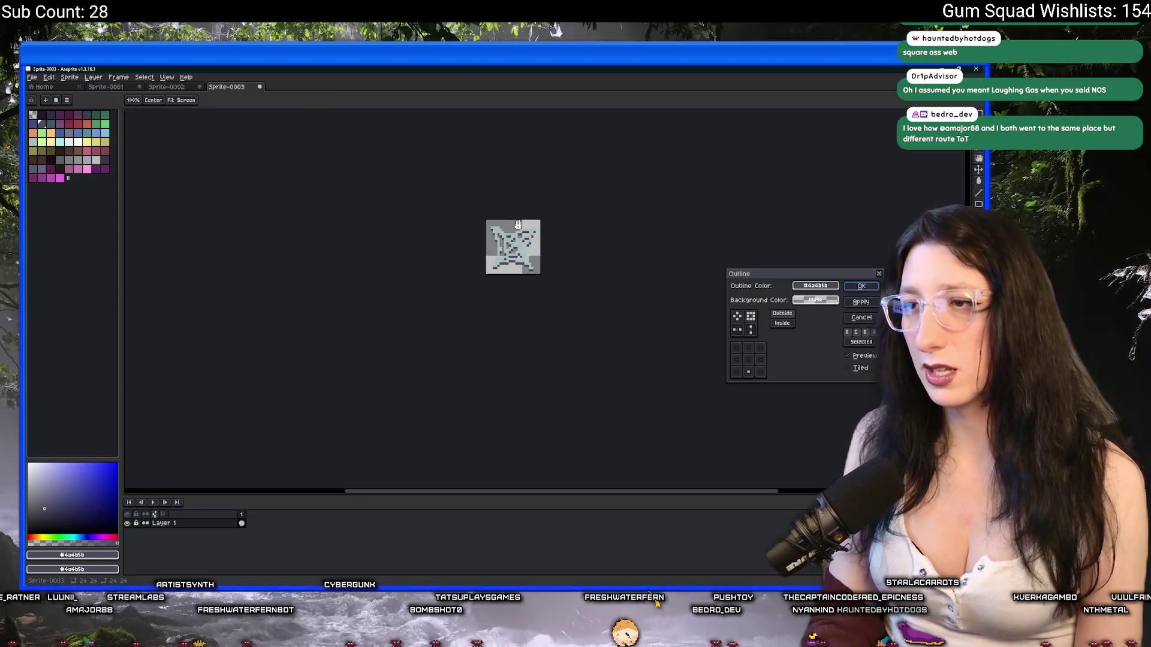
pyautogui.click(748, 348)
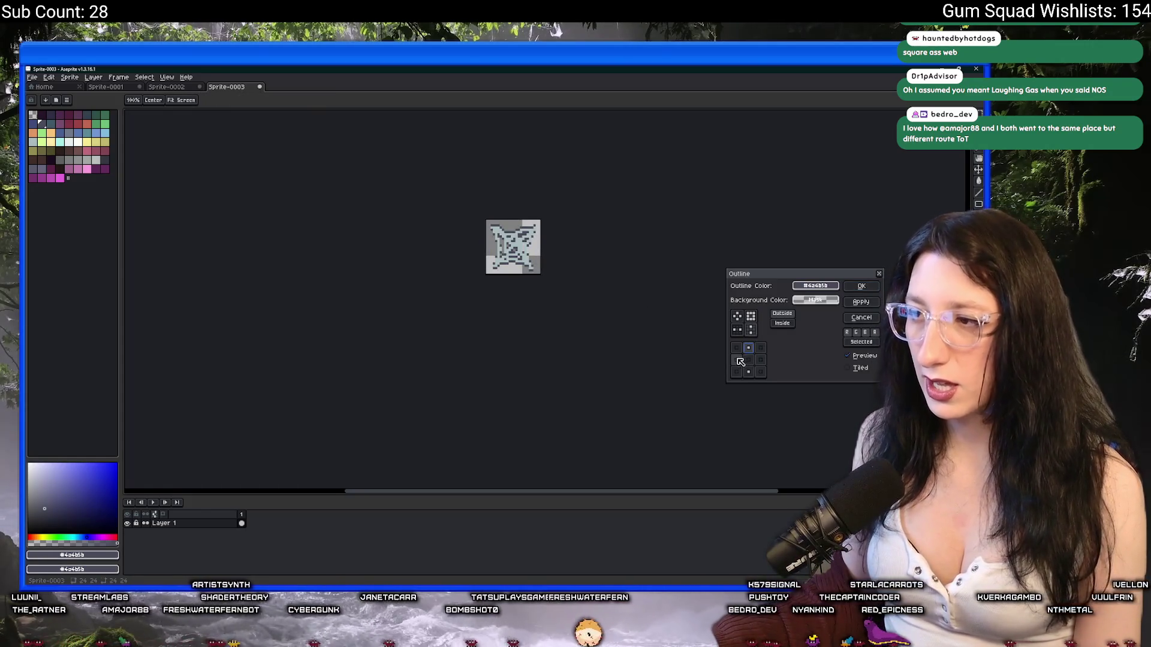
pyautogui.press('Return')
# Trim the sprite down to its content with Sprite > Trim
pyautogui.press('i')
pyautogui.scroll(-3, 645, 238)
pyautogui.scroll(5, 539, 239)
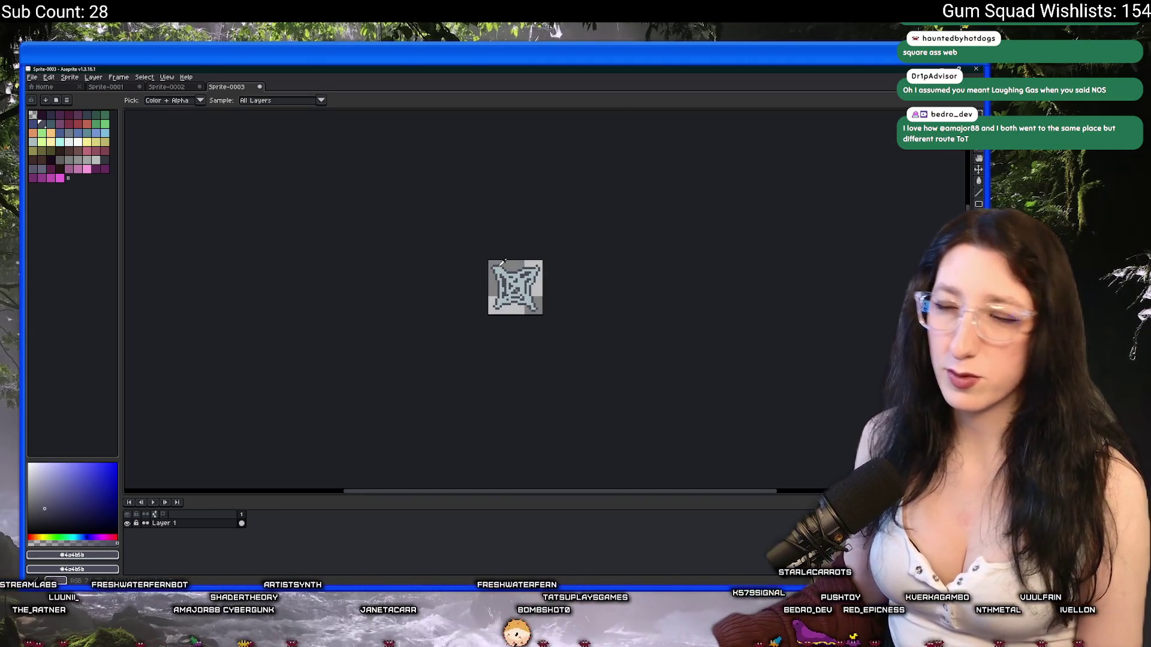
pyautogui.scroll(1, 482, 264)
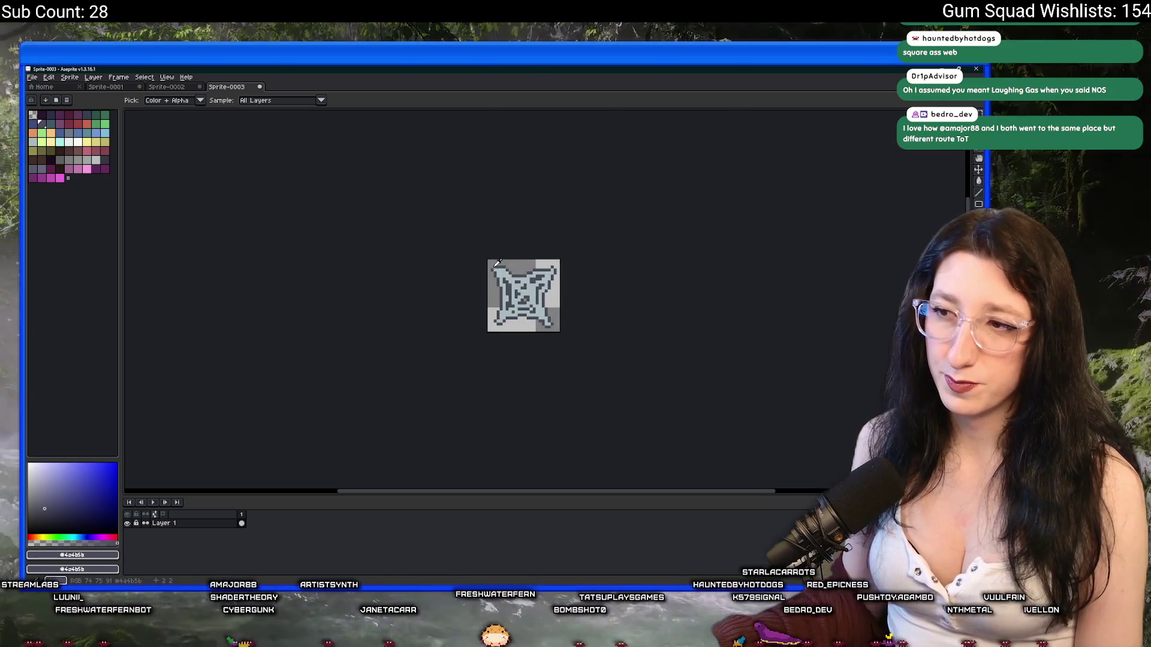
pyautogui.scroll(2, 395, 263)
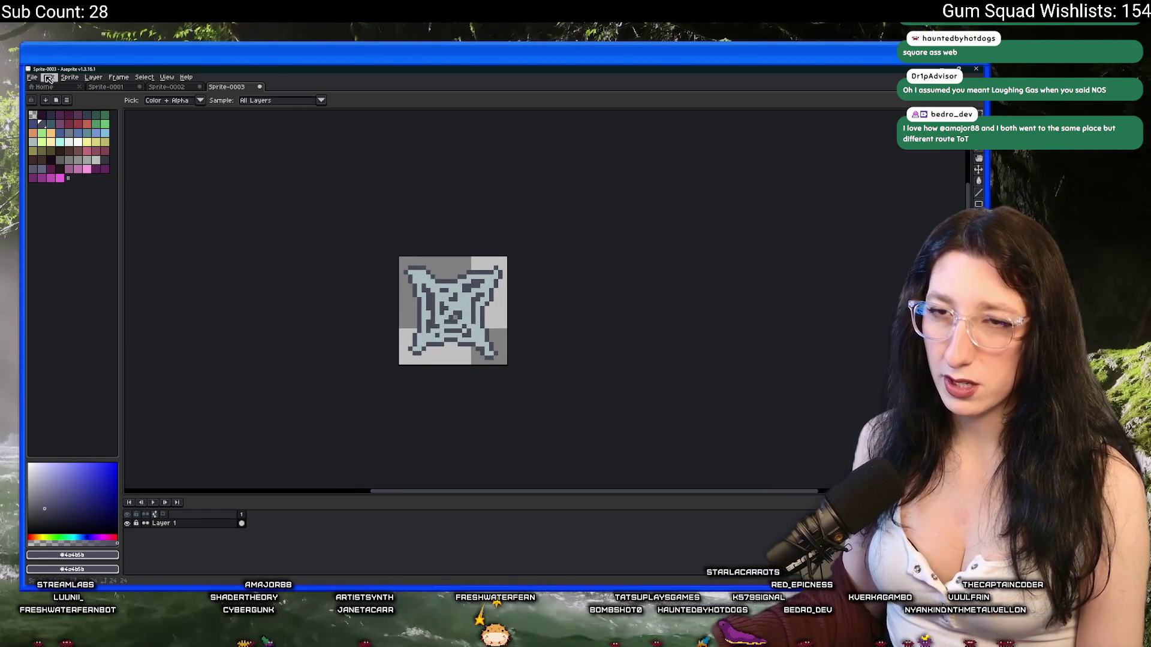
pyautogui.click(69, 77)
pyautogui.click(74, 154)
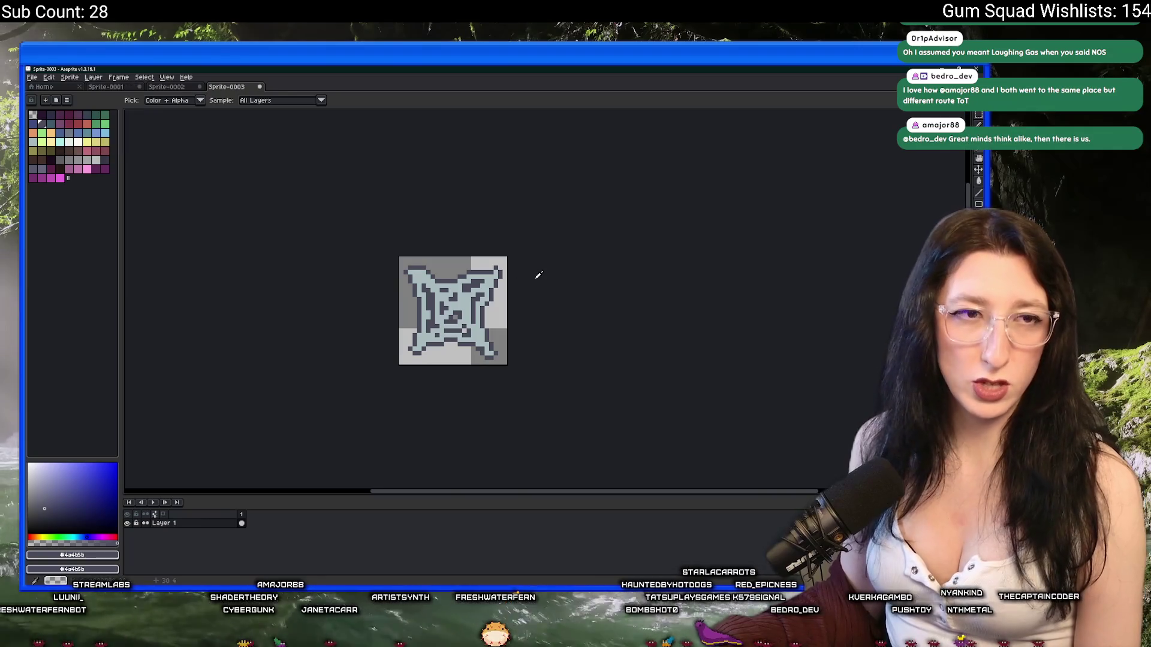
# Export the outlined web sprite to the Desktop as Sticky.png, then return to GameMaker
pyautogui.hotkey('ctrl', 'shift', 'e')
pyautogui.click(756, 239)
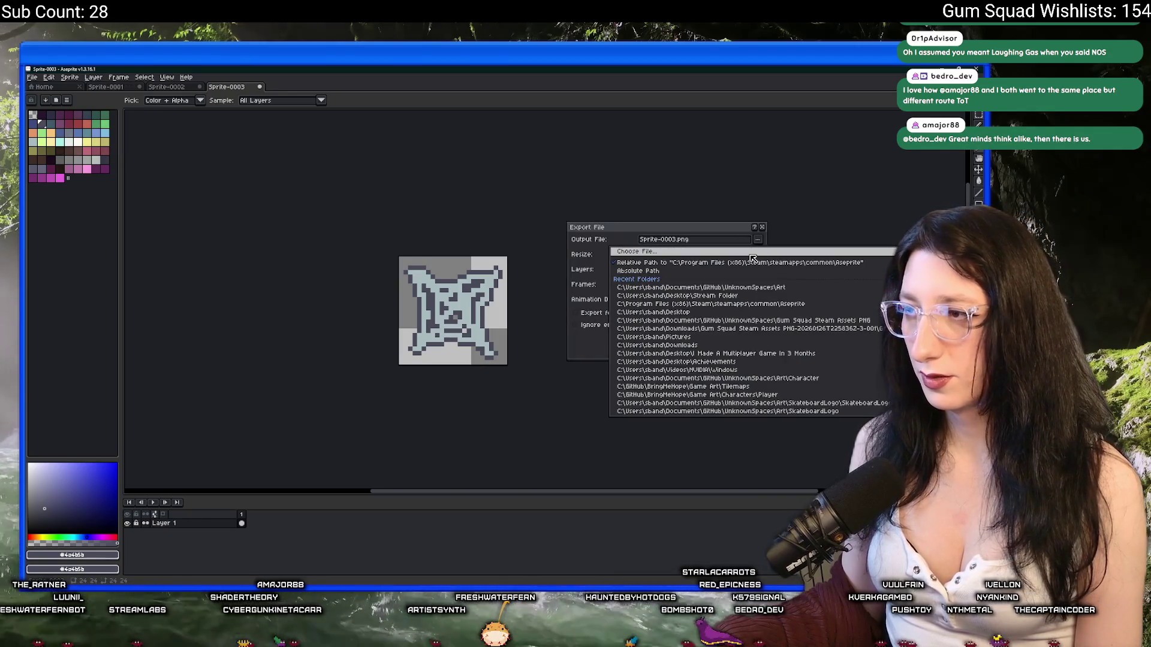
pyautogui.click(752, 251)
pyautogui.click(55, 147)
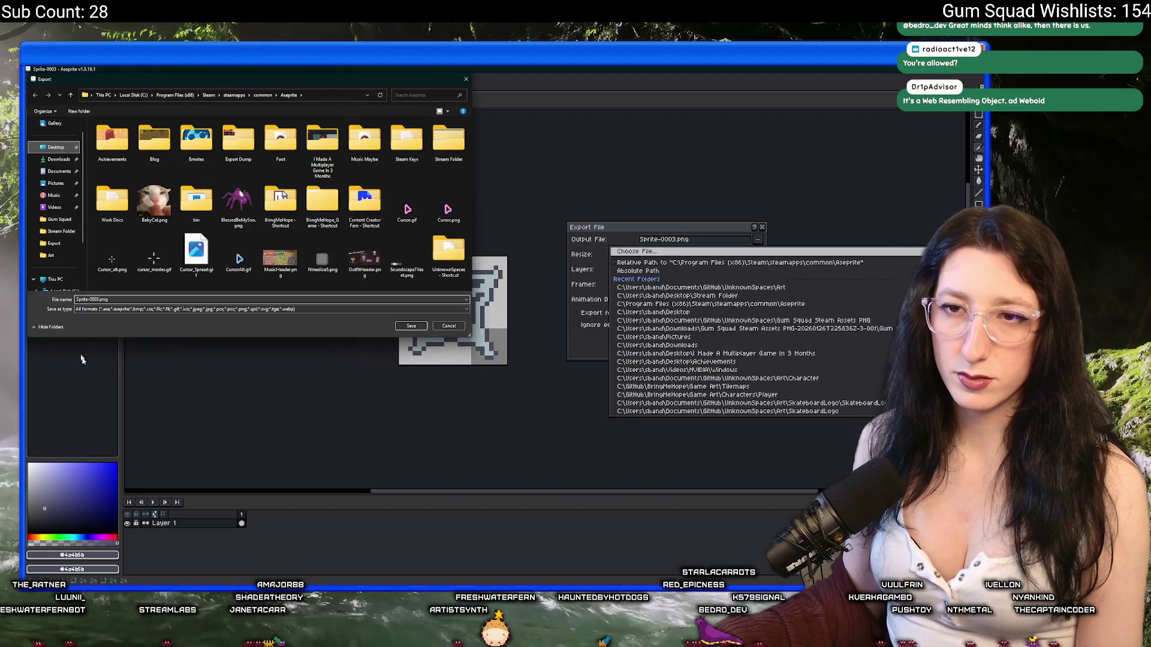
pyautogui.write('Stick')
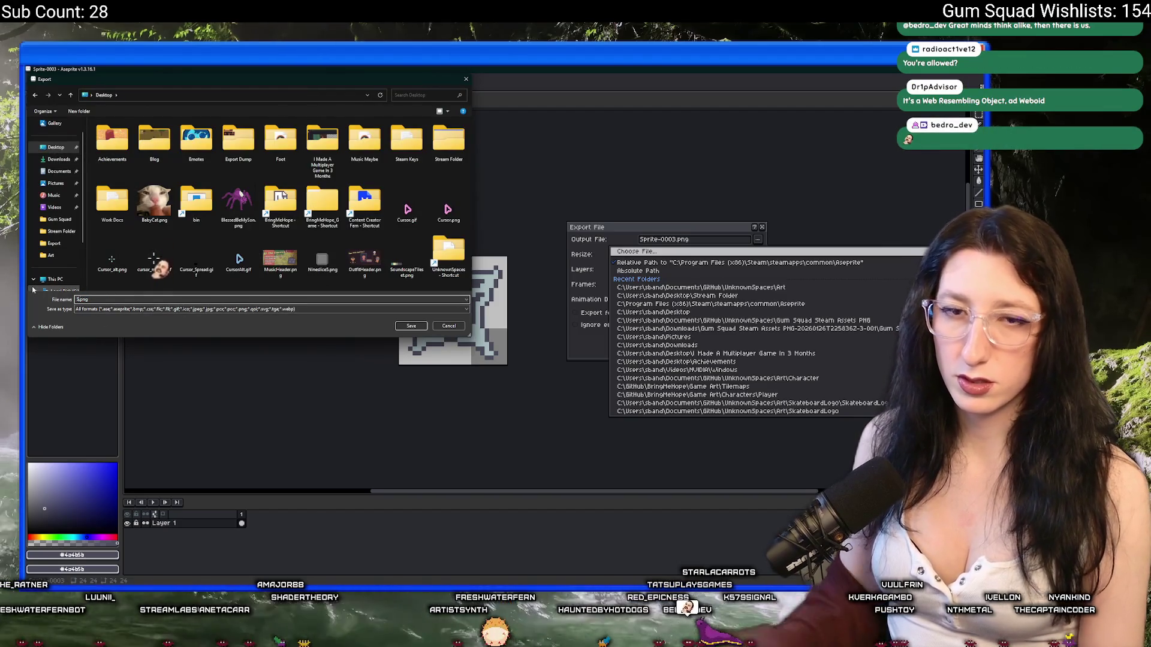
pyautogui.write('y')
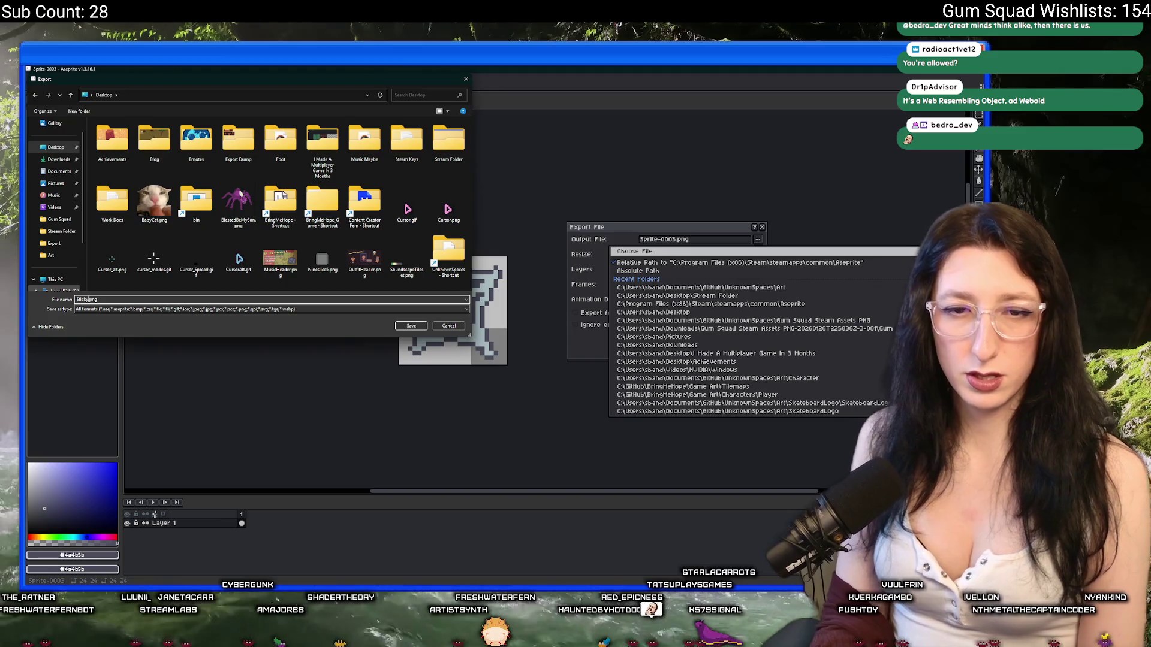
pyautogui.press('Return')
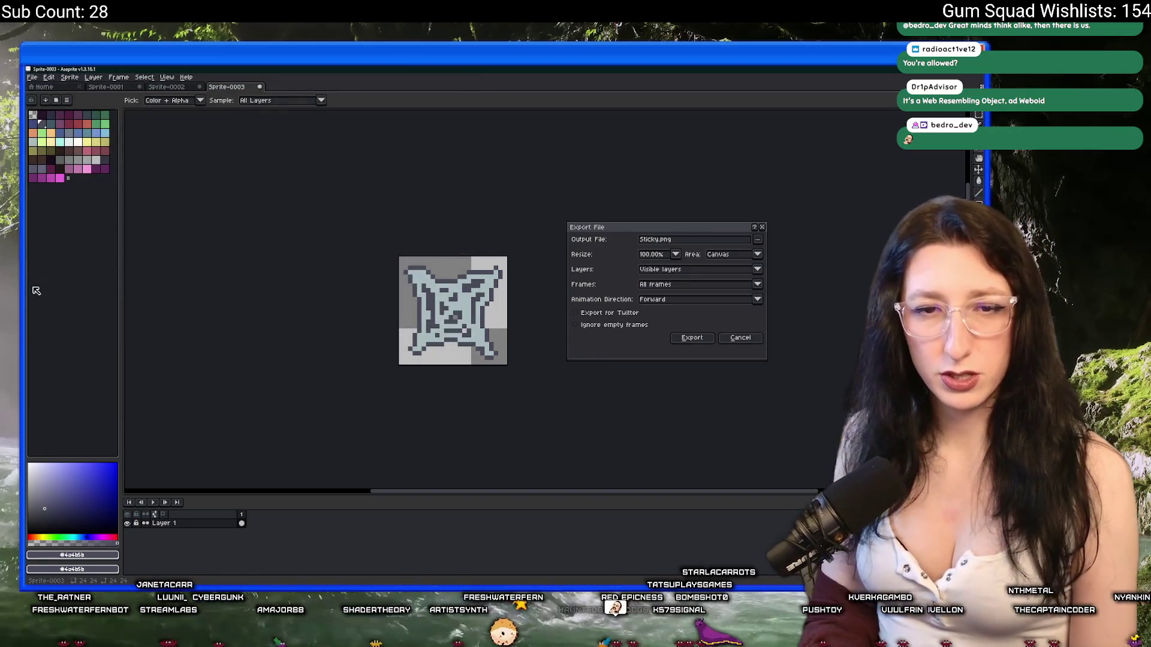
pyautogui.press('Return')
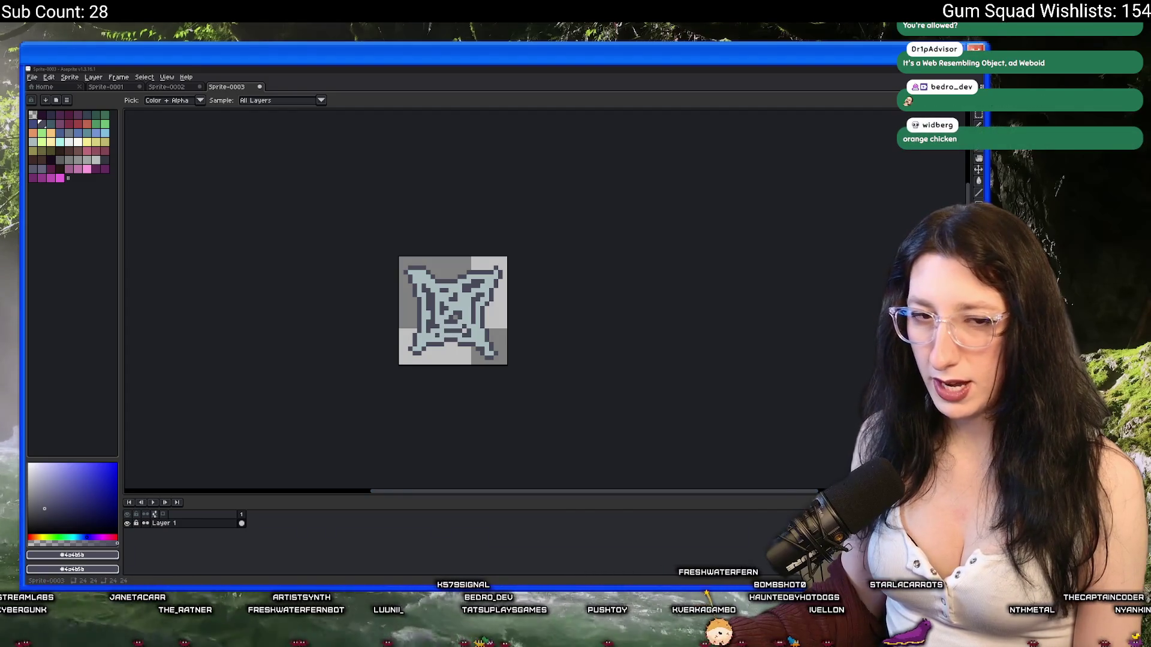
pyautogui.hotkey('alt', 'Tab')
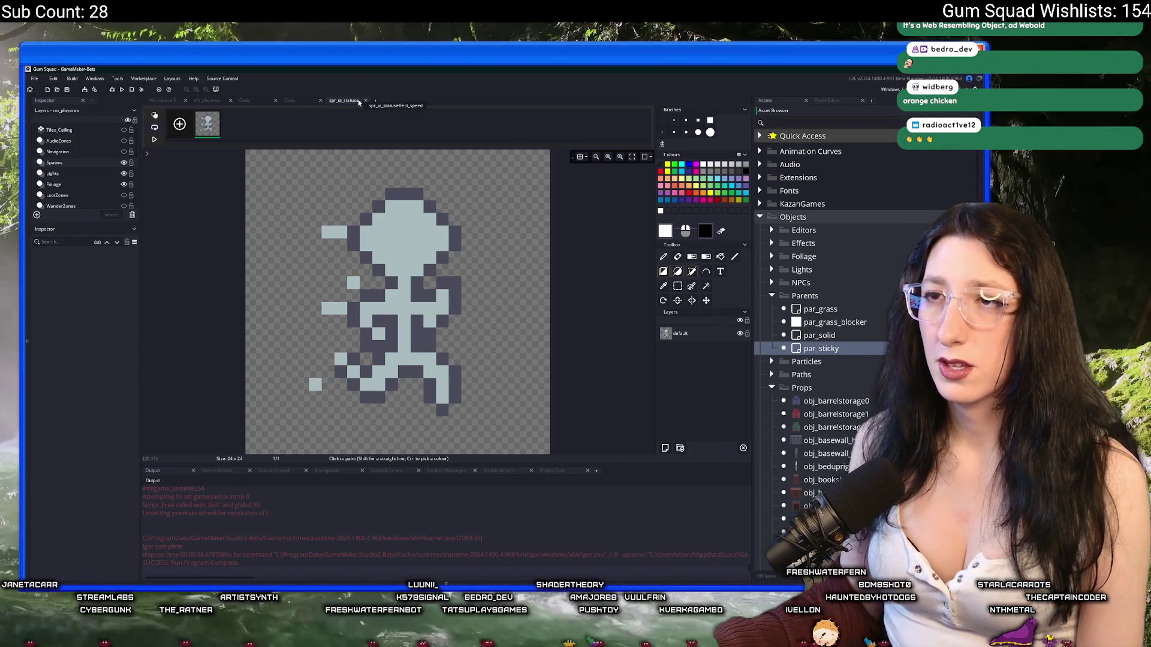
# Search the assets for 'effect_' to find the speed status-effect sprite
pyautogui.write('effect_')
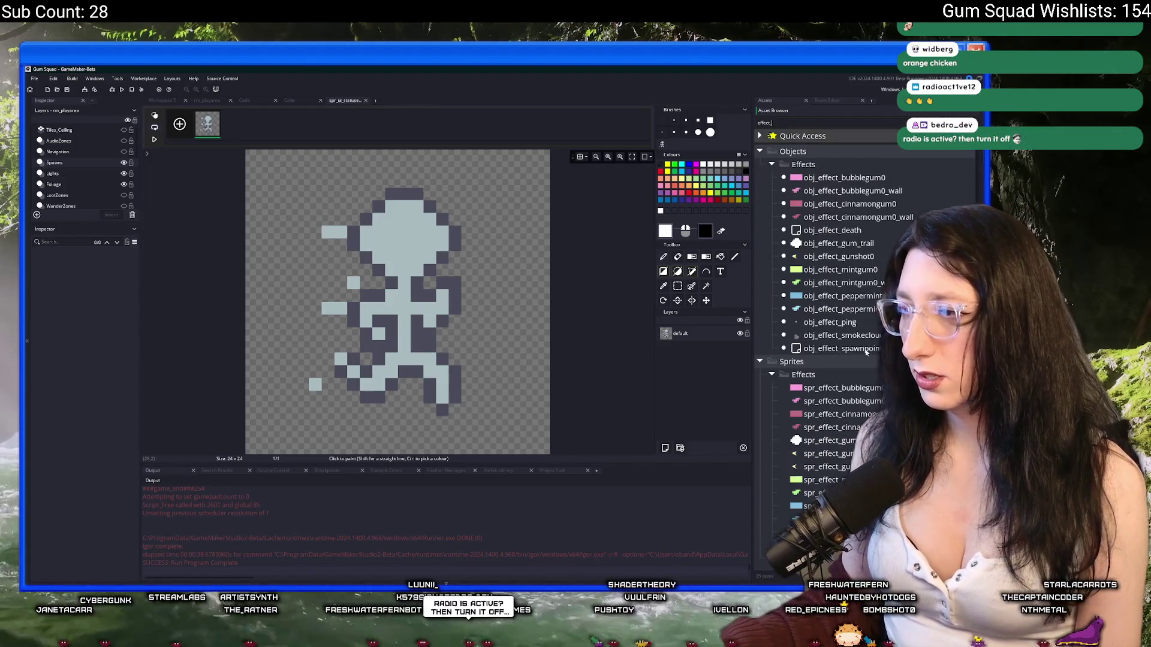
pyautogui.scroll(-1, 865, 352)
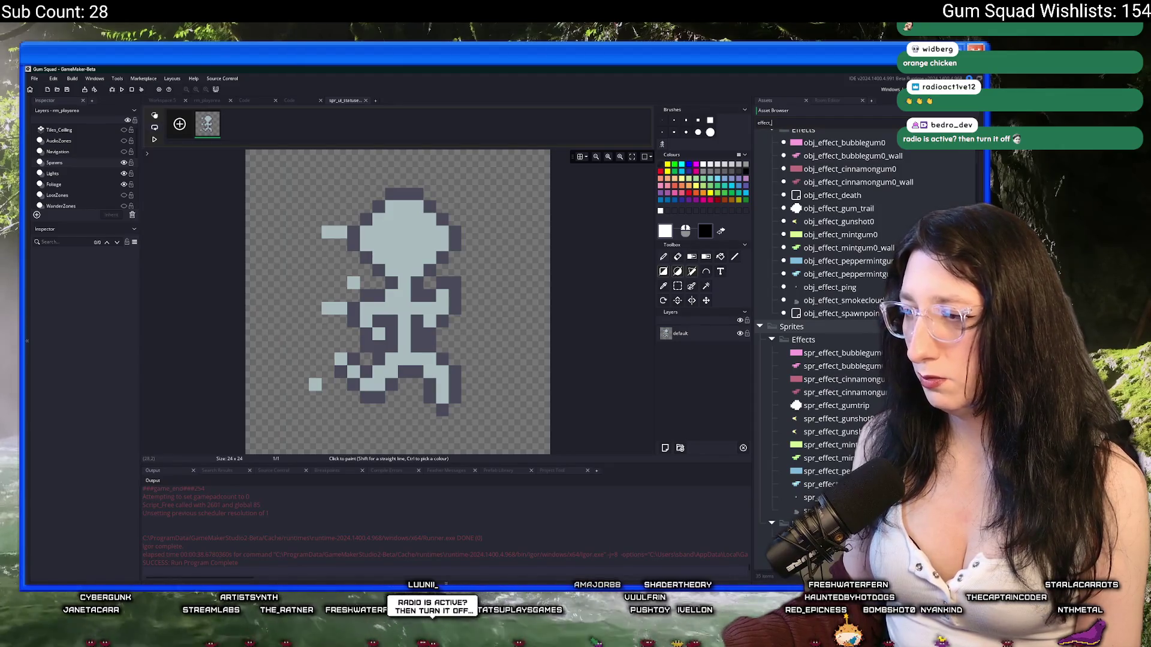
pyautogui.click(842, 275)
pyautogui.scroll(1, 843, 282)
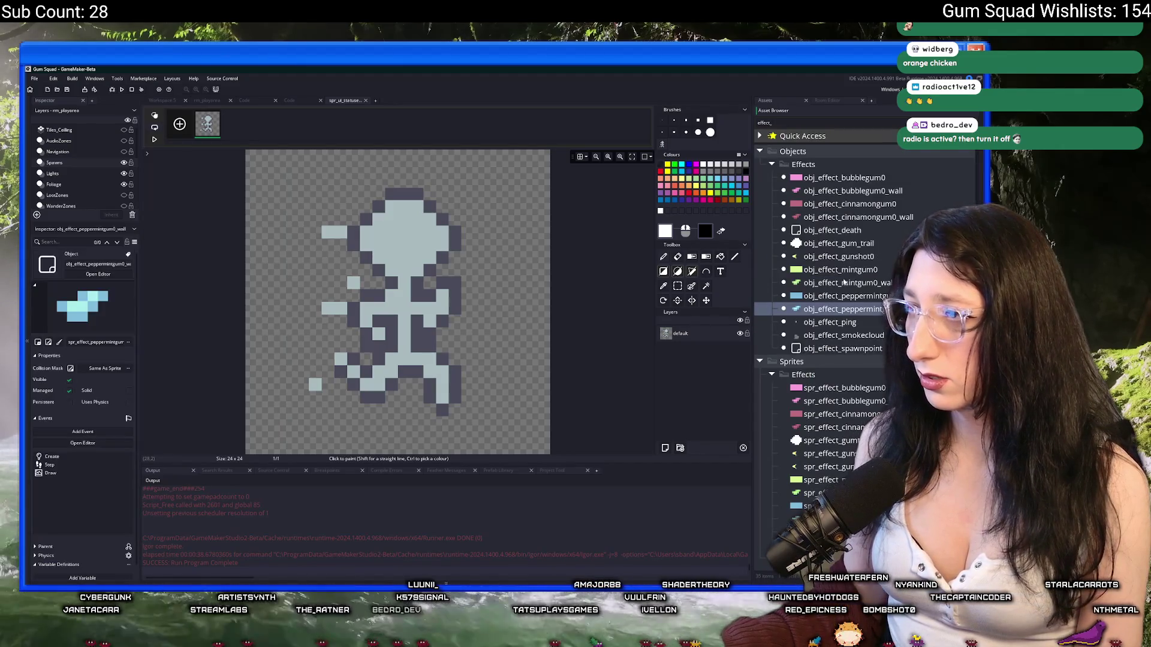
pyautogui.scroll(-1, 857, 434)
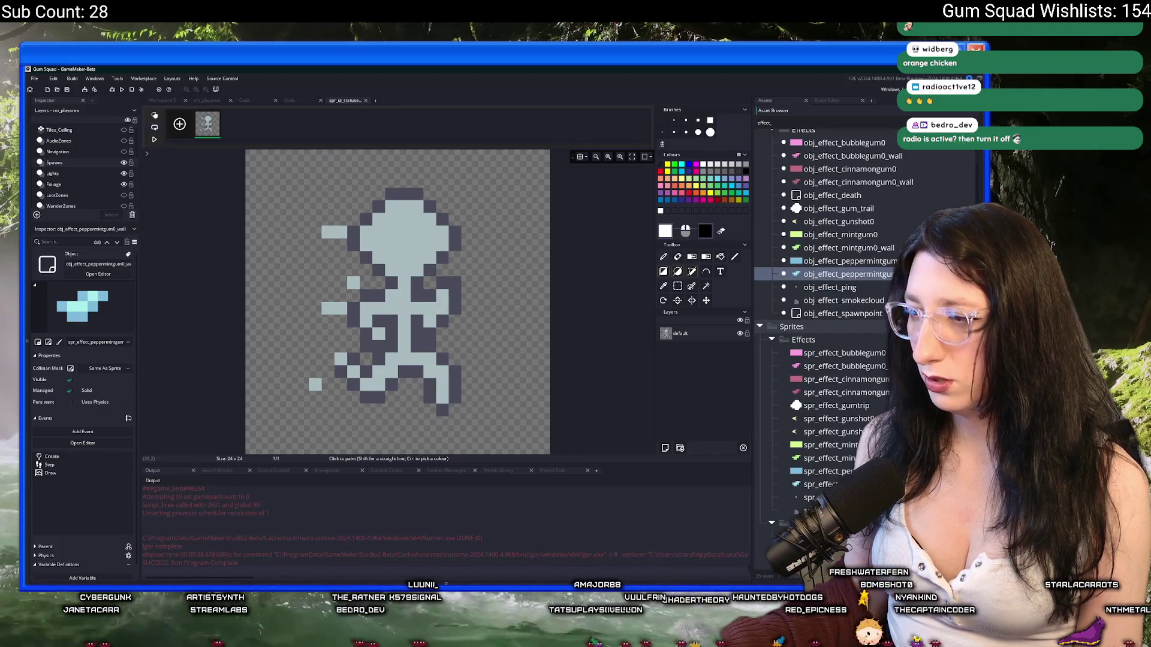
# Duplicate it as spr_ui_statuseffect_sticky and begin importing a new image
pyautogui.hotkey('ctrl', 'd')
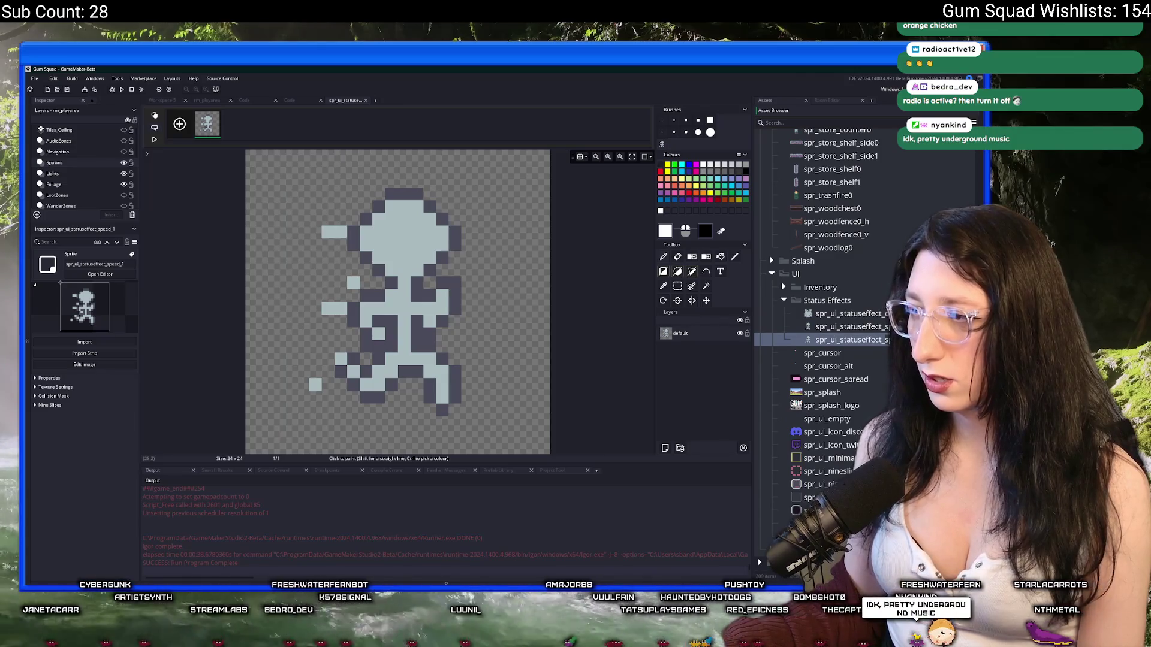
pyautogui.press('Return')
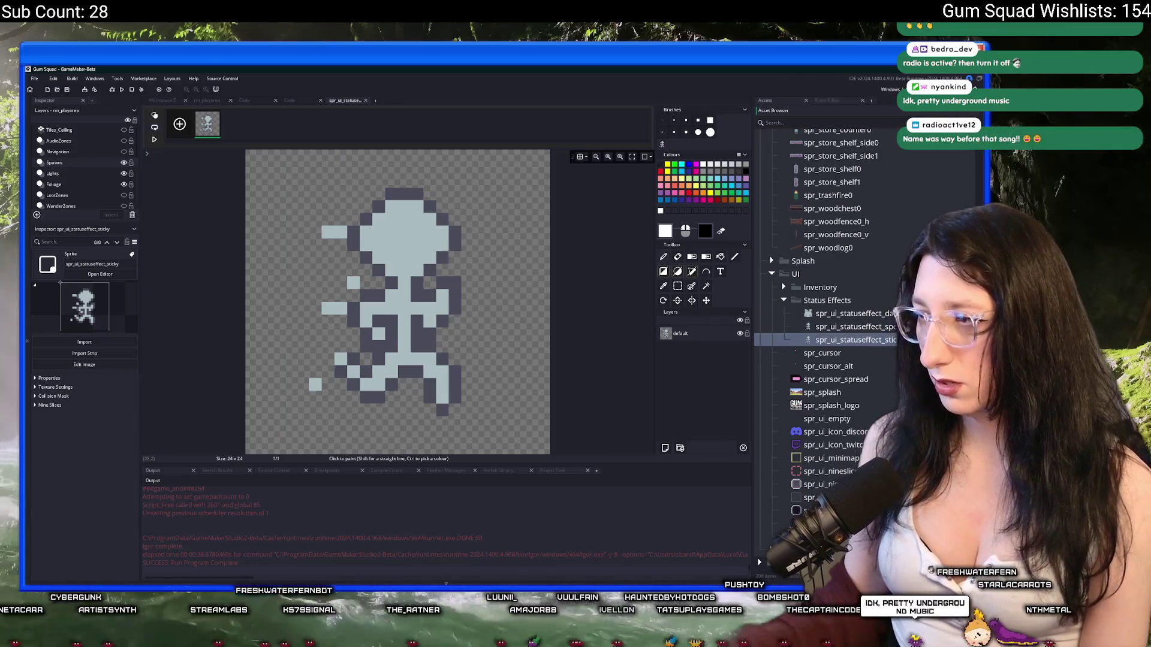
pyautogui.click(366, 100)
pyautogui.click(354, 224)
pyautogui.click(669, 292)
pyautogui.scroll(-5, 670, 292)
# Import Sticky.png from the Desktop as the sprite's image and close the sprite editor
pyautogui.click(790, 236)
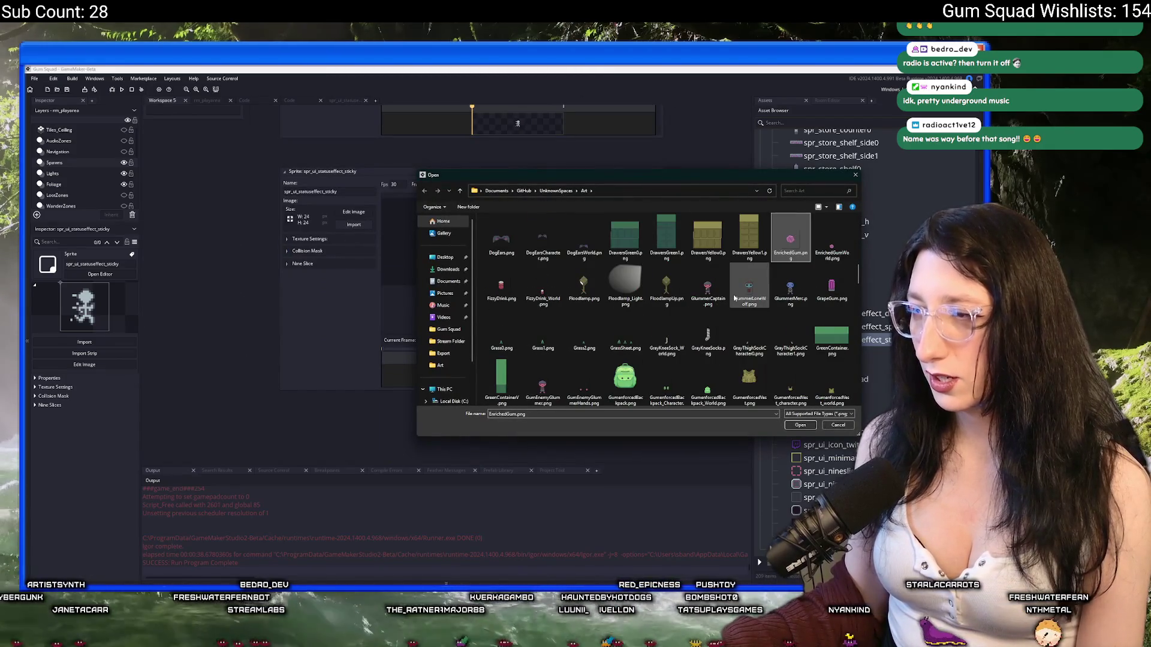
pyautogui.scroll(-10, 734, 298)
pyautogui.click(750, 327)
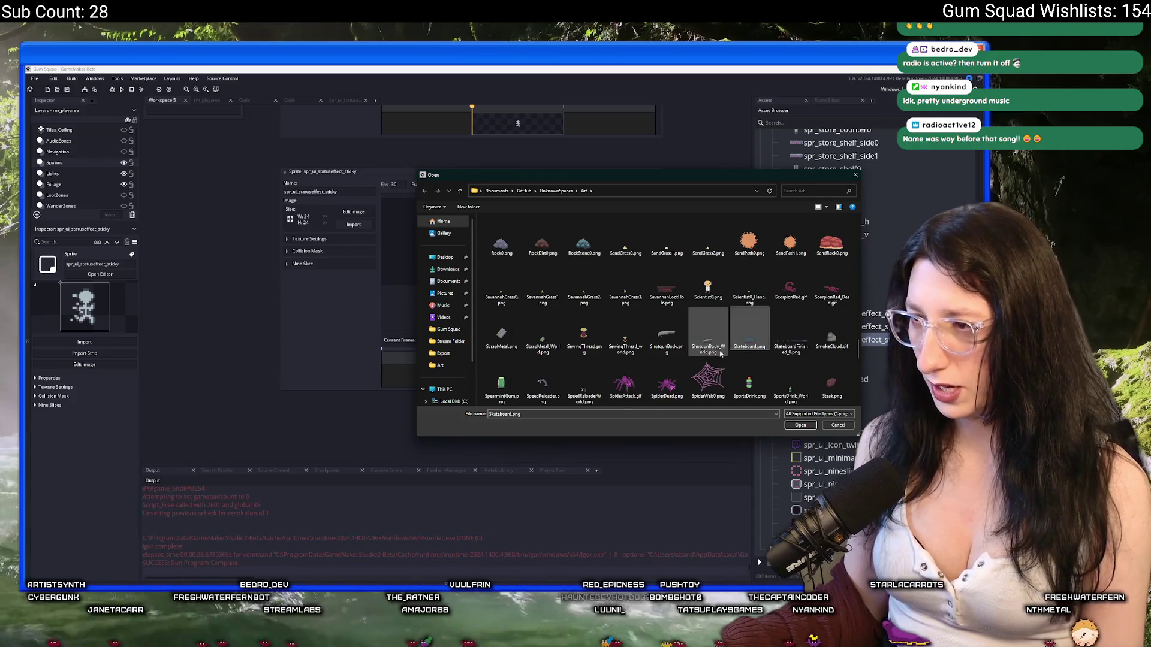
pyautogui.scroll(-2, 721, 354)
pyautogui.click(803, 192)
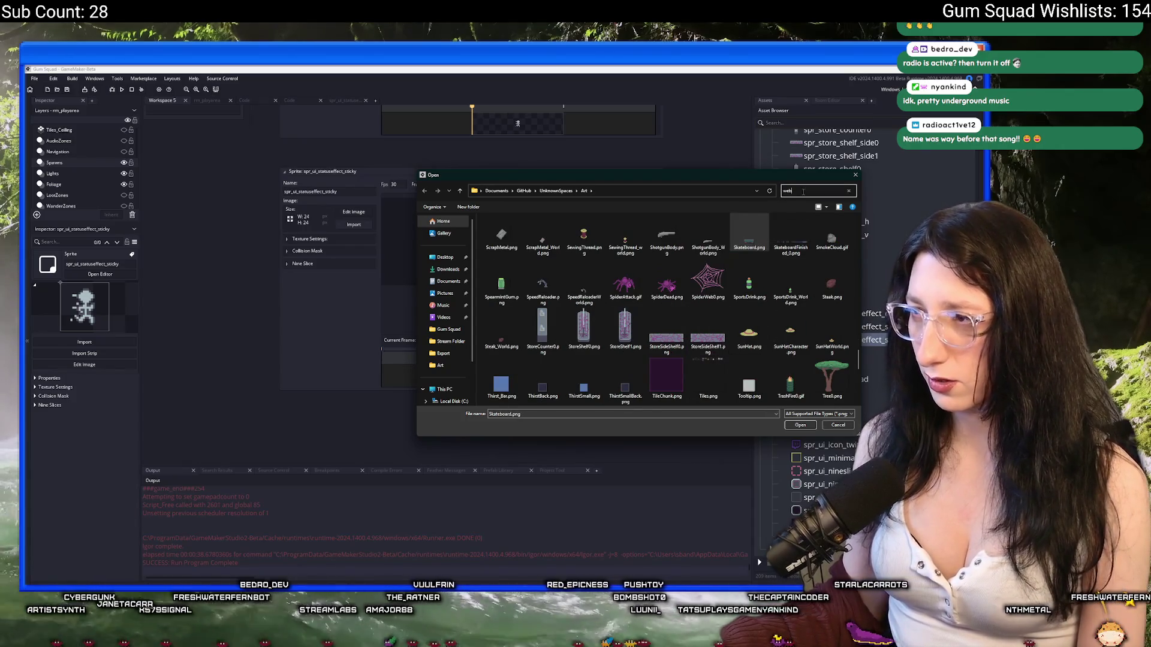
pyautogui.click(445, 257)
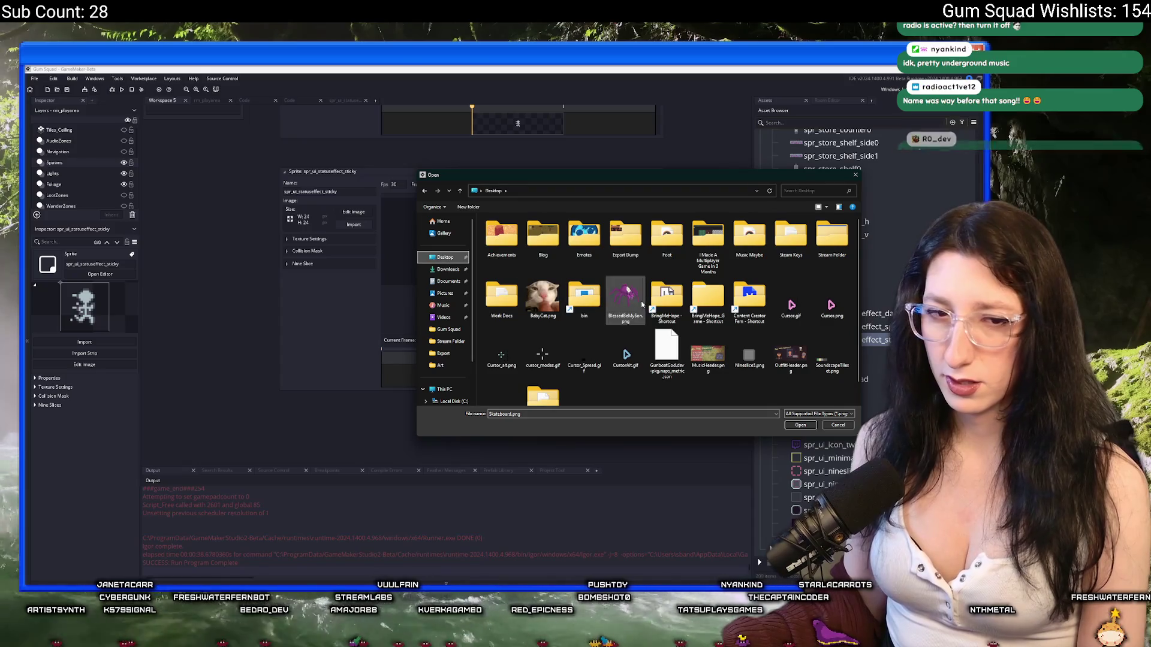
pyautogui.doubleClick(502, 360)
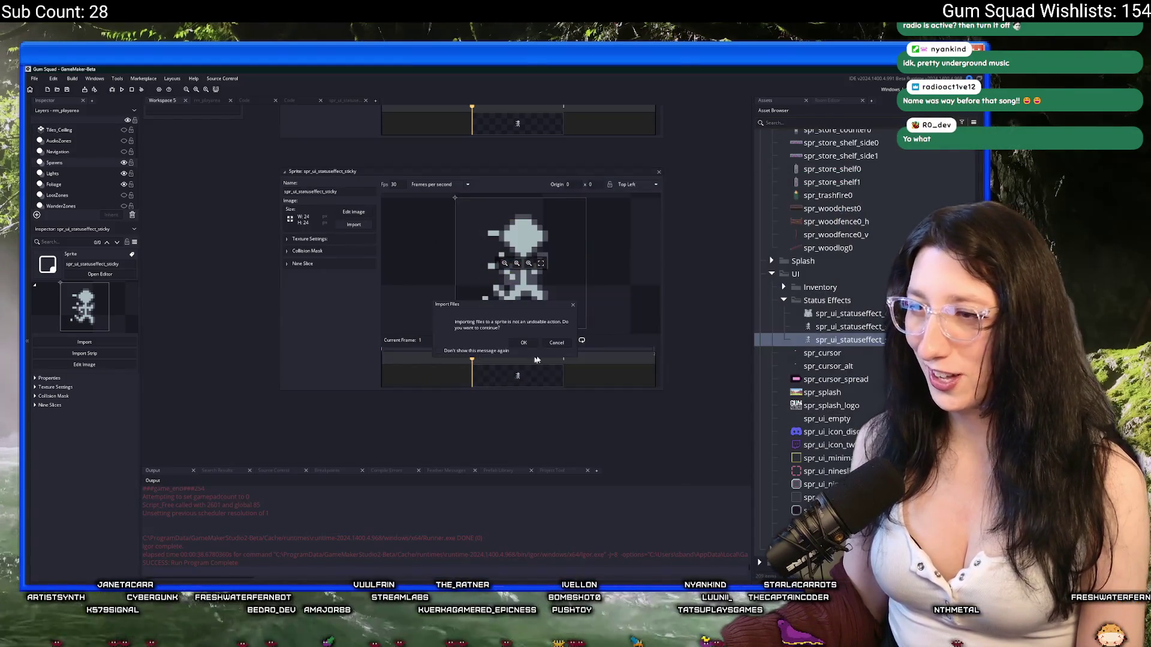
pyautogui.click(525, 343)
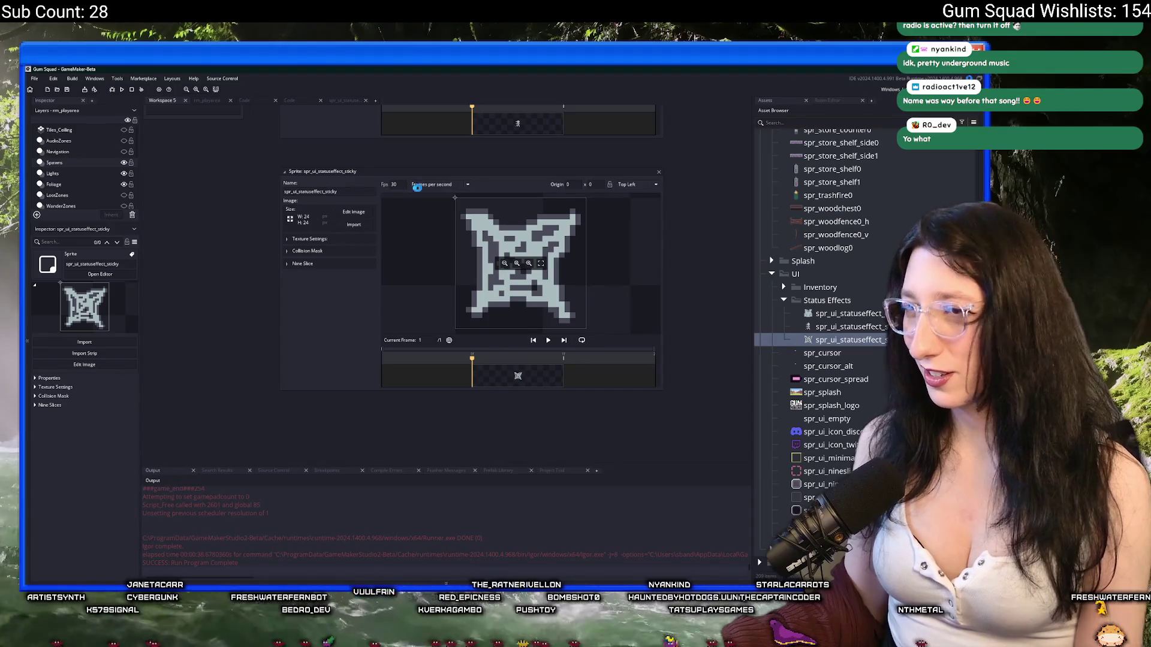
pyautogui.click(659, 172)
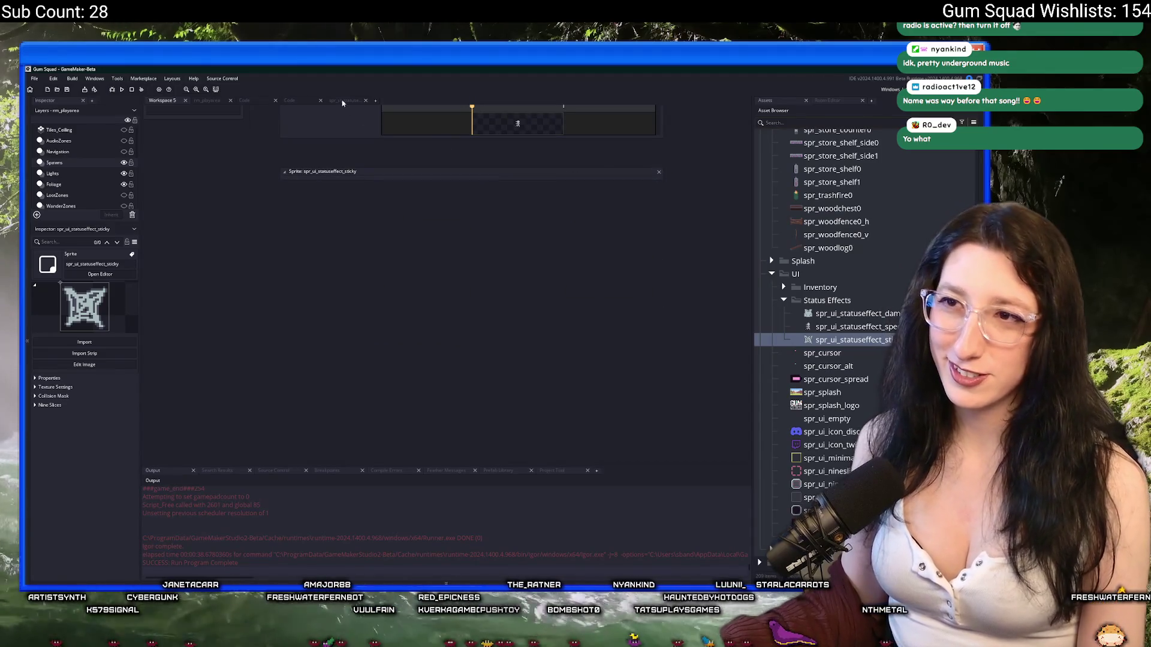
pyautogui.click(305, 103)
# Change line 21's sprite to spr_ui_statuseffect_sticky and run the game with F5
pyautogui.hotkey('shift', 'End')
pyautogui.write('_sticky')
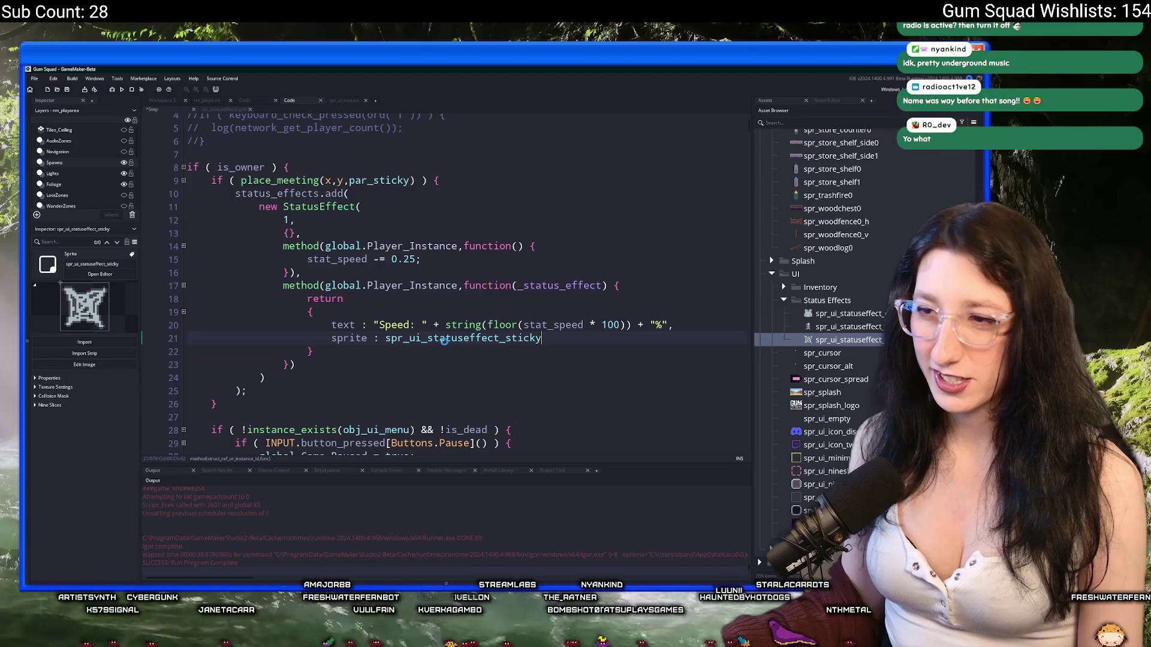
pyautogui.click(434, 350)
pyautogui.press('F5')
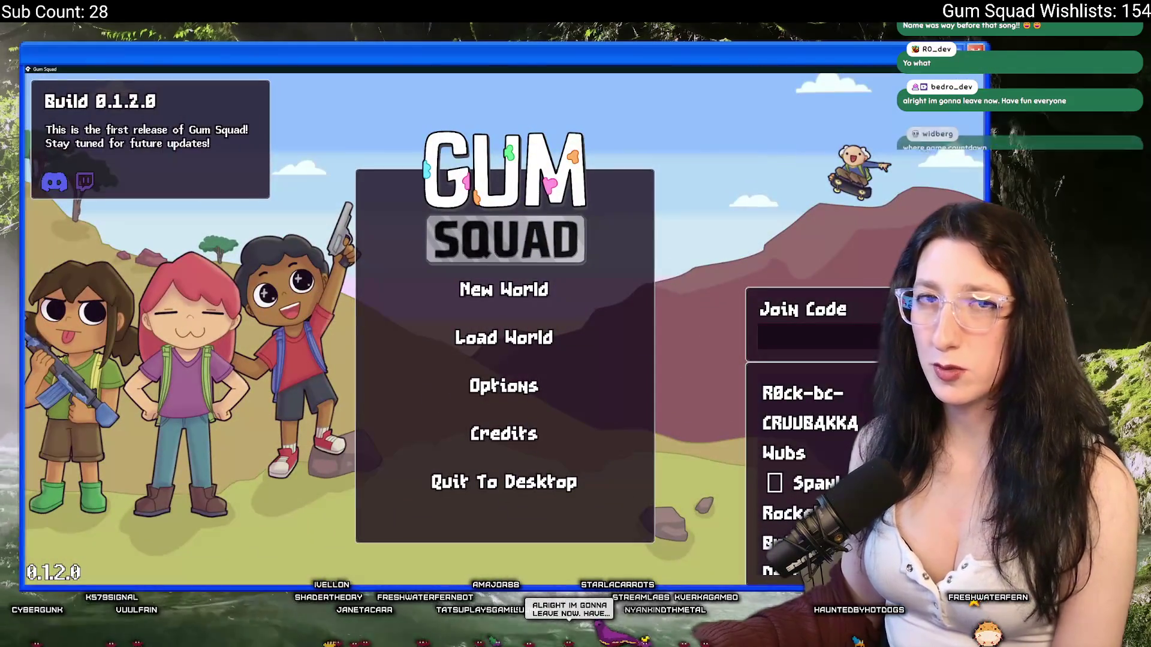
# Create and launch a new world from the Gum Squad main menu
pyautogui.click(468, 291)
pyautogui.click(486, 451)
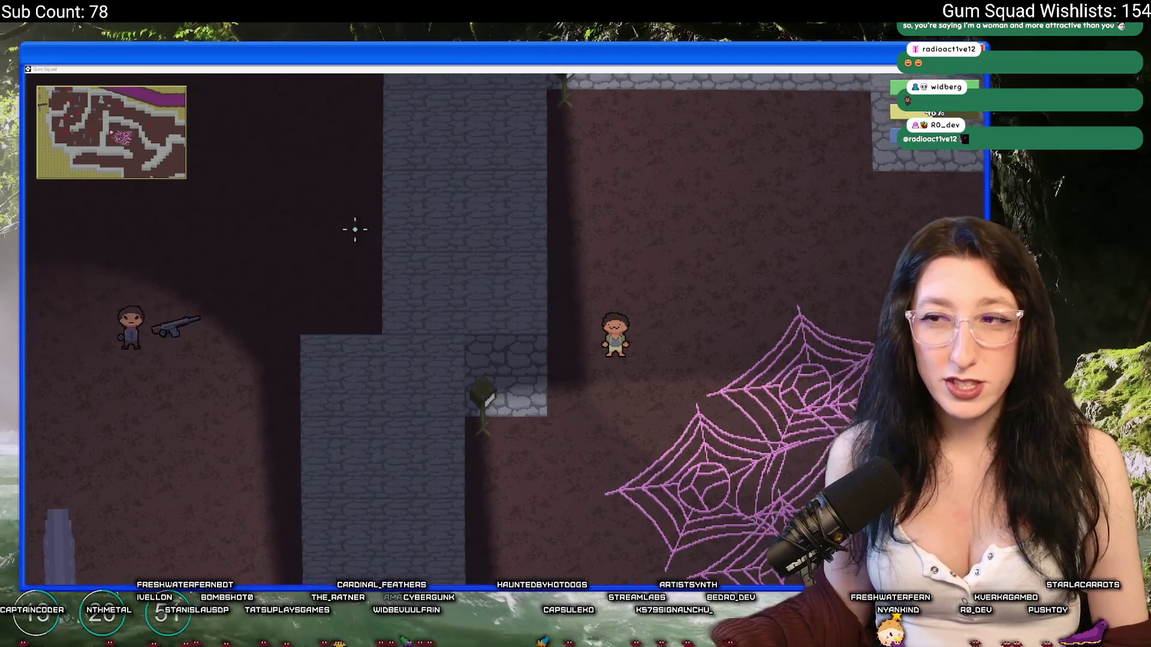
# Walk the player right and around the cave onto the pink spider webs to test the slowdown
pyautogui.press('d')
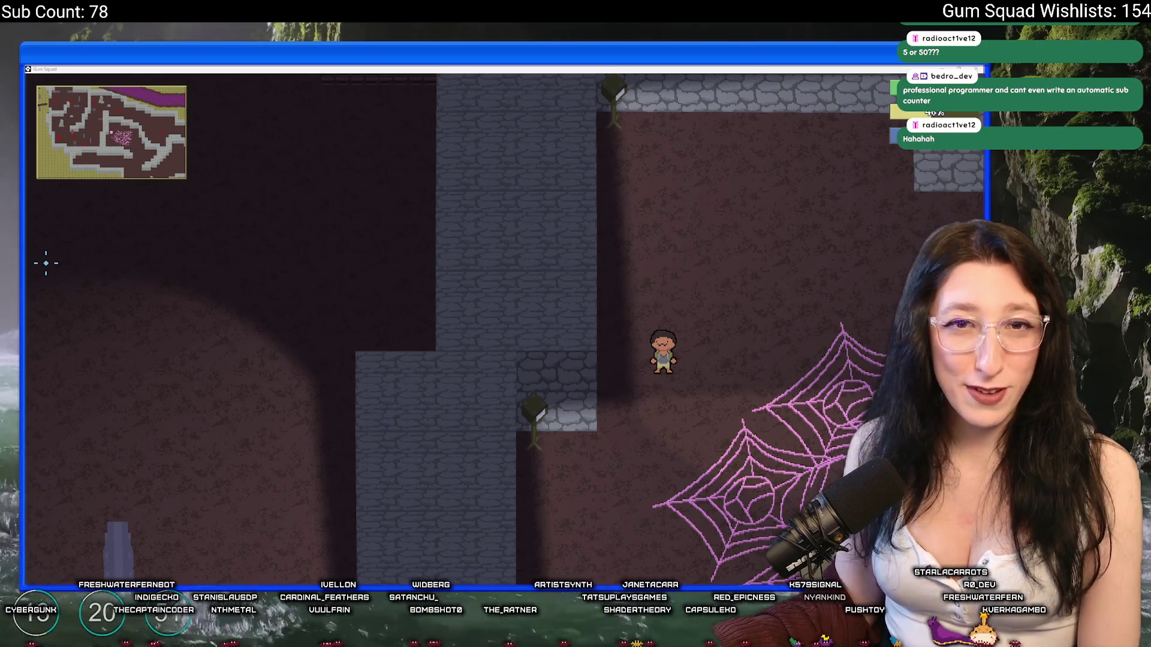
pyautogui.press('a')
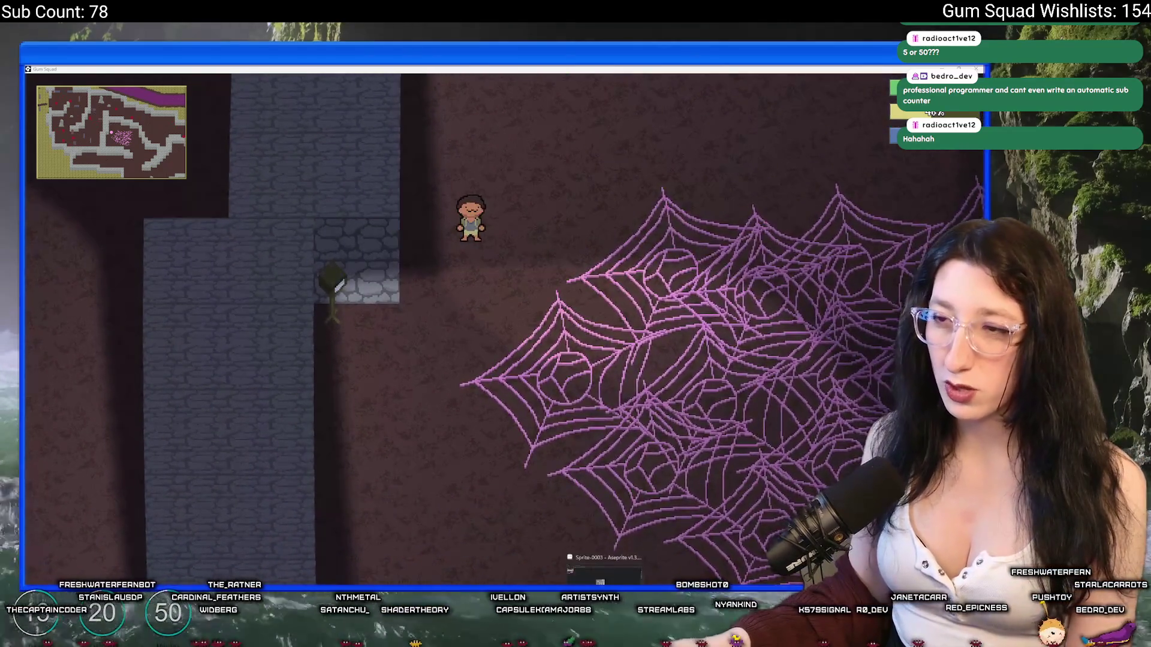
pyautogui.hotkey('alt', 'Tab')
# On the Relay Server sprite, add a new layer and draw a long yellow ground line across it
pyautogui.click(95, 88)
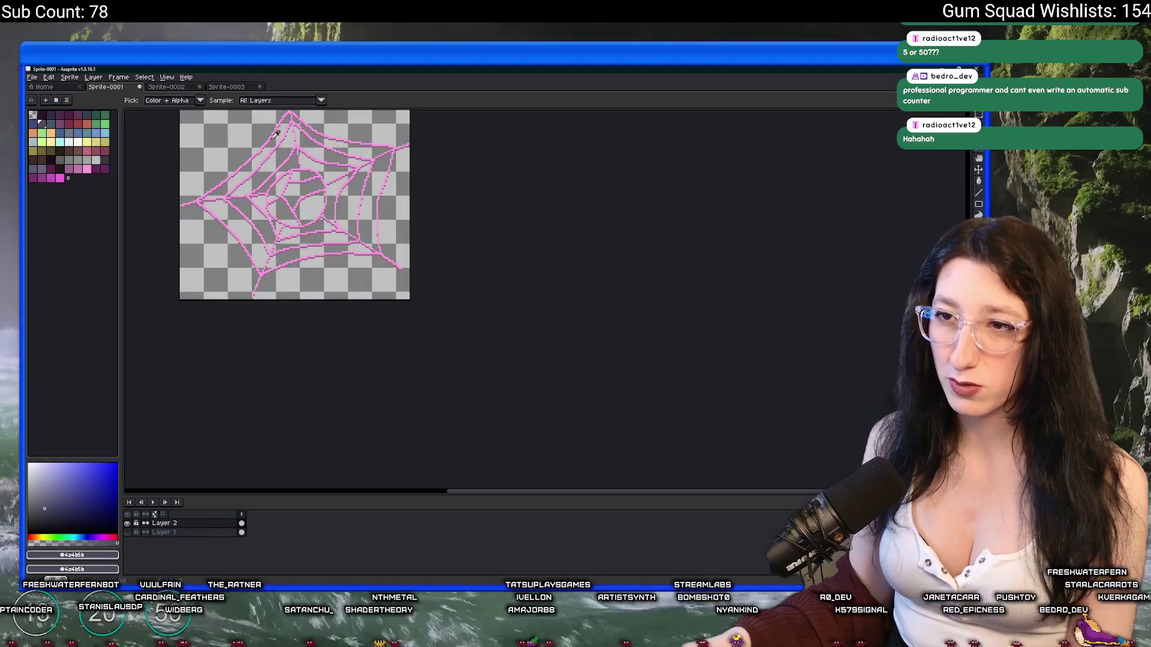
pyautogui.click(178, 87)
pyautogui.scroll(2, 526, 226)
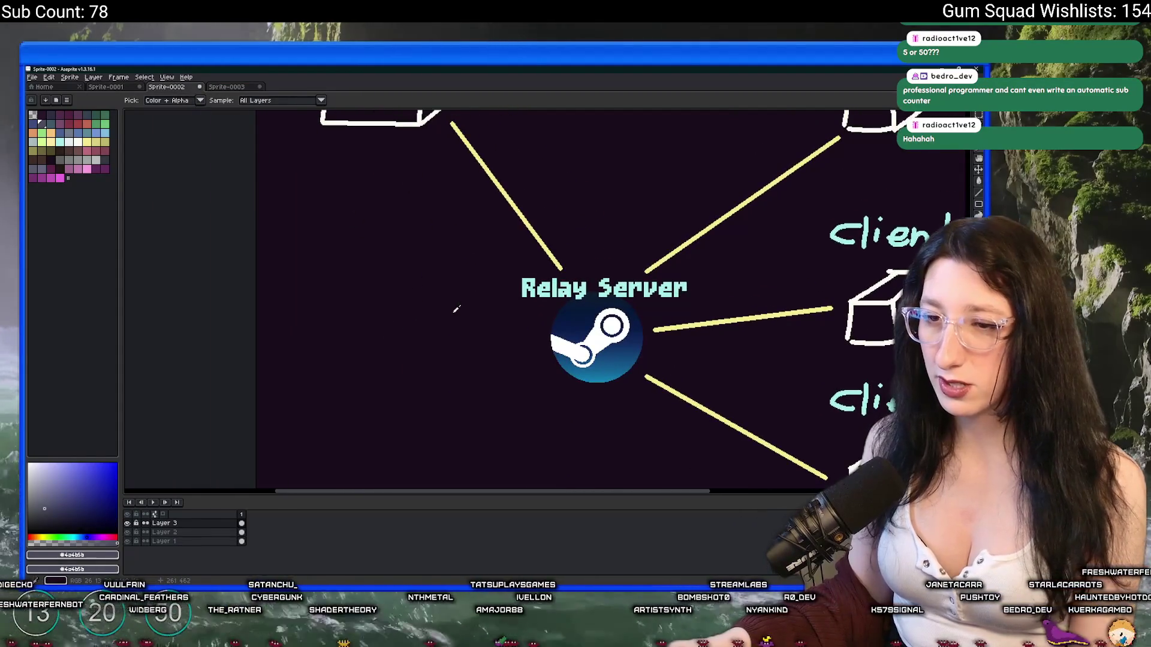
pyautogui.hotkey('shift', 'n')
pyautogui.scroll(5, 235, 296)
pyautogui.click(193, 318)
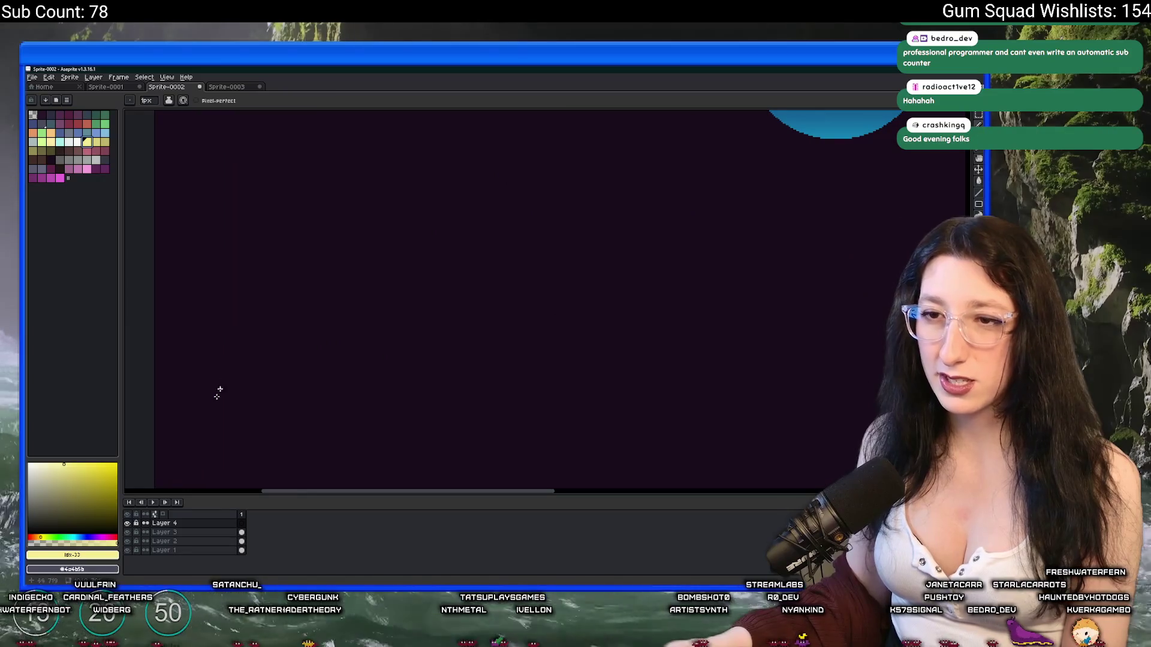
pyautogui.moveTo(202, 411); pyautogui.dragTo(665, 413)
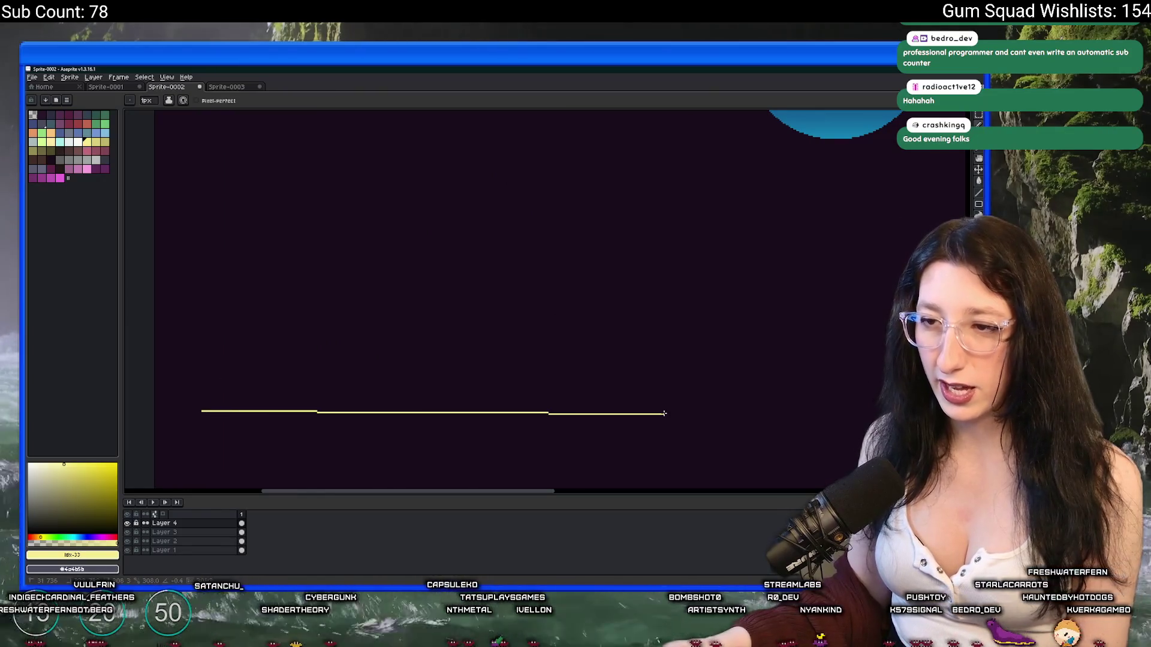
# Fill the bush outline solid green and copy the bush to several spots along the ground line
pyautogui.click(104, 124)
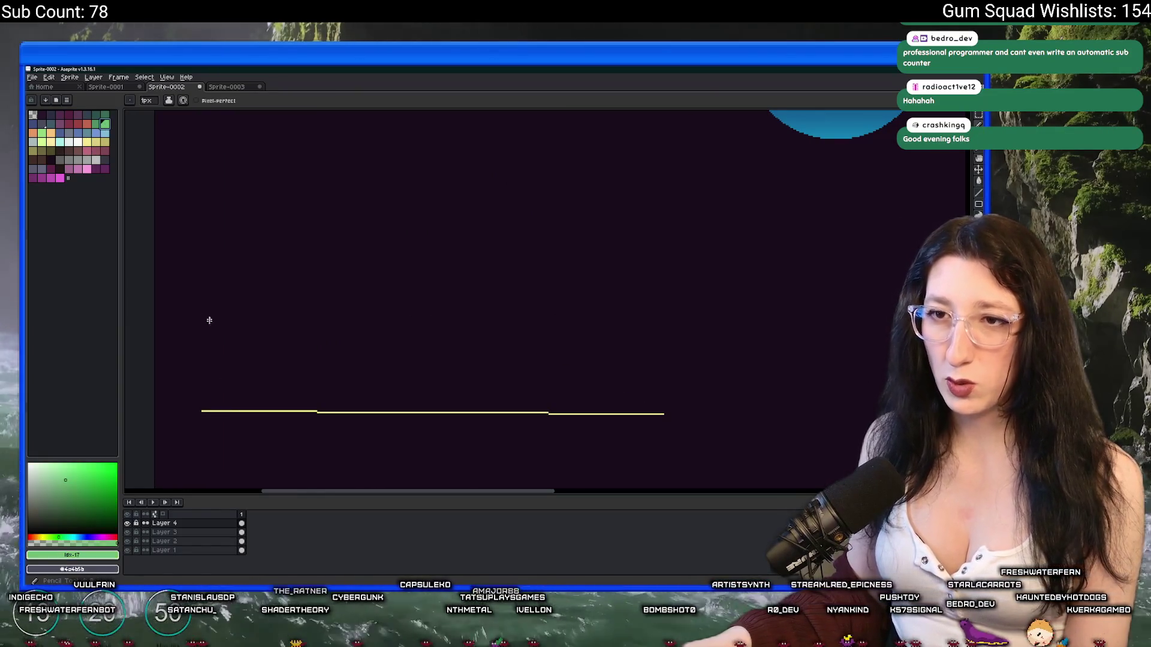
pyautogui.press('g')
pyautogui.click(226, 404)
pyautogui.press('w')
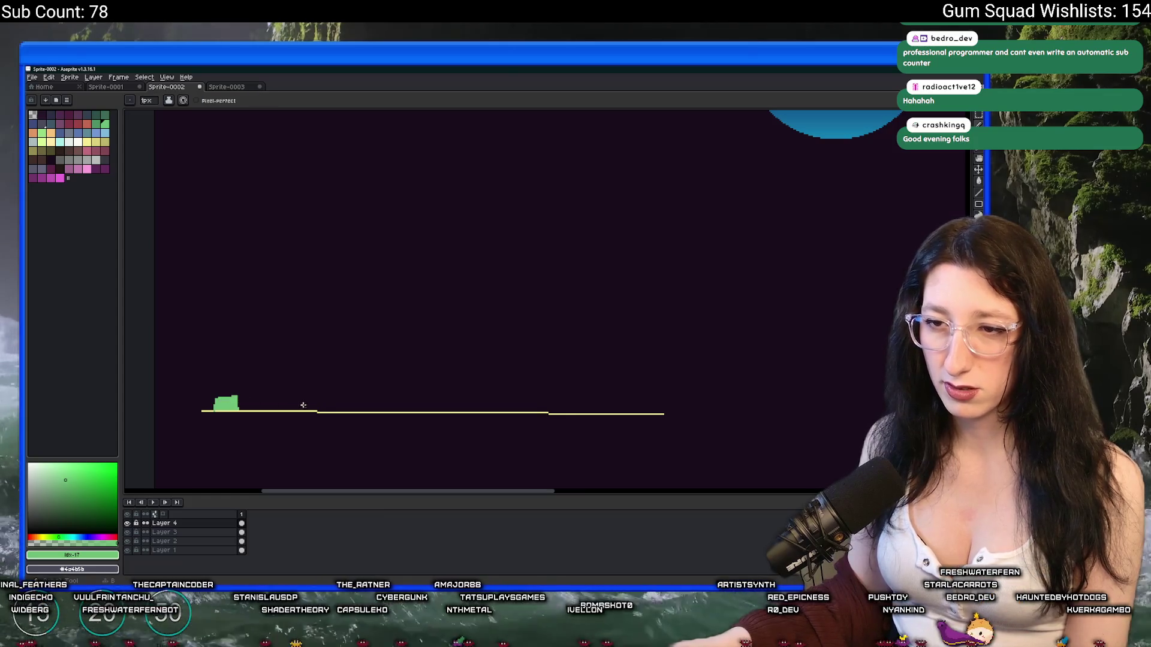
pyautogui.click(236, 407)
pyautogui.moveTo(236, 408); pyautogui.dragTo(630, 414)
pyautogui.moveTo(226, 404); pyautogui.dragTo(303, 407)
pyautogui.hotkey('ctrl', 'z')
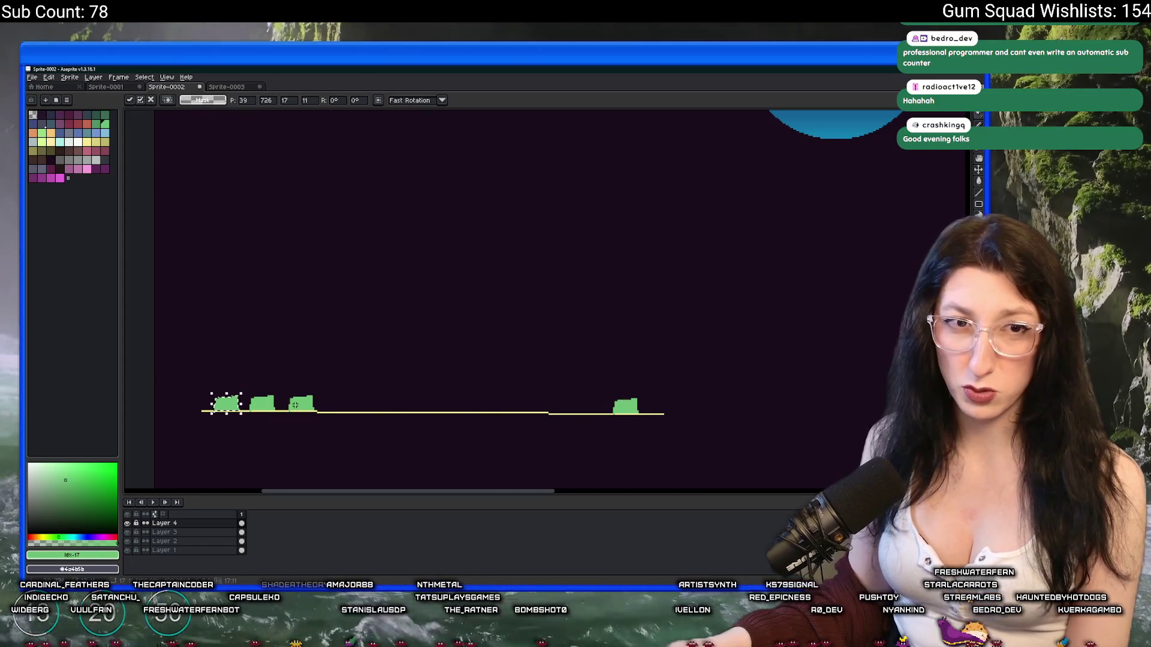
pyautogui.moveTo(234, 408); pyautogui.dragTo(595, 410)
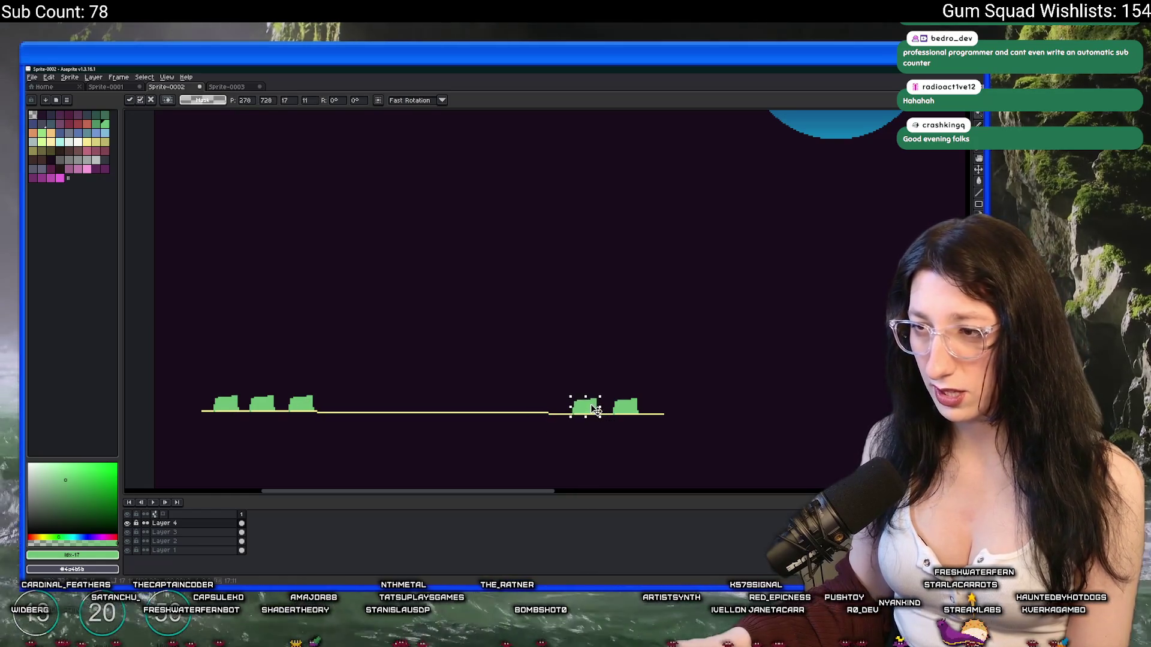
pyautogui.hotkey('ctrl', 'd')
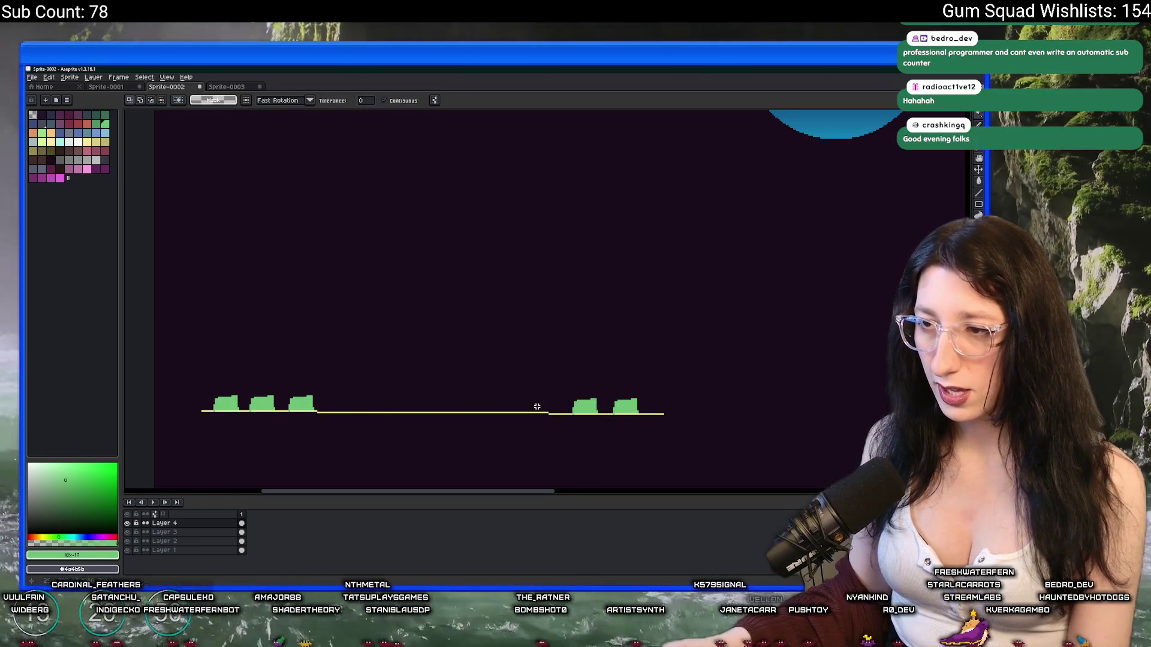
# Pencil a tall pillar outline rising from the ground, fill it green, and select the area around it
pyautogui.press('b')
pyautogui.moveTo(514, 412)
pyautogui.mouseDown()
pyautogui.moveTo(510, 147)
pyautogui.moveTo(542, 157)
pyautogui.mouseUp()
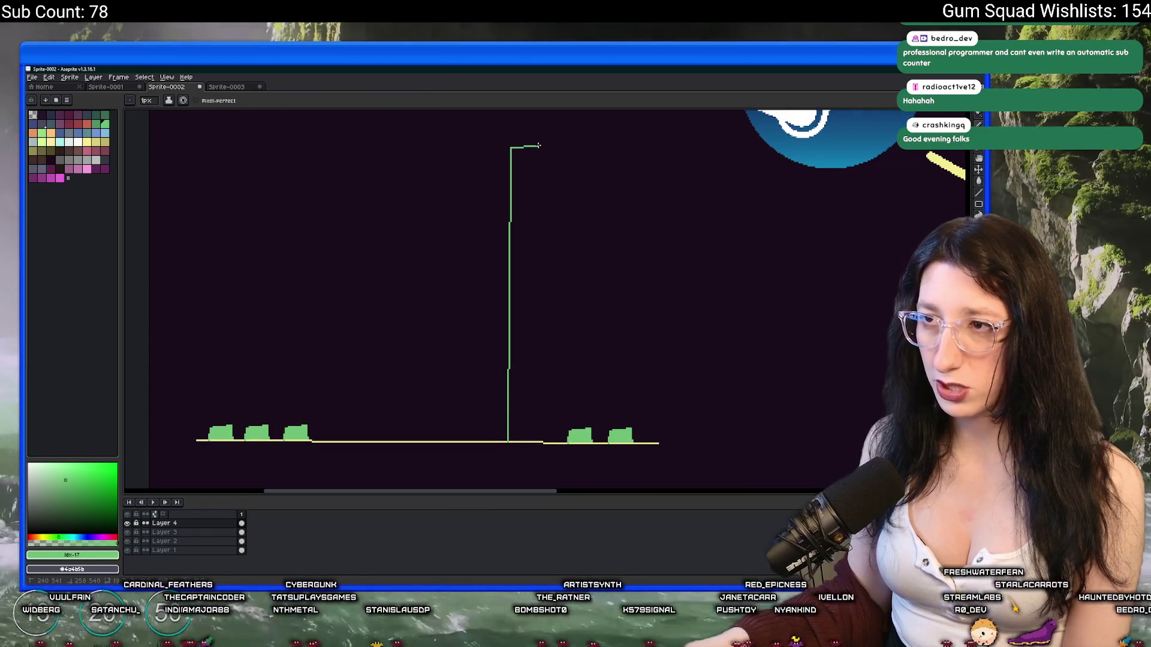
pyautogui.moveTo(530, 234); pyautogui.dragTo(537, 440)
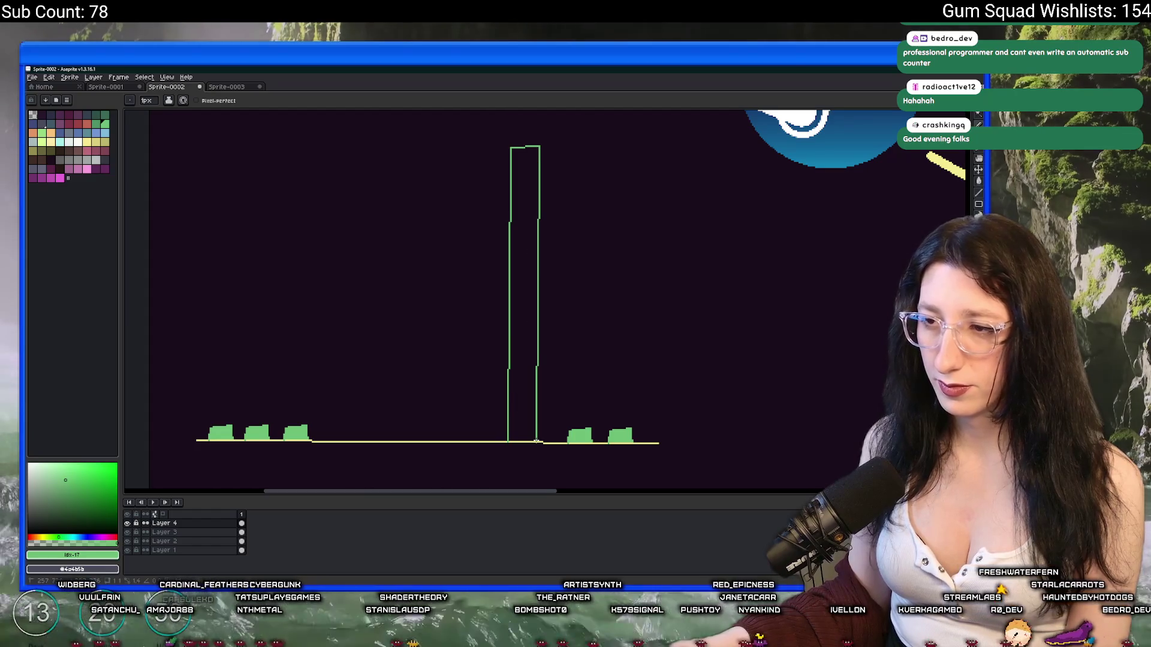
pyautogui.press('g')
pyautogui.click(524, 419)
pyautogui.scroll(-2, 537, 440)
pyautogui.press('m')
pyautogui.moveTo(500, 261); pyautogui.dragTo(542, 430)
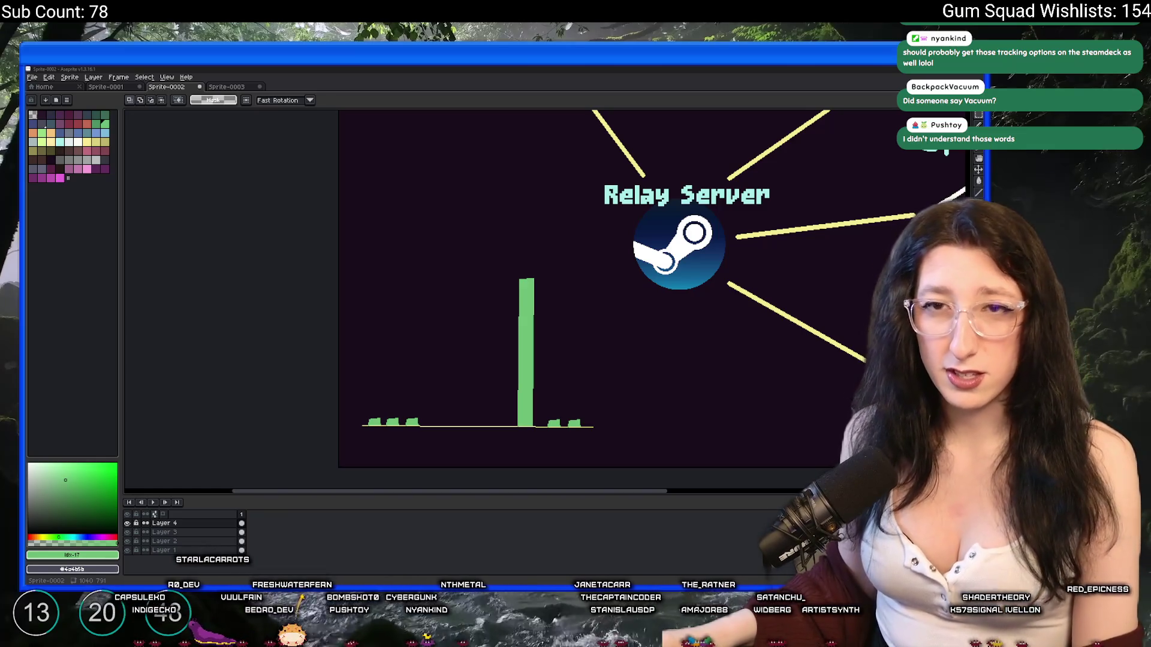
# Scroll around the green pillar drawing, then return to the Gum Squad game window
pyautogui.scroll(3, 485, 315)
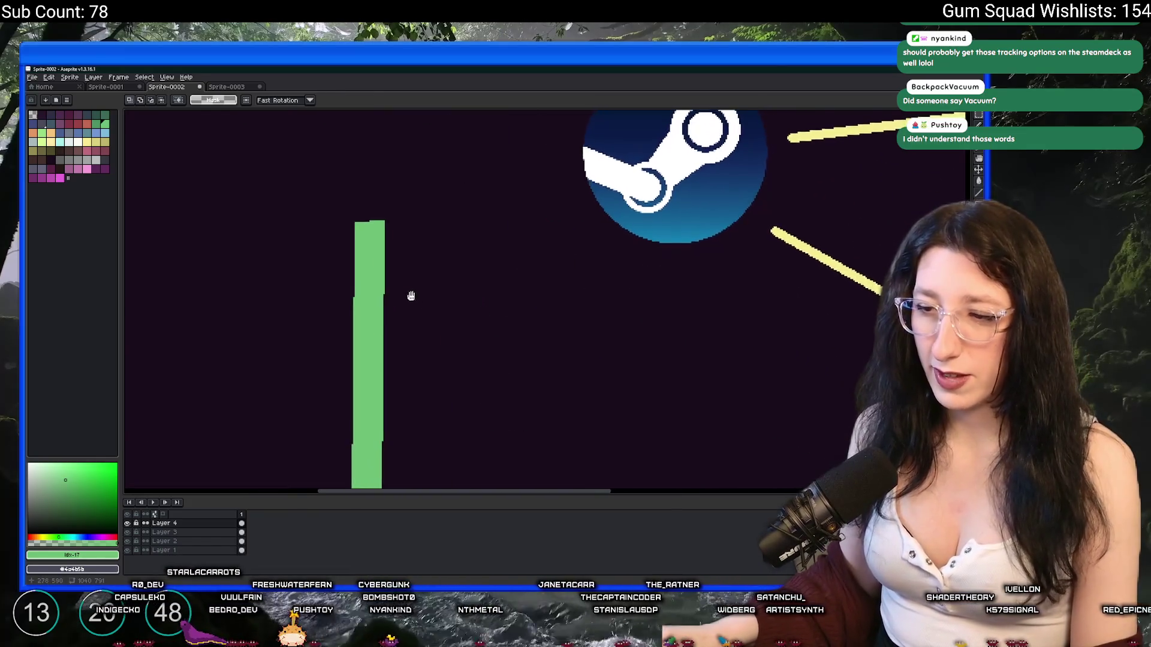
pyautogui.scroll(-3, 411, 296)
pyautogui.hscroll(1, 429, 252)
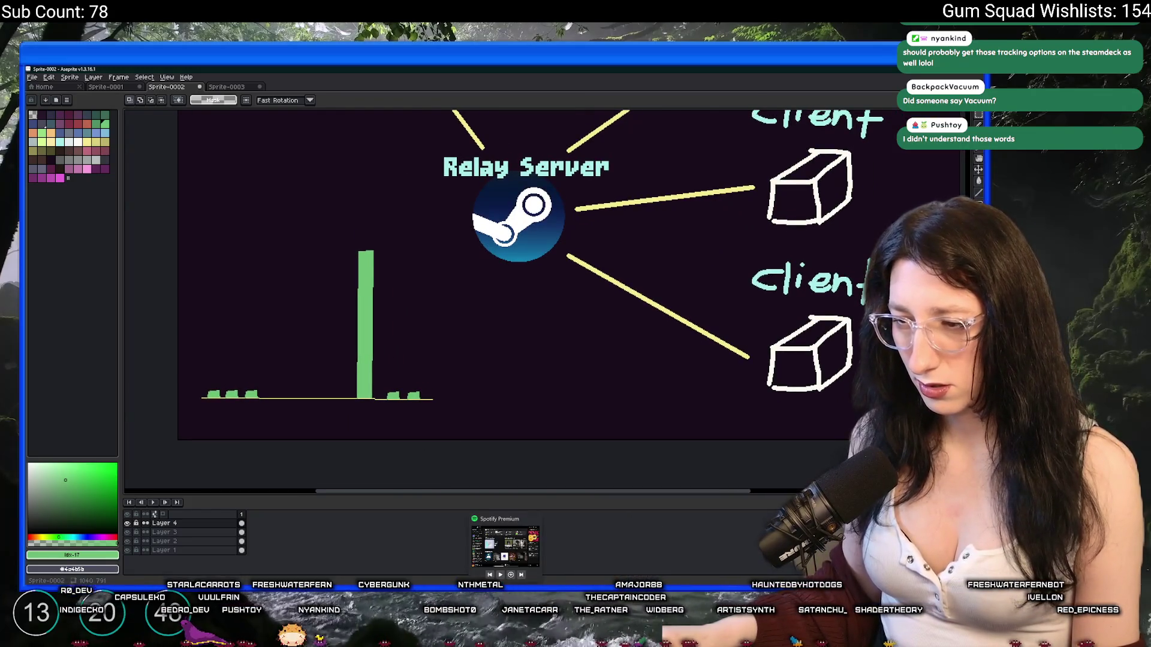
pyautogui.click(620, 596)
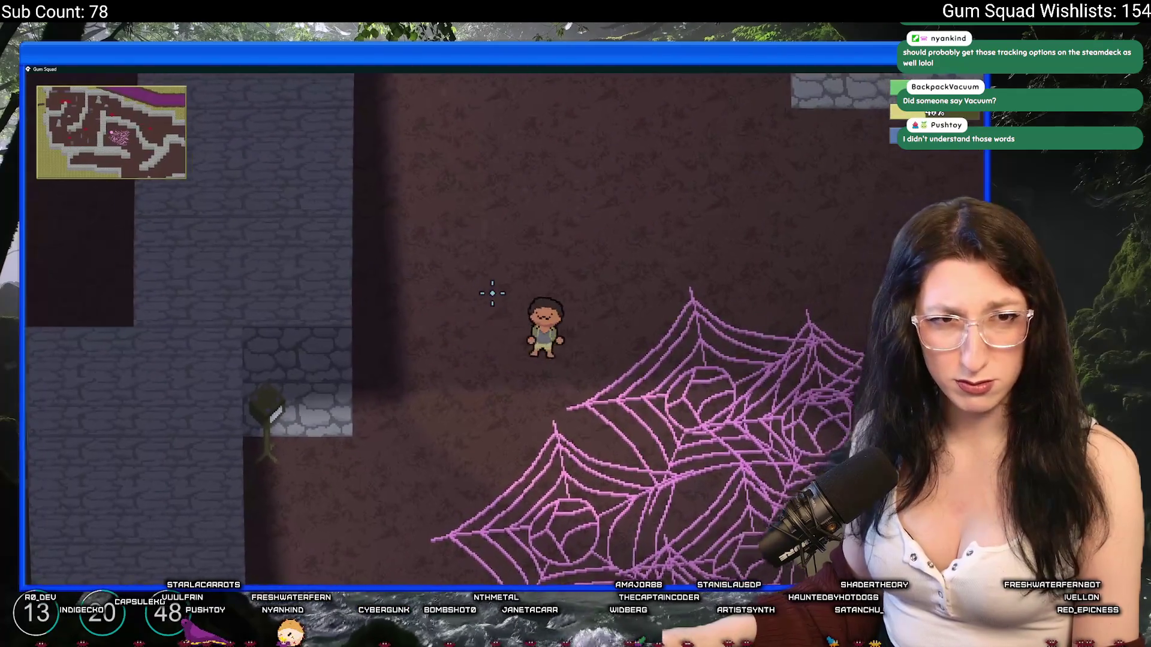
# Walk the player with WASD back and forth over the pink web patches to feel the slowdown
pyautogui.press('s')
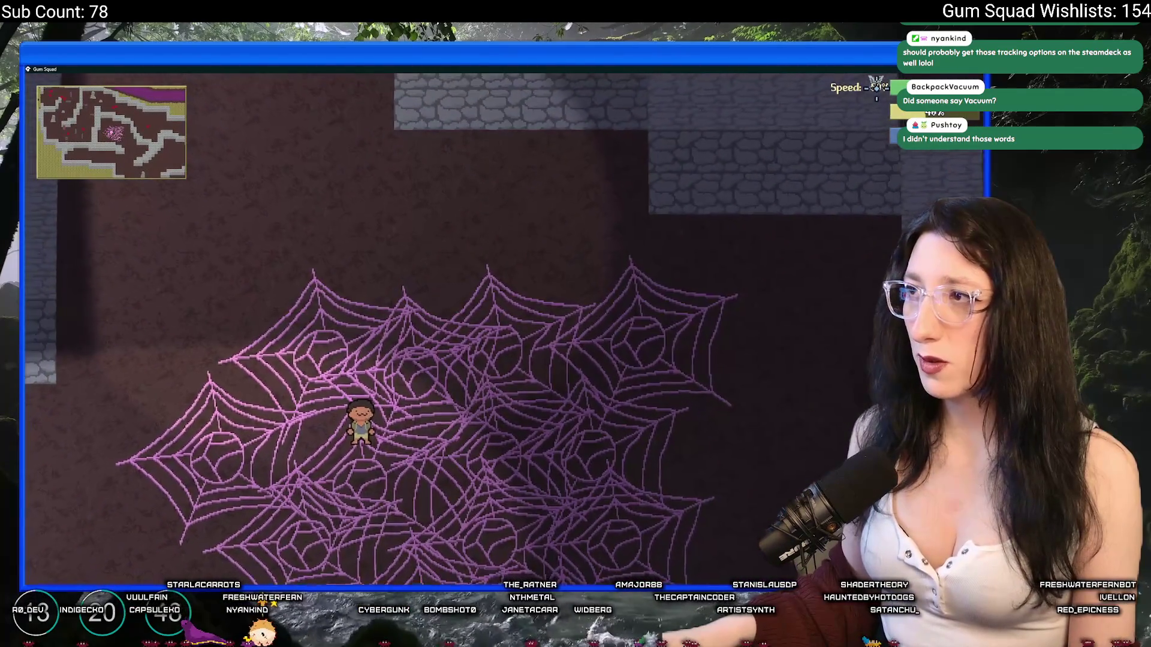
pyautogui.press('a')
pyautogui.press('w')
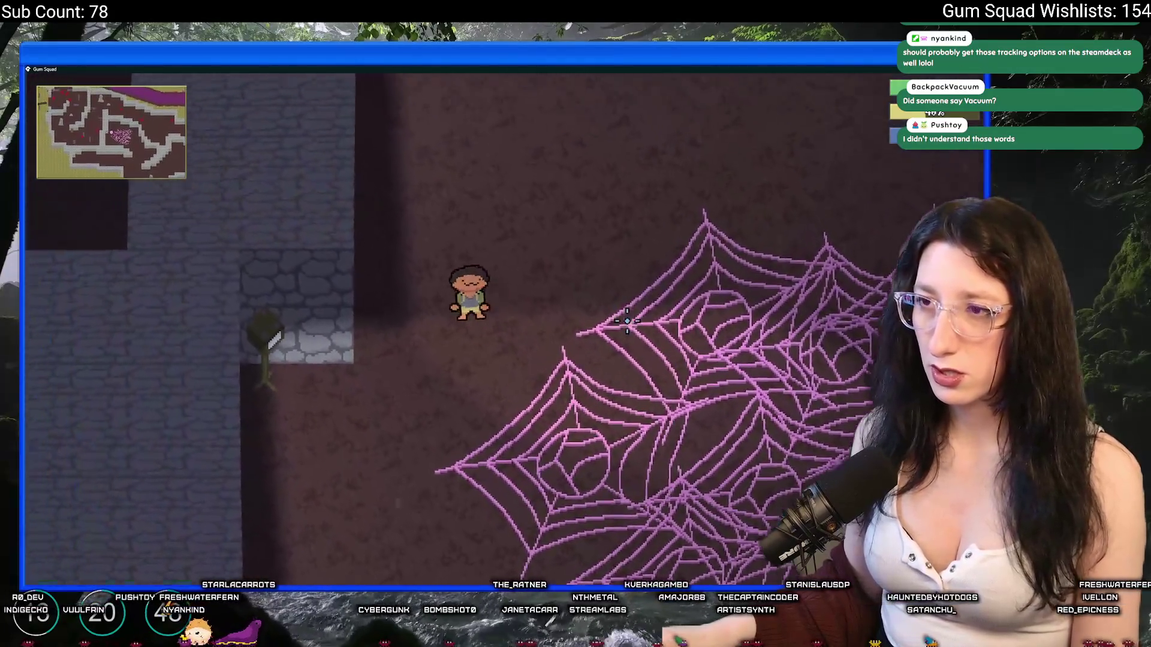
pyautogui.press('d')
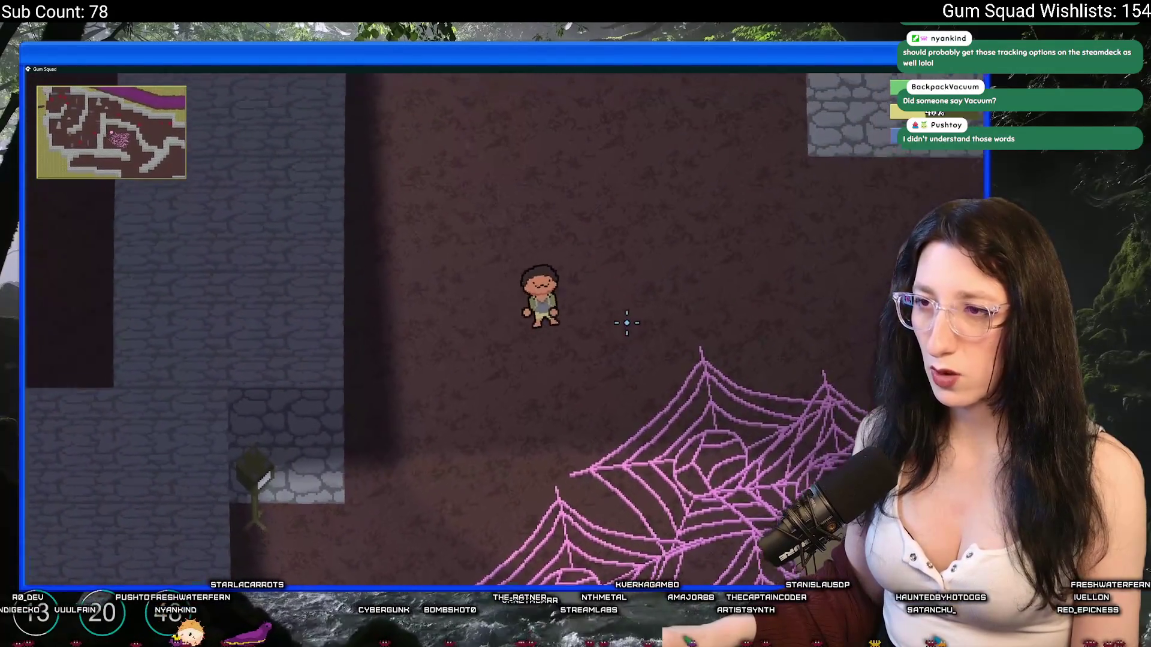
pyautogui.press('s')
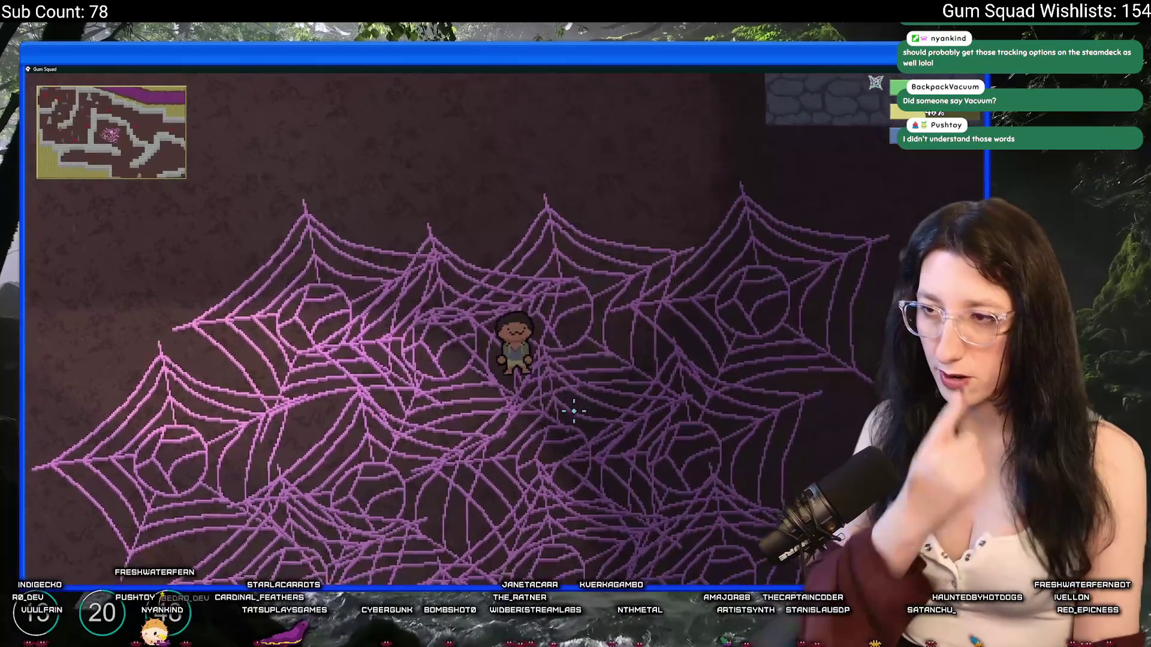
pyautogui.press('s')
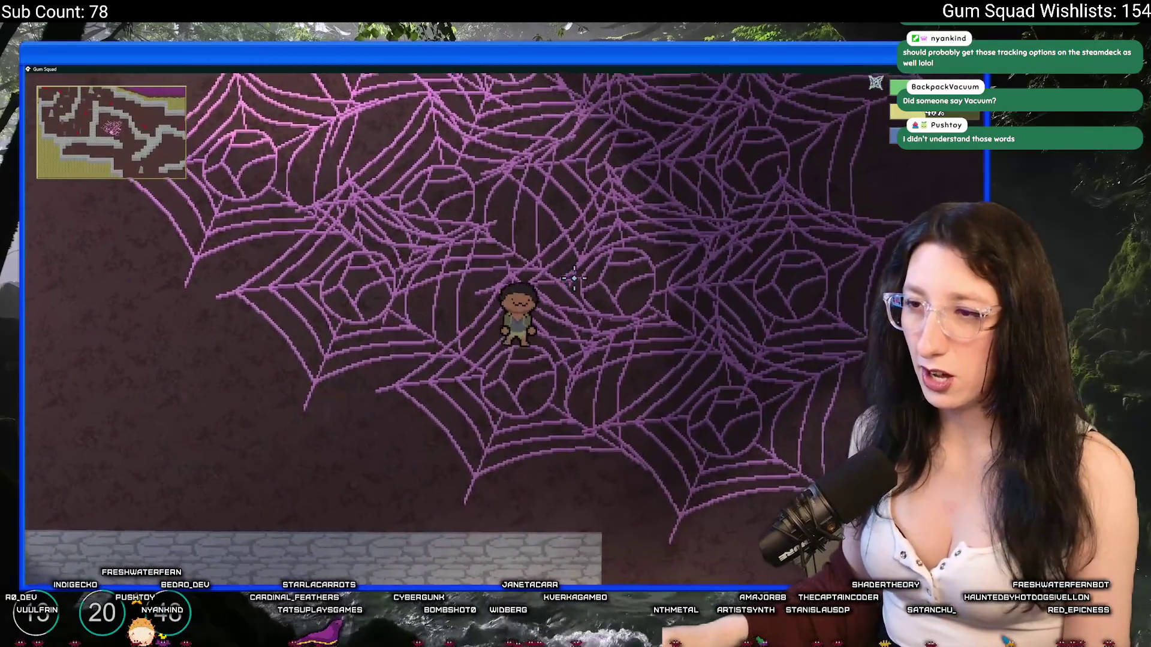
pyautogui.press('w')
pyautogui.press('a')
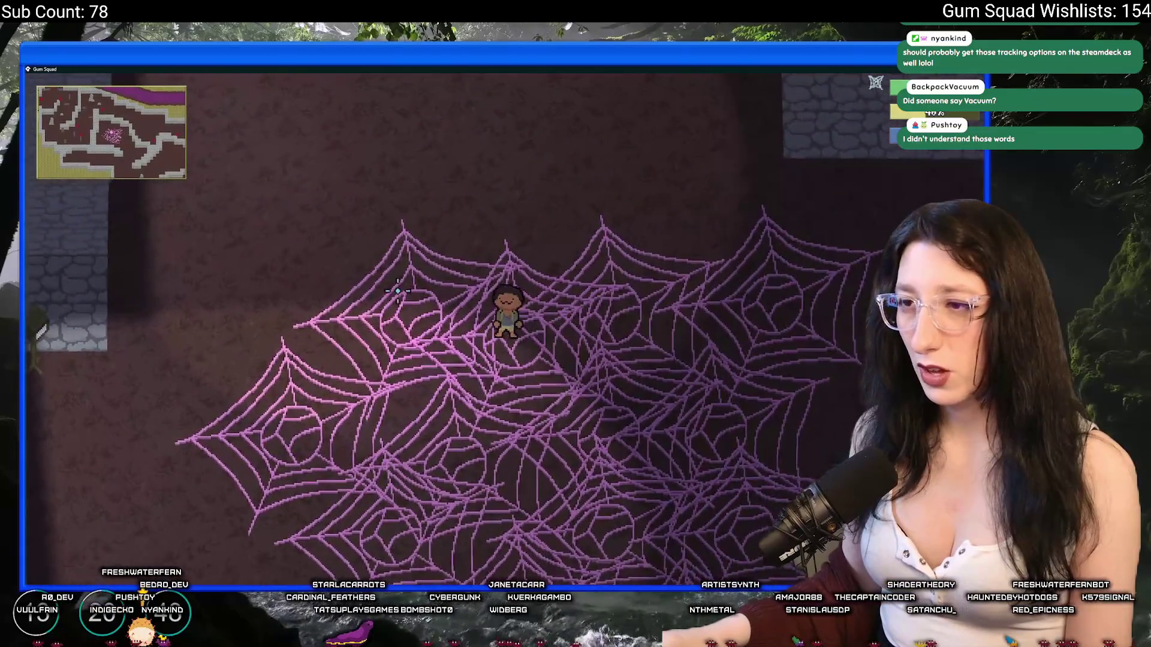
pyautogui.press('a')
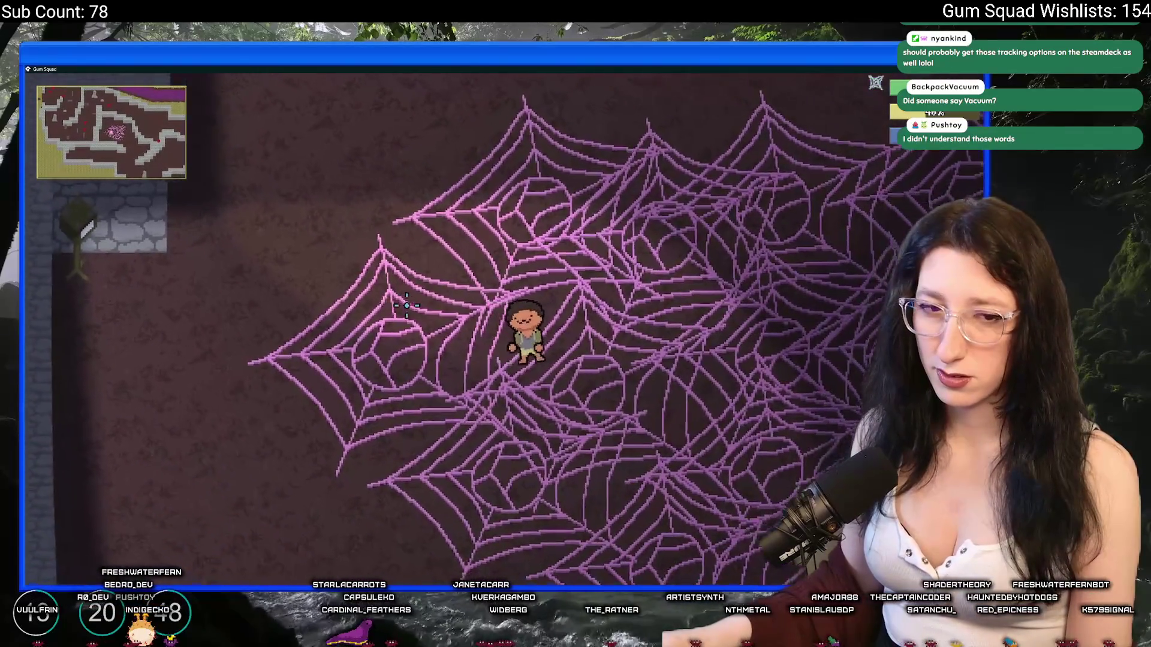
pyautogui.press('d')
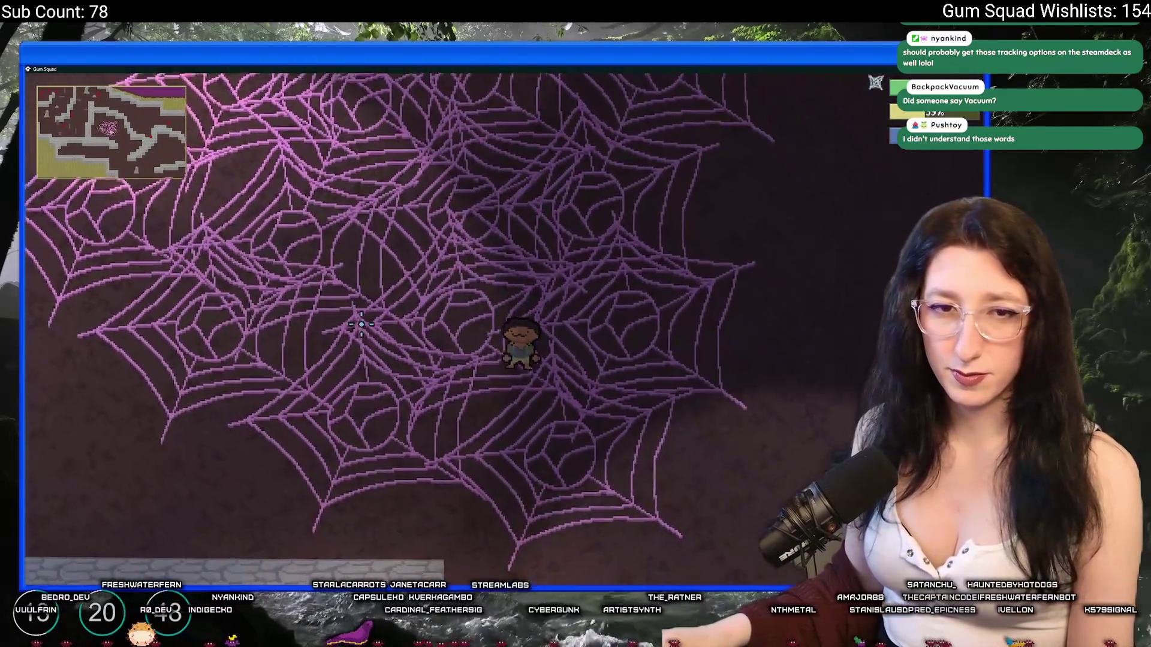
pyautogui.press('d')
pyautogui.press('s')
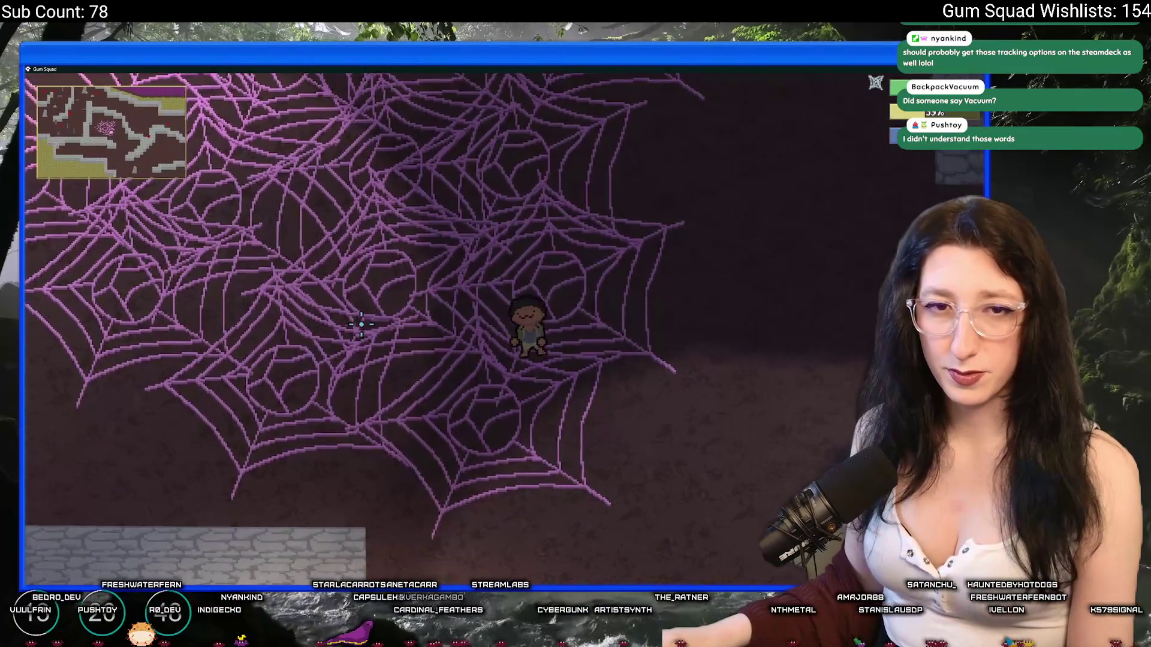
# Walk off the webs down-right, back up-left through them, then return to Aseprite
pyautogui.press('s')
pyautogui.press('d')
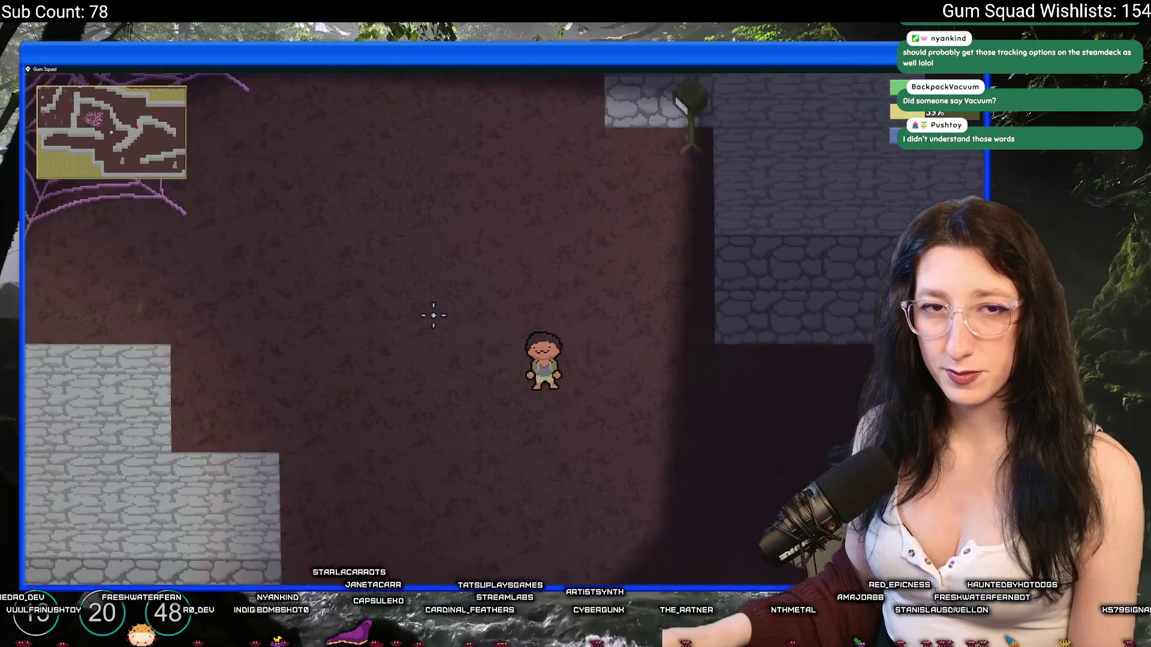
pyautogui.press('w')
pyautogui.press('a')
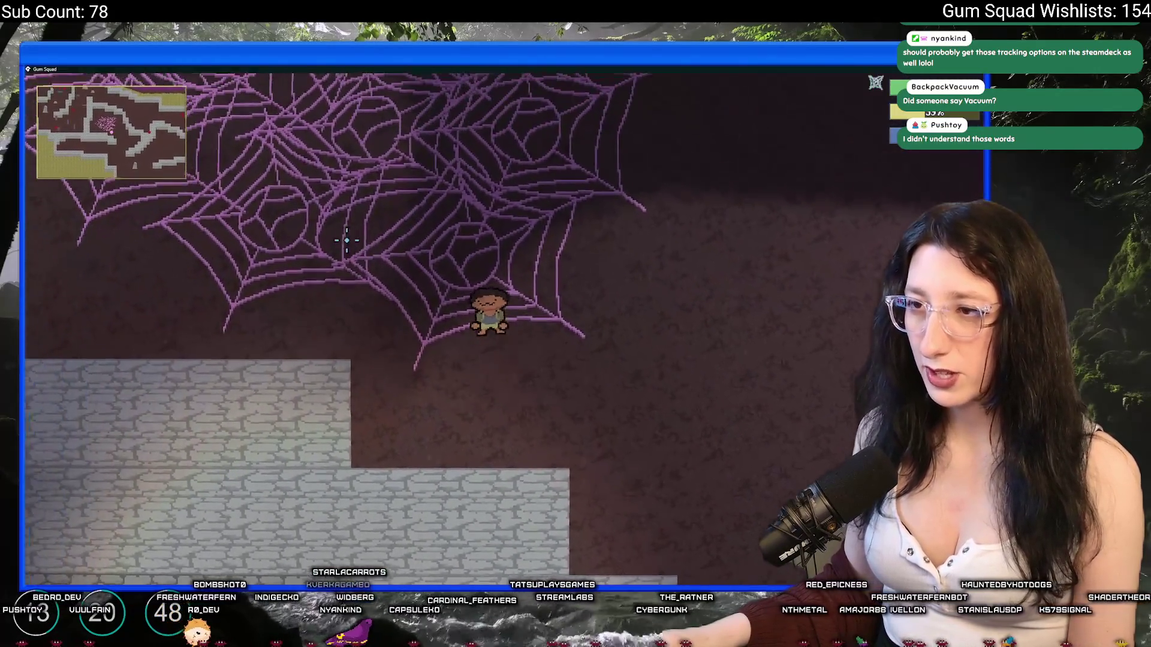
pyautogui.press('w')
pyautogui.press('a')
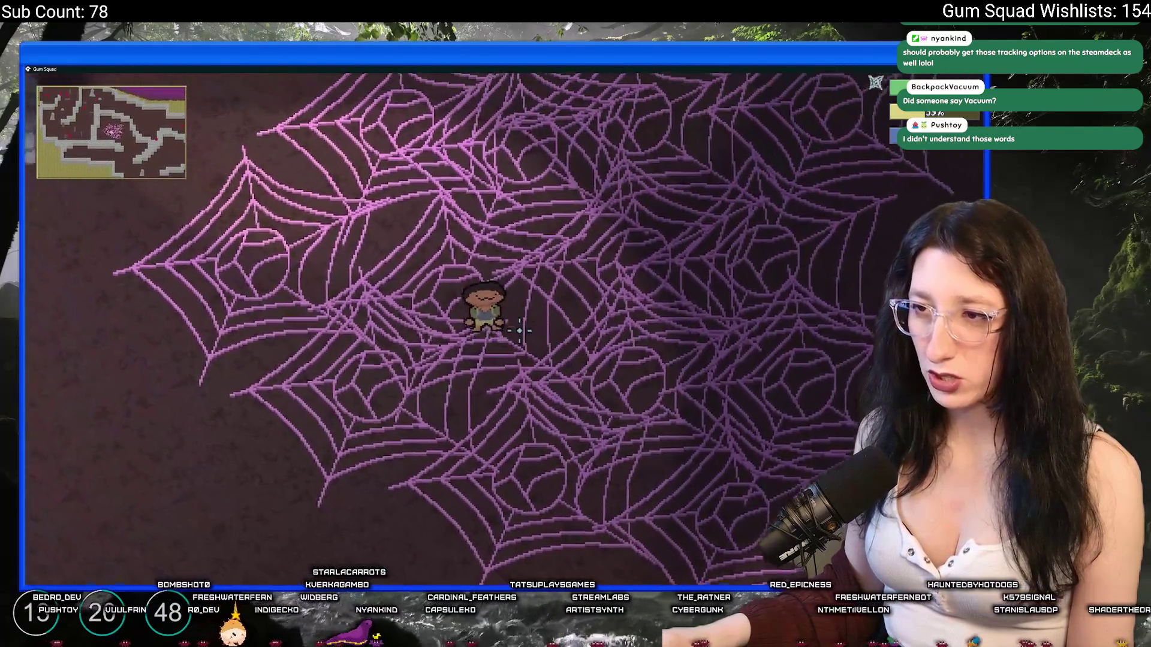
pyautogui.press('w')
pyautogui.press('a')
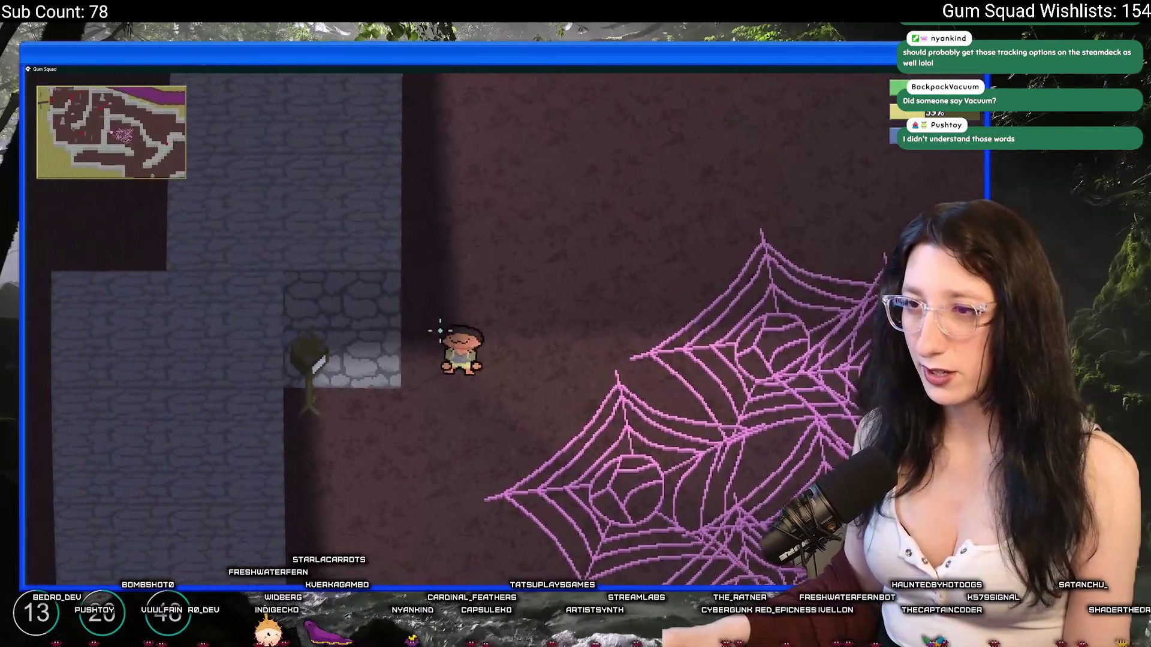
pyautogui.press('s')
pyautogui.press('d')
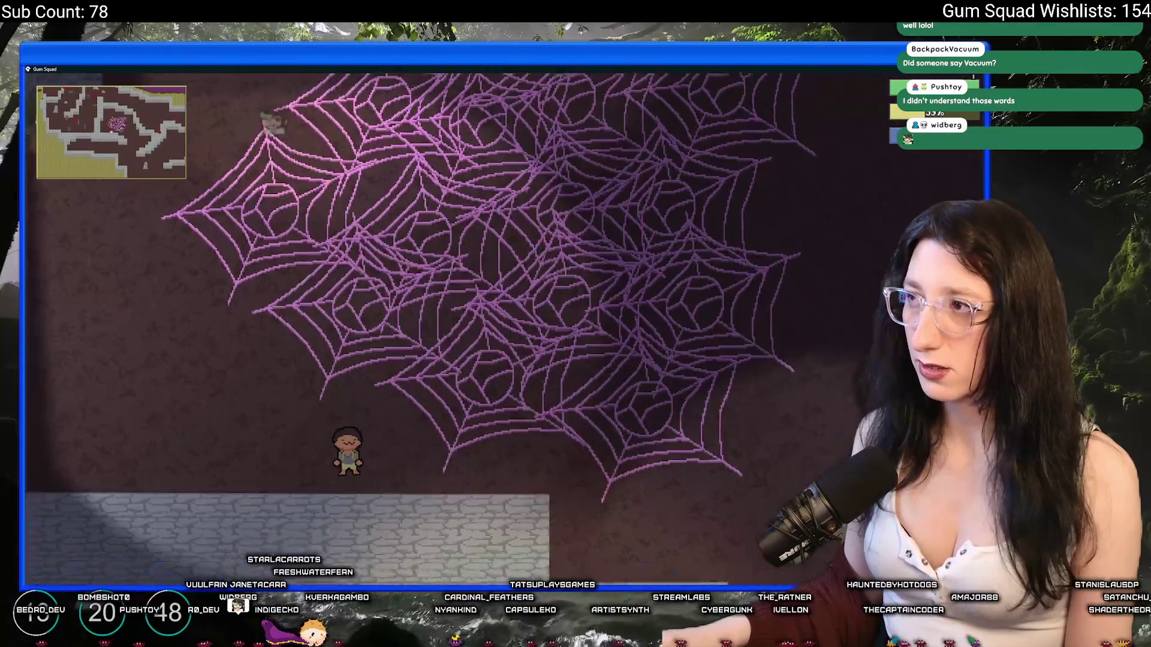
pyautogui.hotkey('alt', 'Tab')
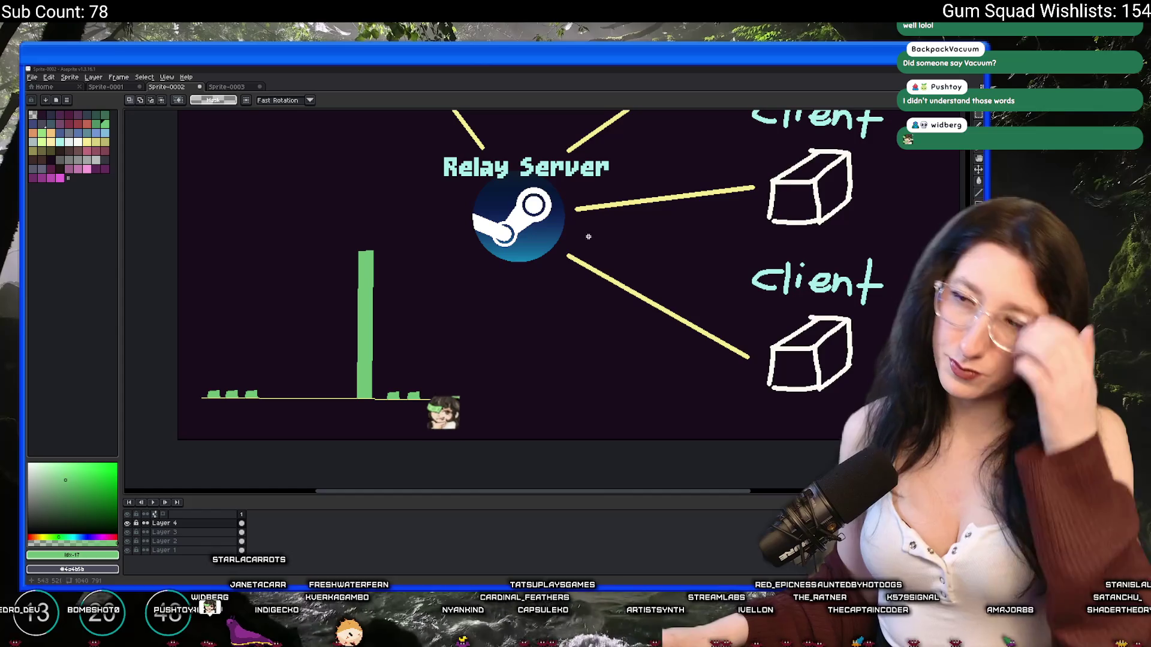
# Switch to GameMaker and look over the spider-web tiles in the rm_playarea room
pyautogui.moveTo(569, 267); pyautogui.dragTo(507, 361)
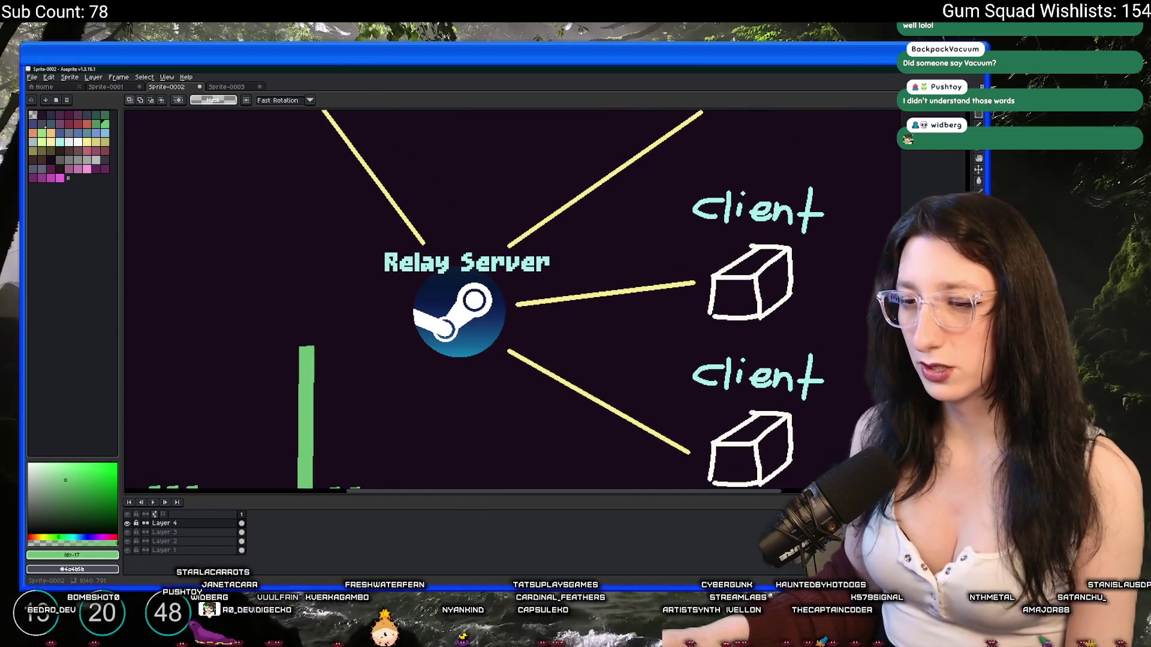
pyautogui.hotkey('alt', 'Tab')
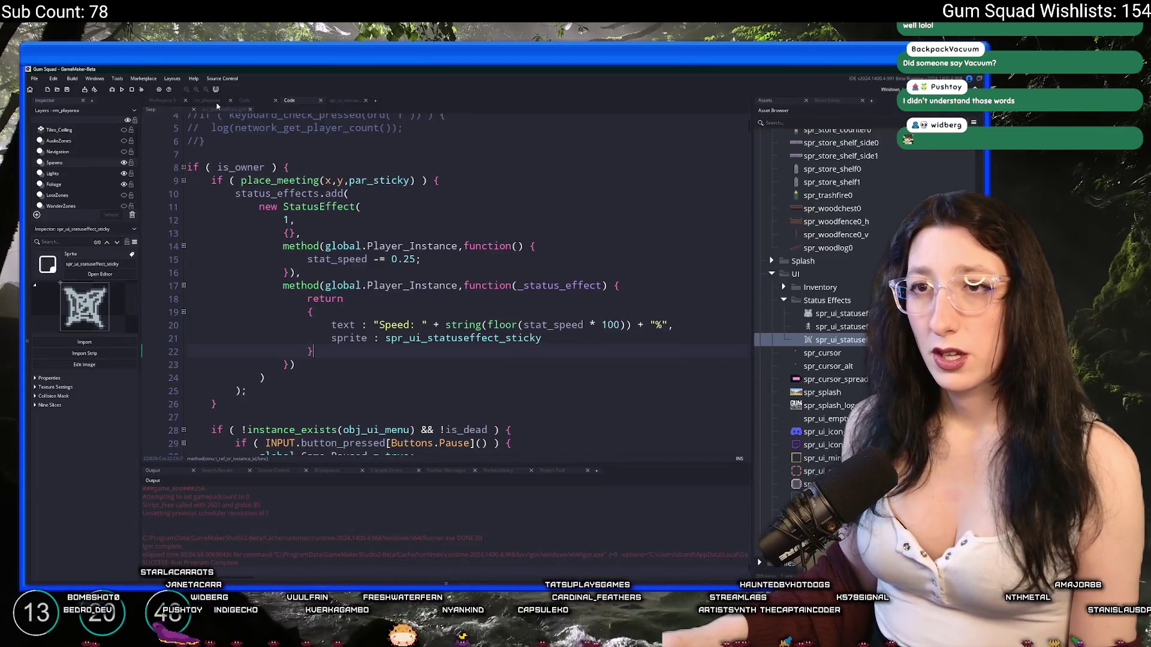
pyautogui.click(213, 101)
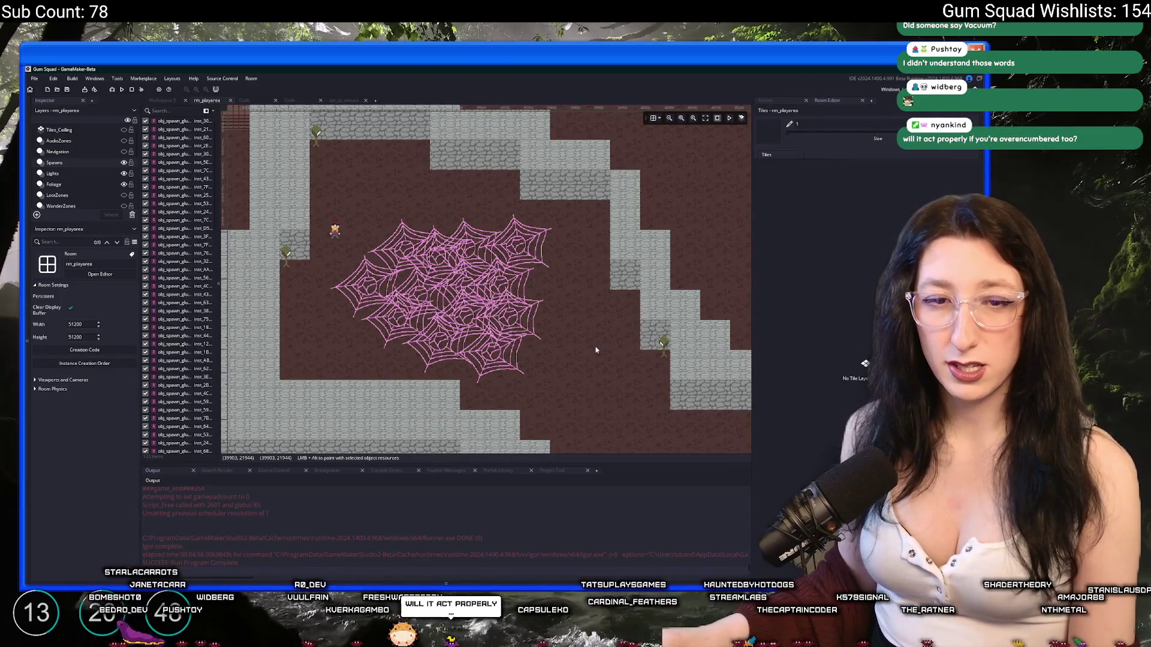
pyautogui.scroll(1, 504, 252)
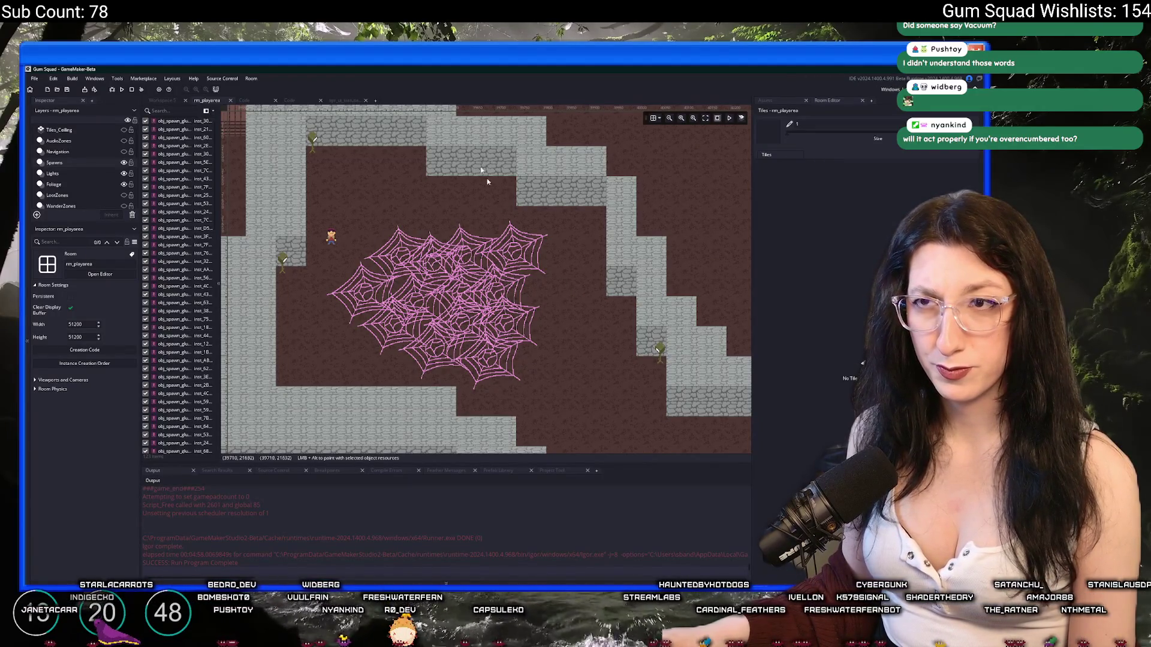
# Back in the sticky status-effect code, select stat_speed on line 15 to search for it
pyautogui.click(354, 105)
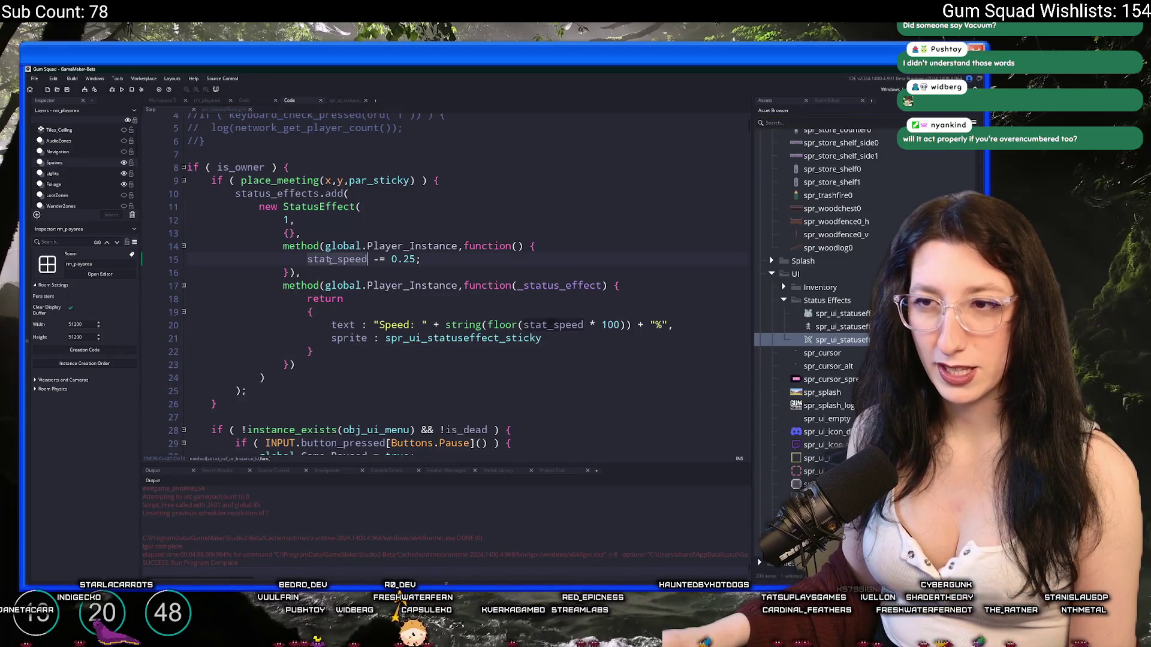
pyautogui.doubleClick(331, 259)
pyautogui.hotkey('ctrl', 'shift', 'f')
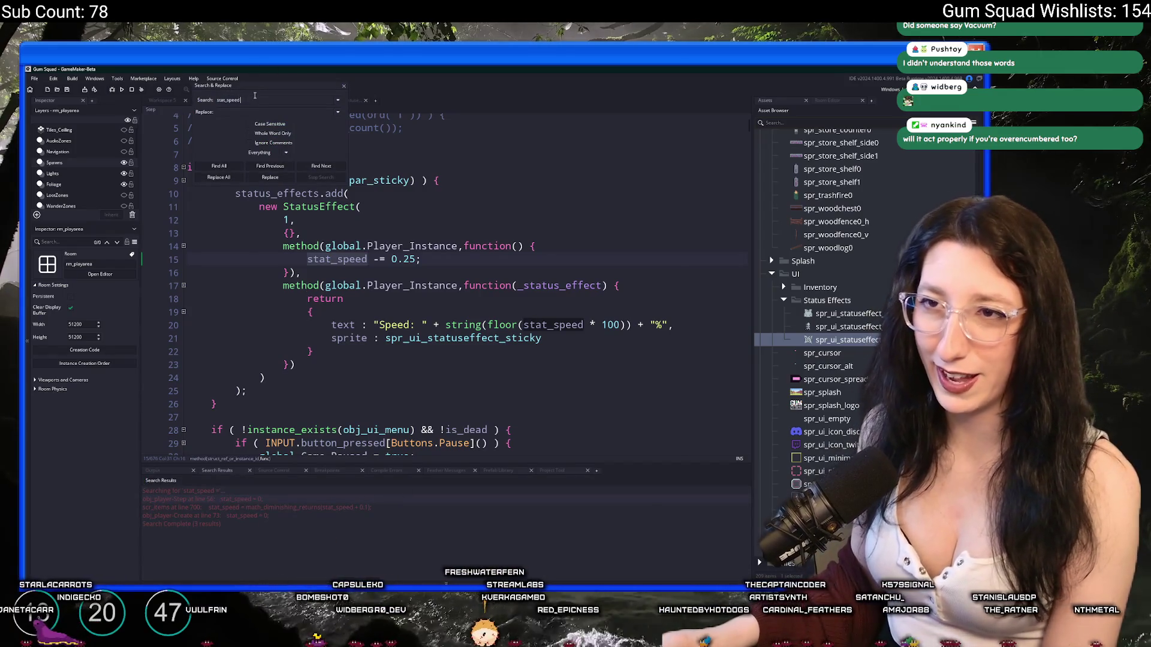
# List all stat_speed matches and inspect its uses in the player's Create and Step code
pyautogui.press('Return')
pyautogui.press('Return')
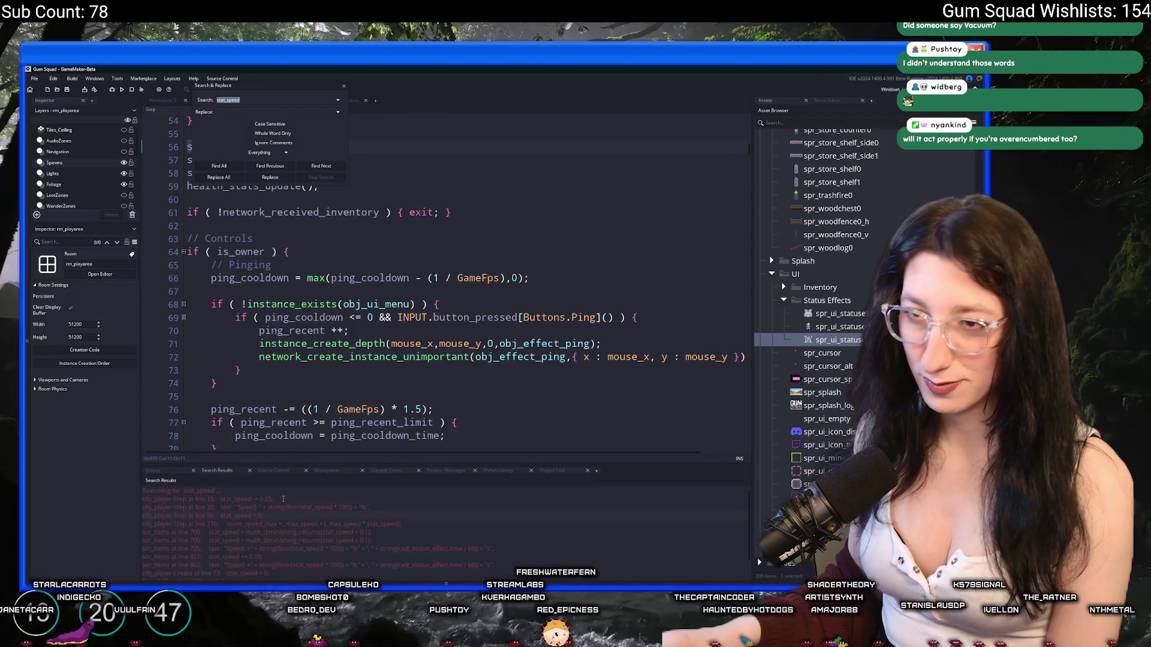
pyautogui.scroll(2, 419, 270)
pyautogui.click(162, 100)
pyautogui.doubleClick(204, 574)
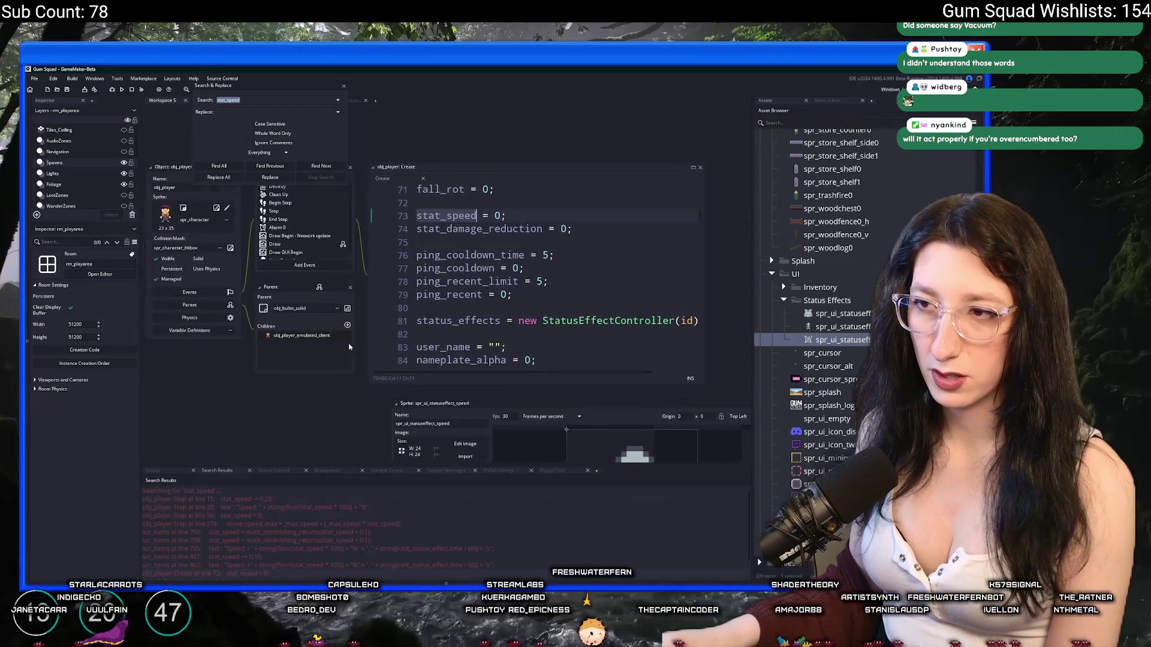
pyautogui.doubleClick(284, 516)
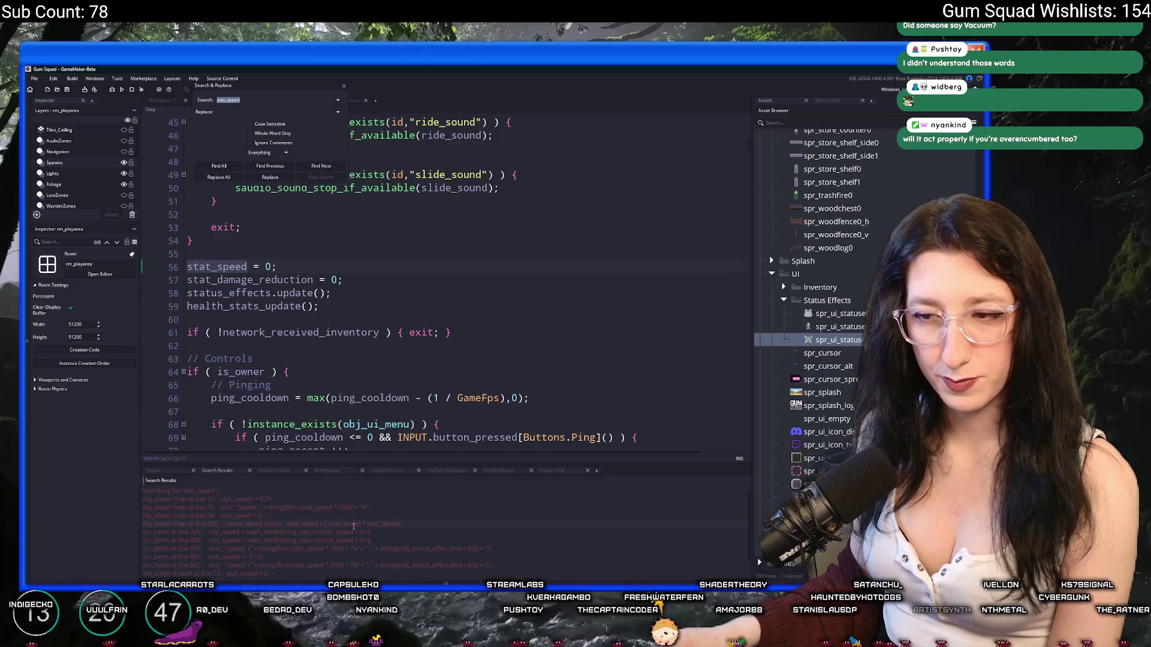
pyautogui.doubleClick(251, 507)
pyautogui.click(270, 166)
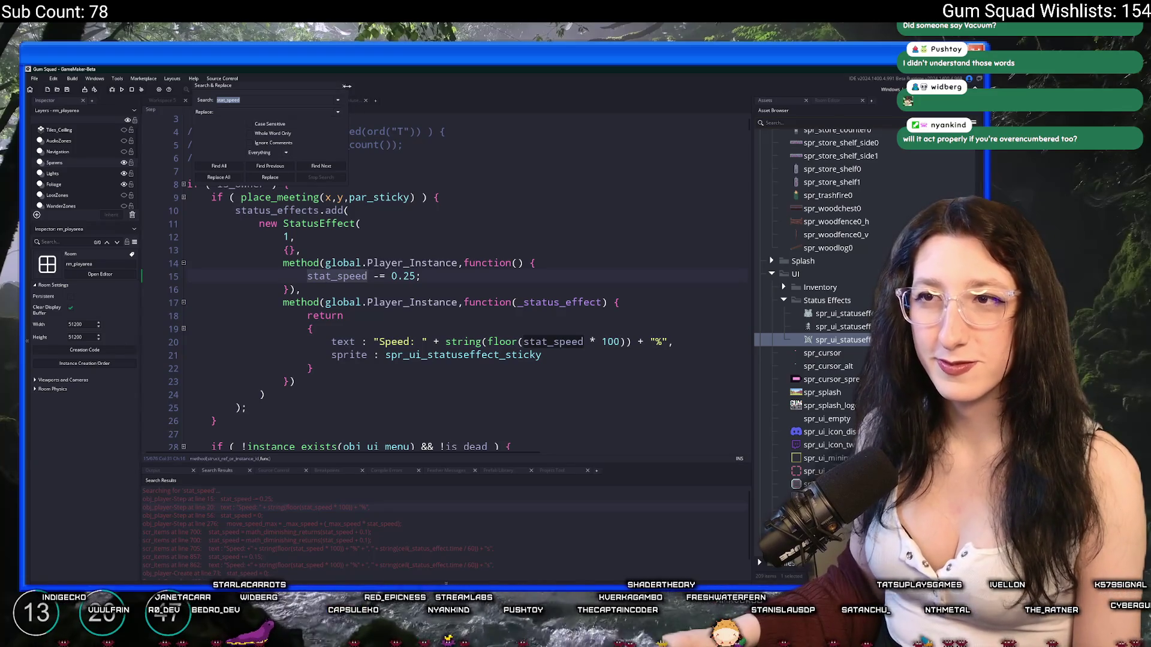
pyautogui.press('Escape')
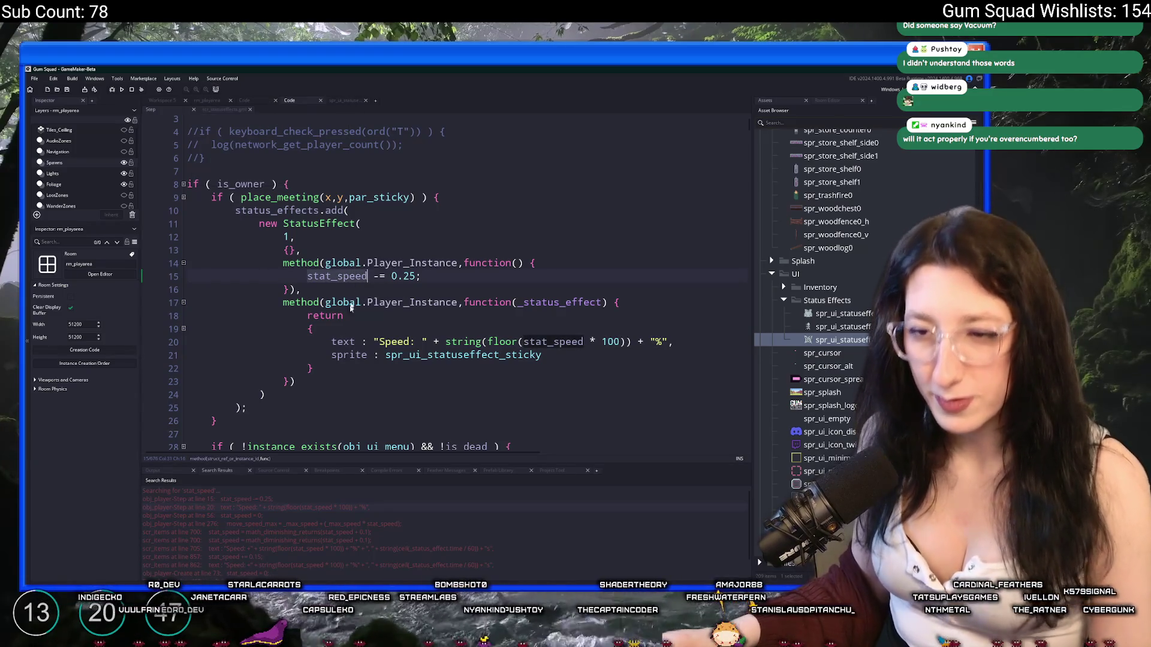
# Reopen the stat_speed search results, scroll through them, and close the search panel
pyautogui.scroll(-1, 302, 523)
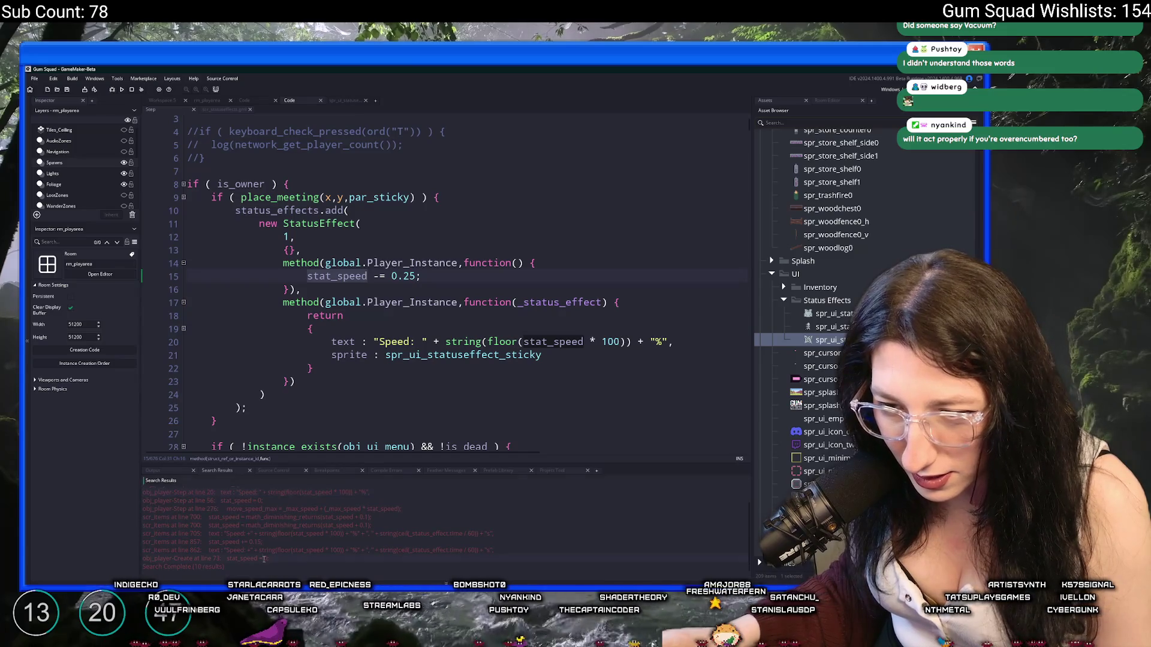
pyautogui.scroll(1, 265, 556)
pyautogui.hotkey('ctrl', 'shift', 'f')
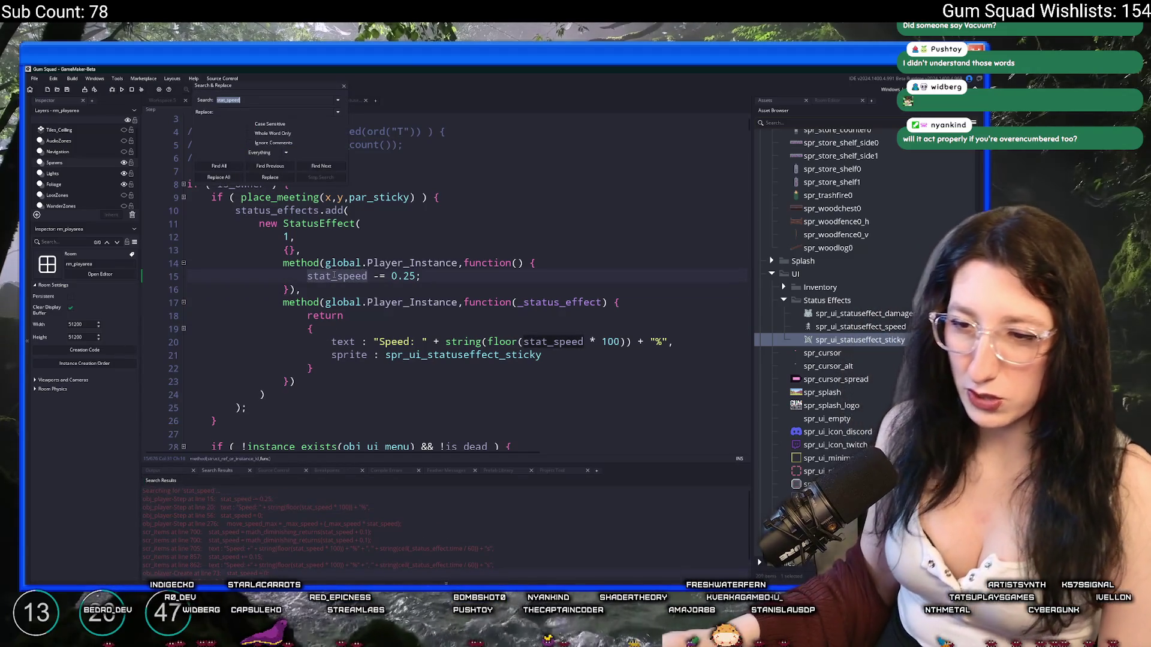
pyautogui.scroll(-1, 329, 545)
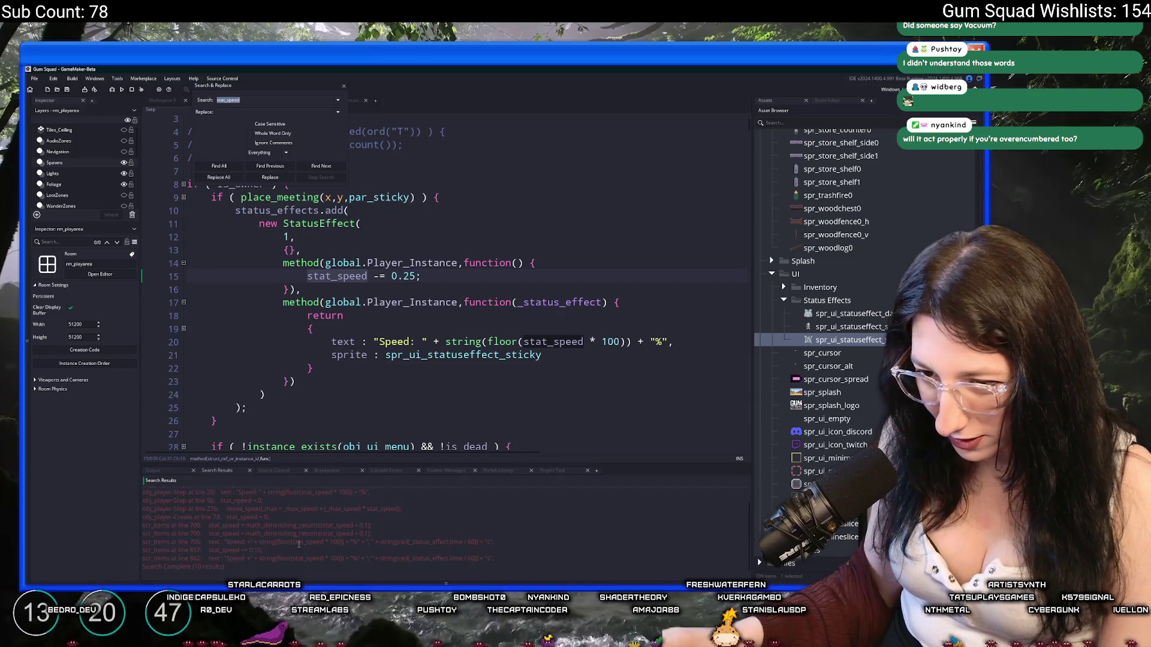
pyautogui.scroll(1, 283, 550)
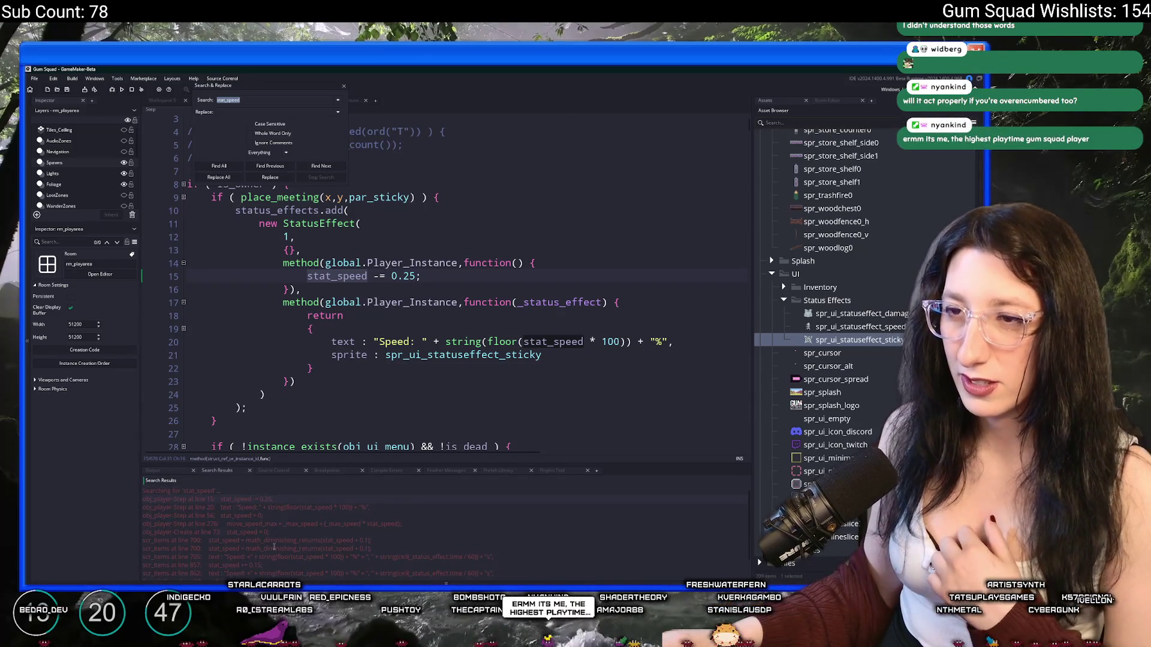
pyautogui.scroll(-3, 285, 377)
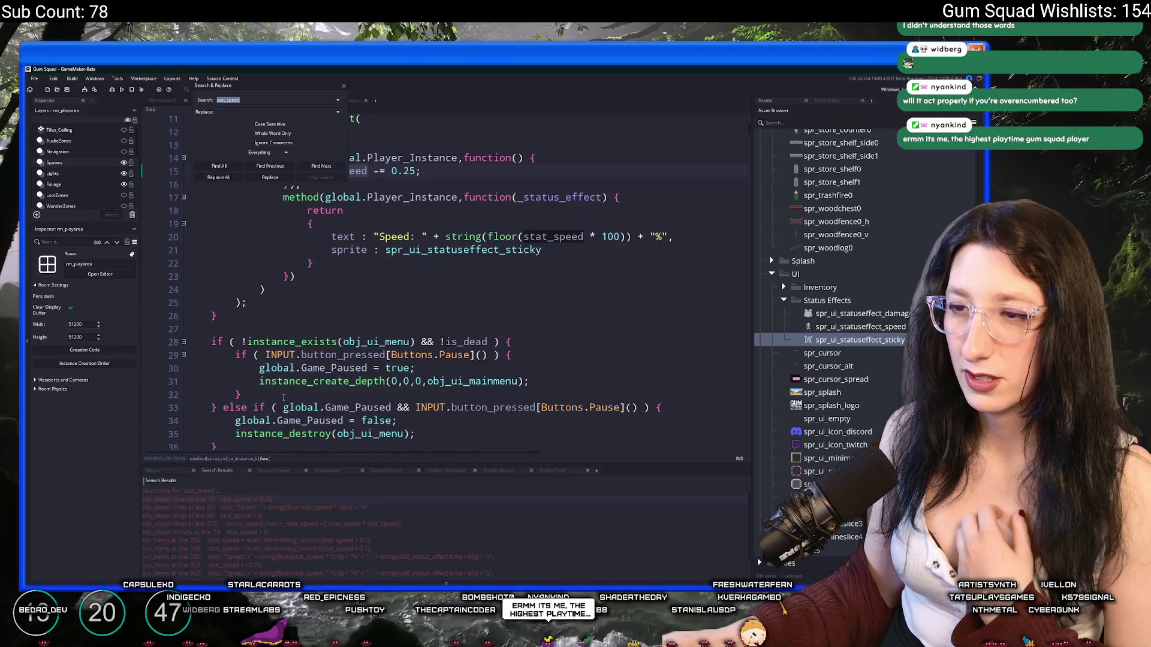
pyautogui.scroll(3, 285, 377)
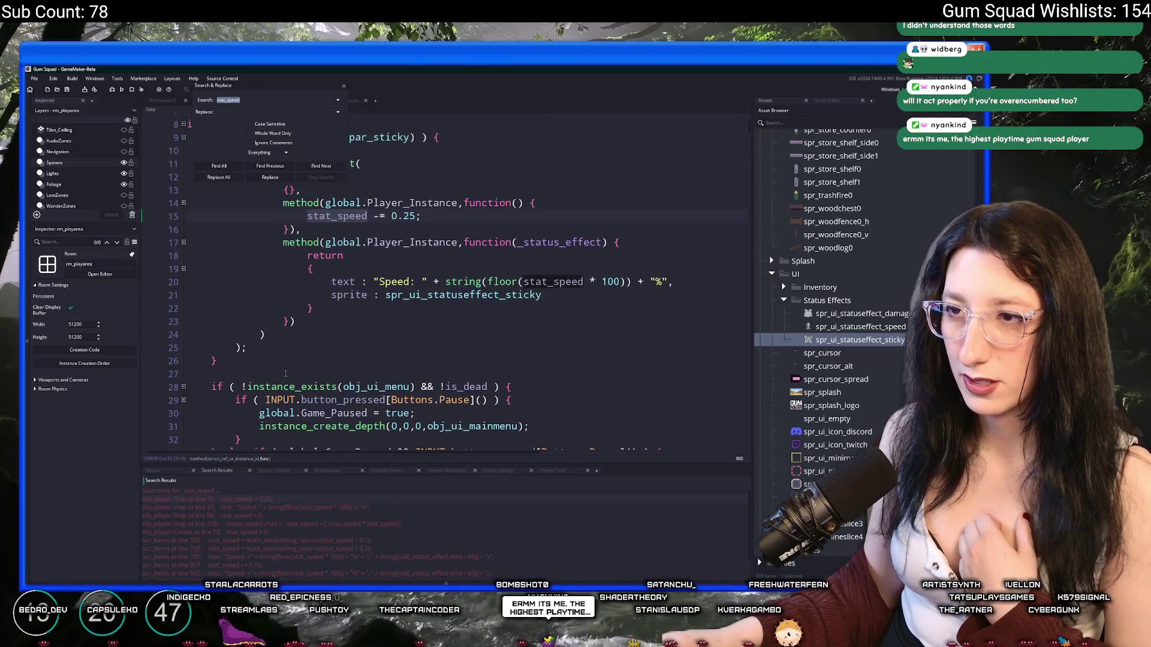
pyautogui.click(343, 87)
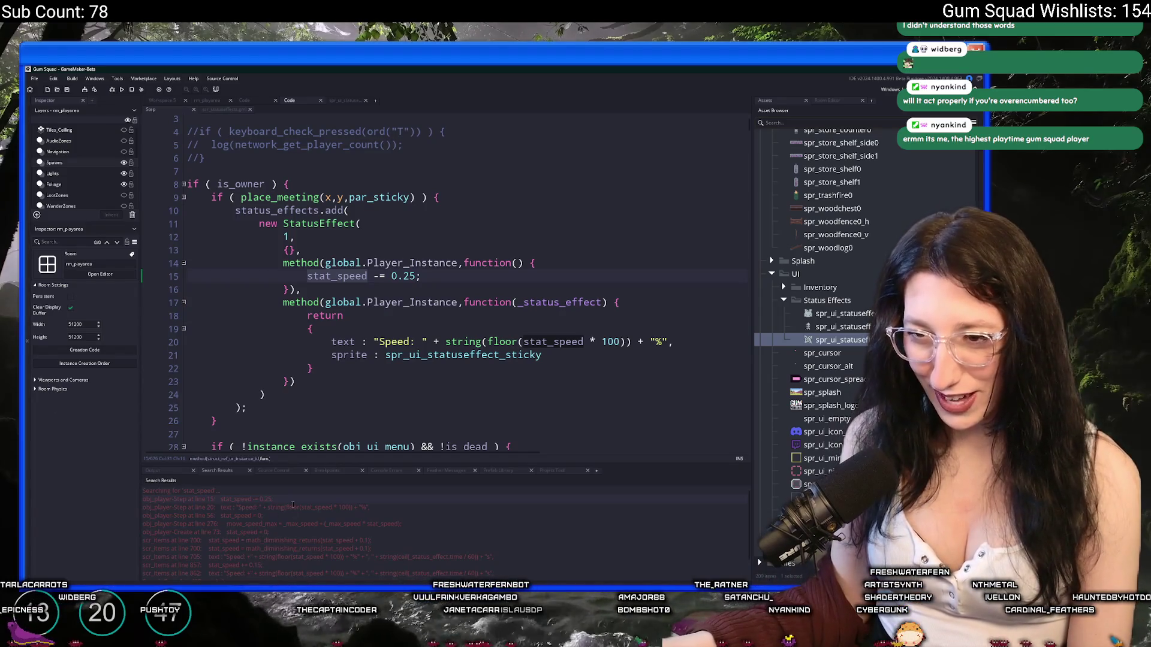
# Step through stat_speed results: the +0.15 item bonus, line 276, the reset to 0, and the Speed text
pyautogui.scroll(-2, 284, 515)
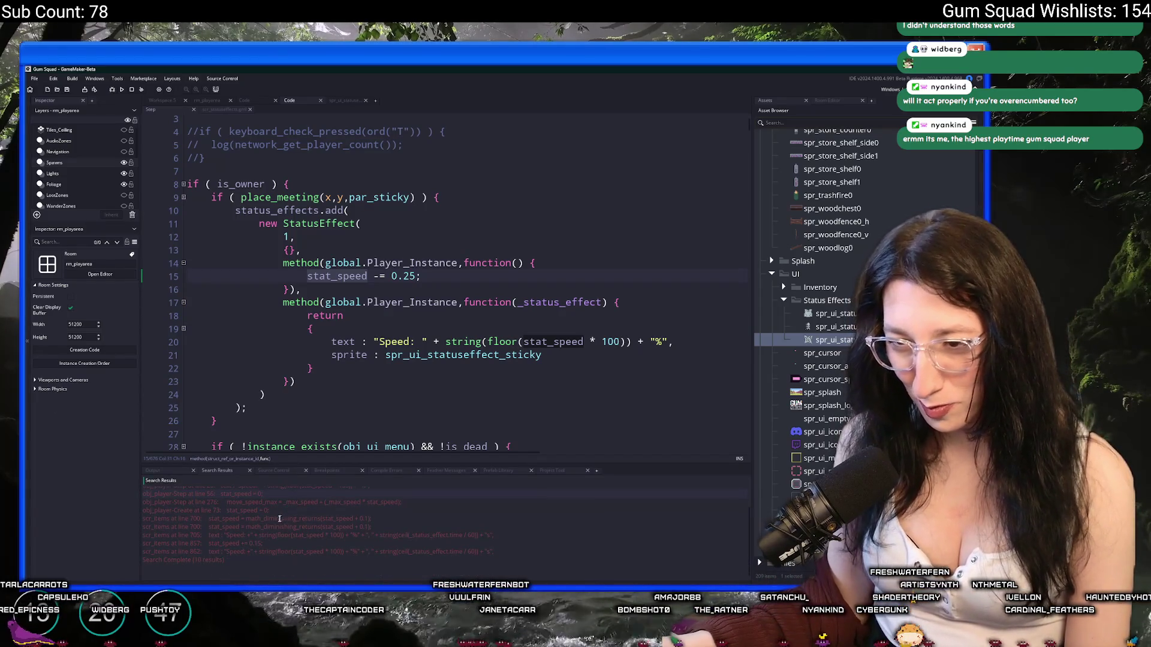
pyautogui.doubleClick(276, 519)
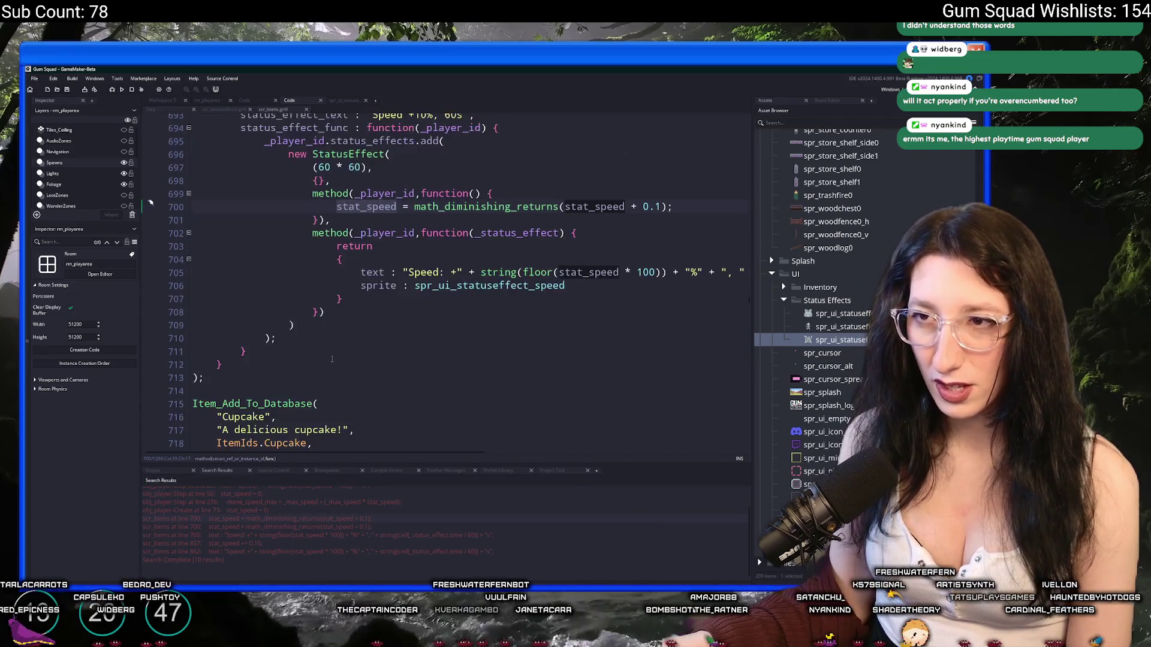
pyautogui.click(282, 543)
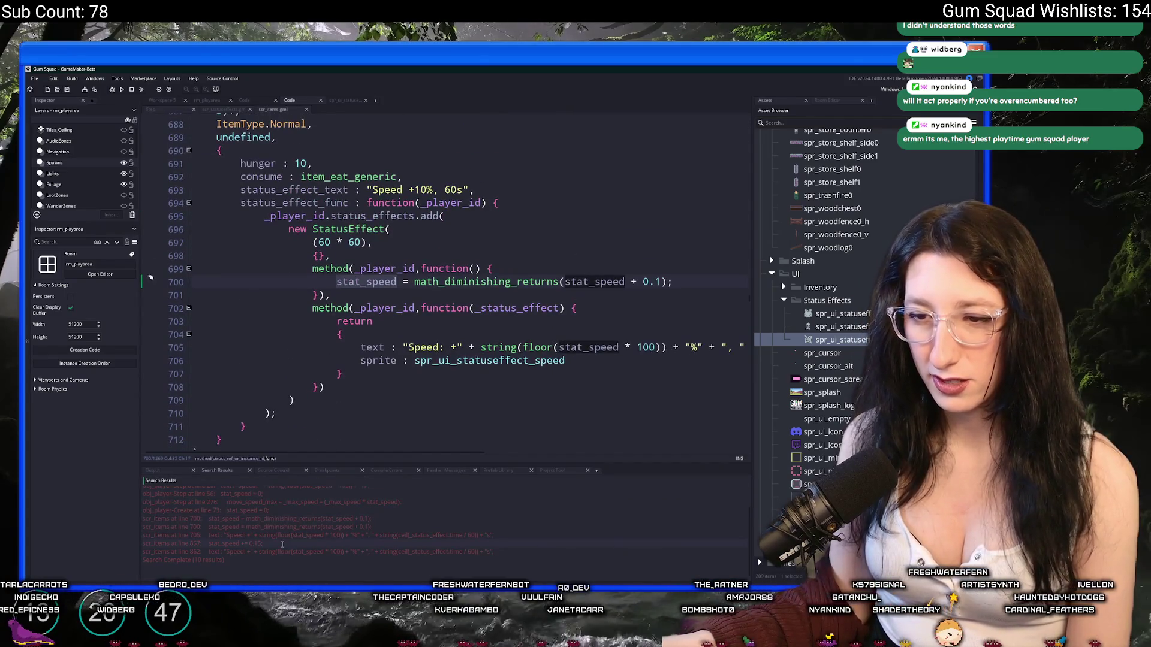
pyautogui.doubleClick(282, 544)
pyautogui.scroll(2, 280, 537)
pyautogui.doubleClick(279, 532)
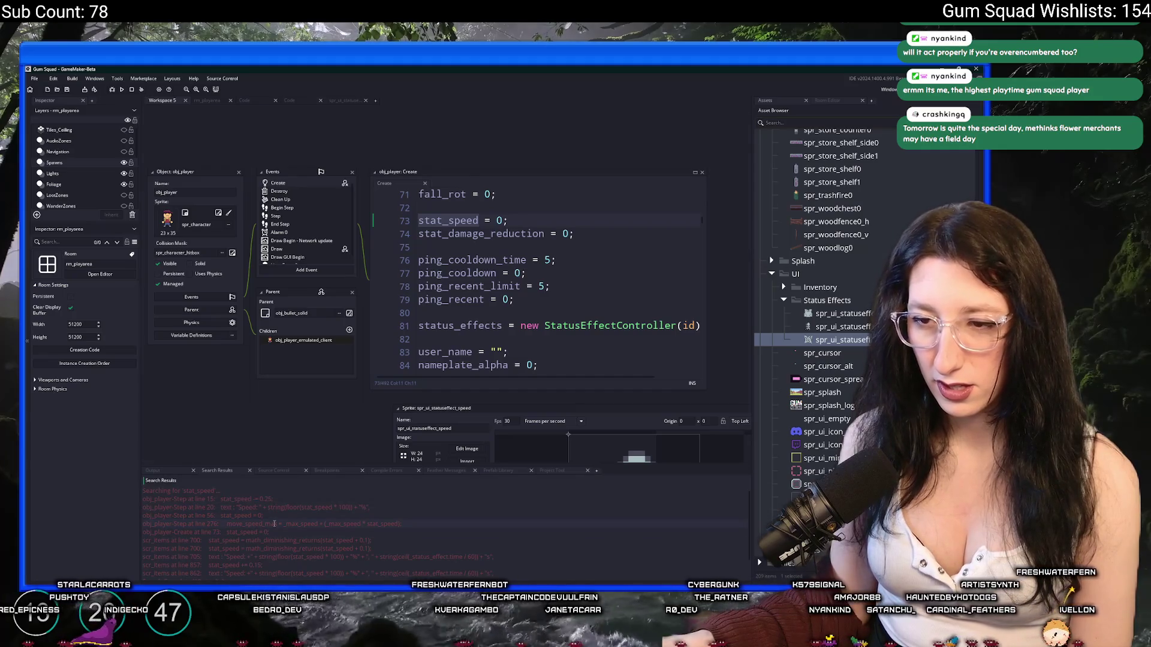
pyautogui.doubleClick(274, 524)
pyautogui.doubleClick(294, 516)
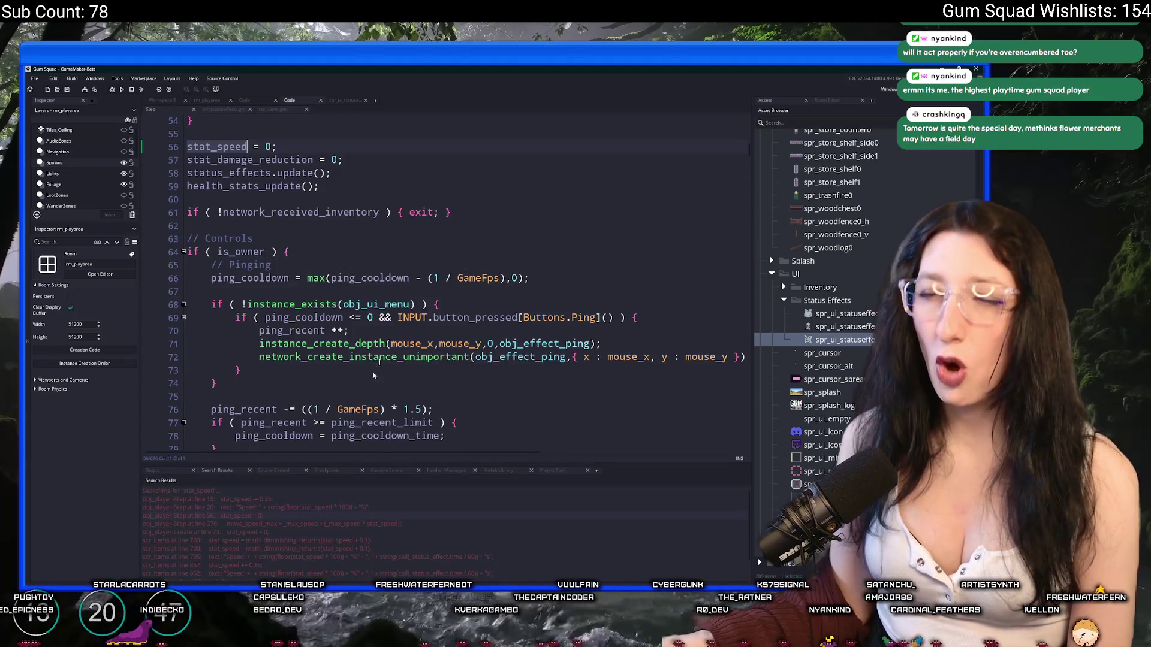
pyautogui.doubleClick(329, 508)
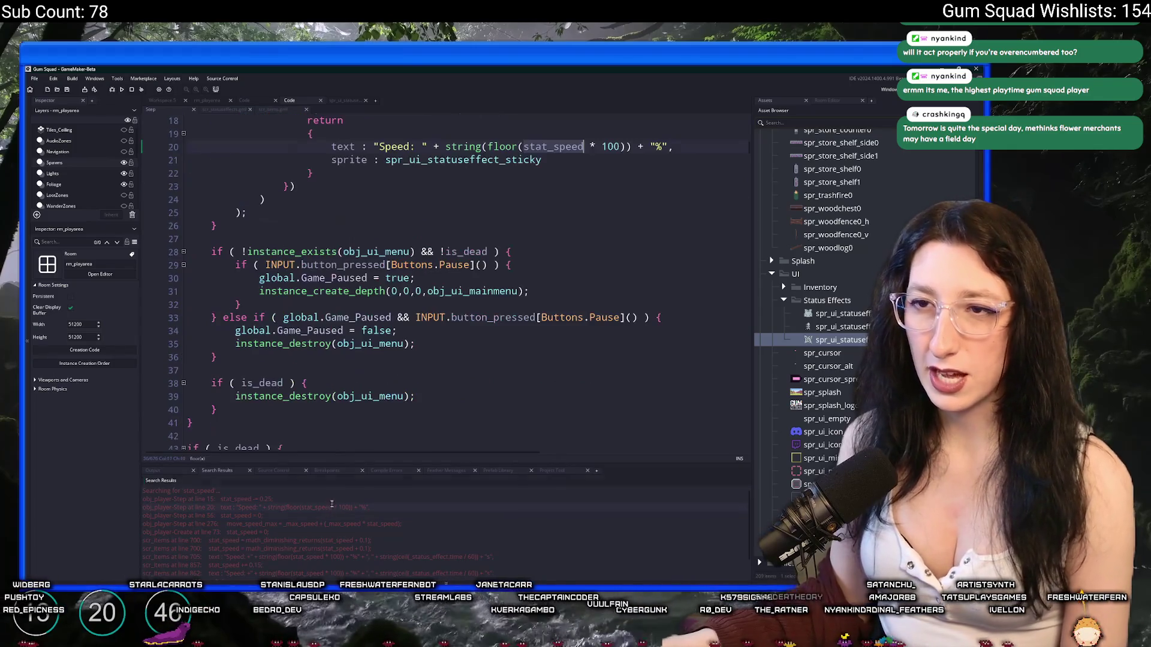
pyautogui.doubleClick(333, 499)
# Peek at the StatusEffect constructor definition, then close the status effects script
pyautogui.scroll(1, 357, 247)
pyautogui.click(356, 247)
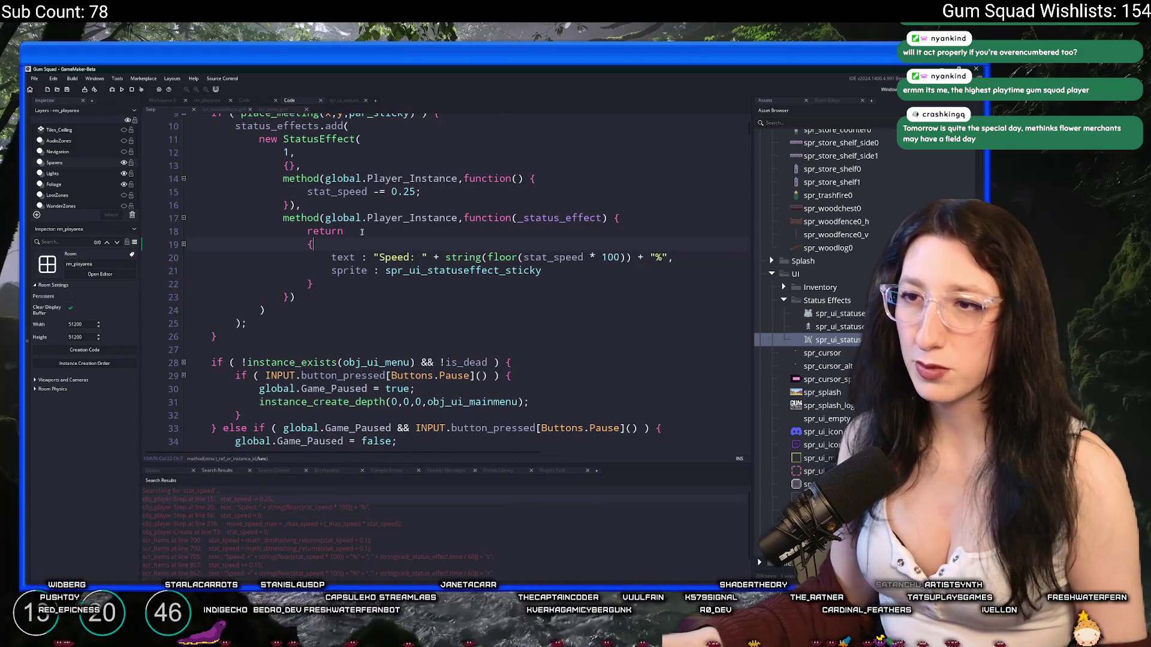
pyautogui.scroll(1, 381, 273)
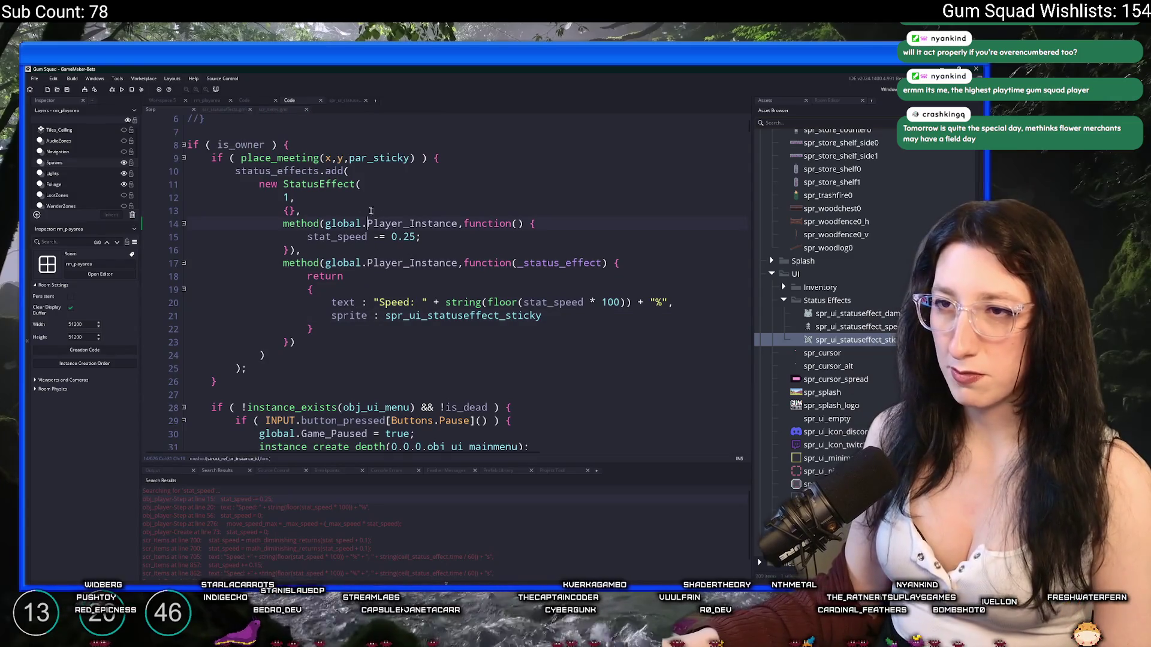
pyautogui.middleClick(317, 186)
pyautogui.scroll(-1, 354, 252)
pyautogui.scroll(1, 384, 298)
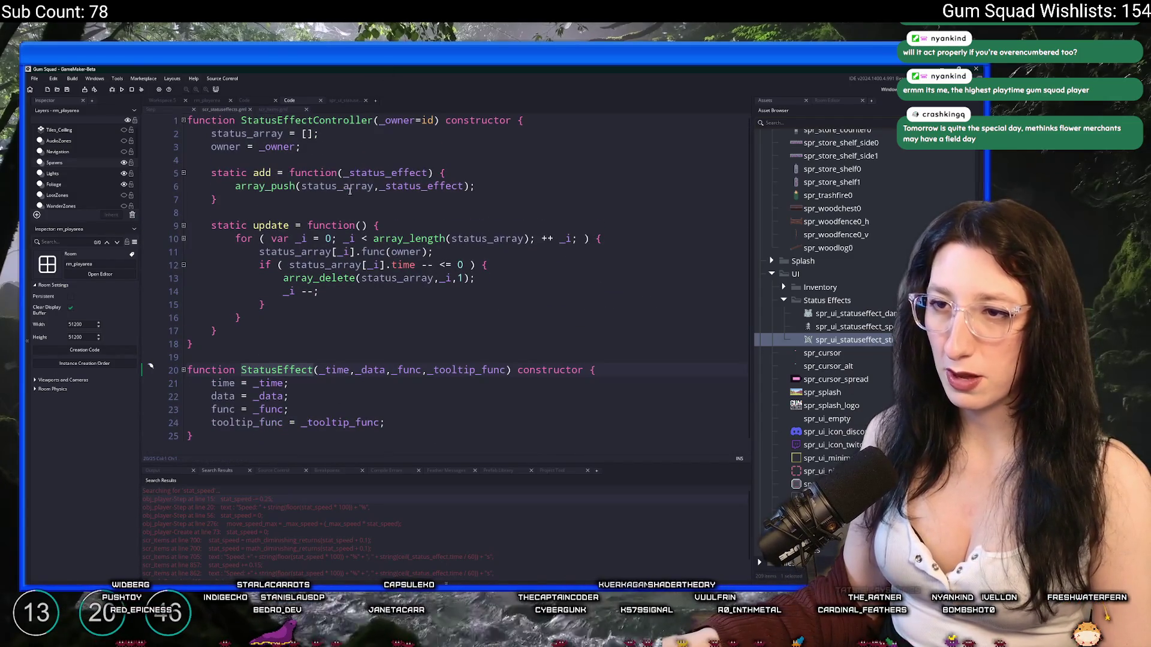
pyautogui.hotkey('ctrl', 'w')
# Search stat_speed again from line 15 and jump to the line 276 max speed calculation
pyautogui.scroll(1, 359, 285)
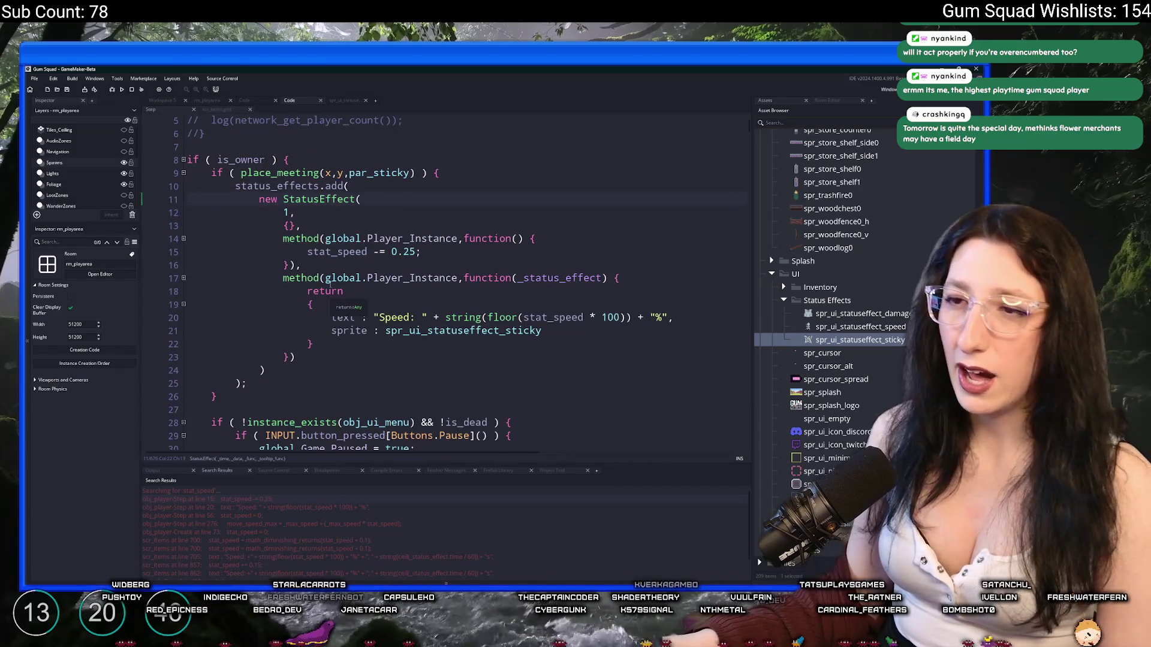
pyautogui.scroll(1, 340, 278)
pyautogui.click(340, 277)
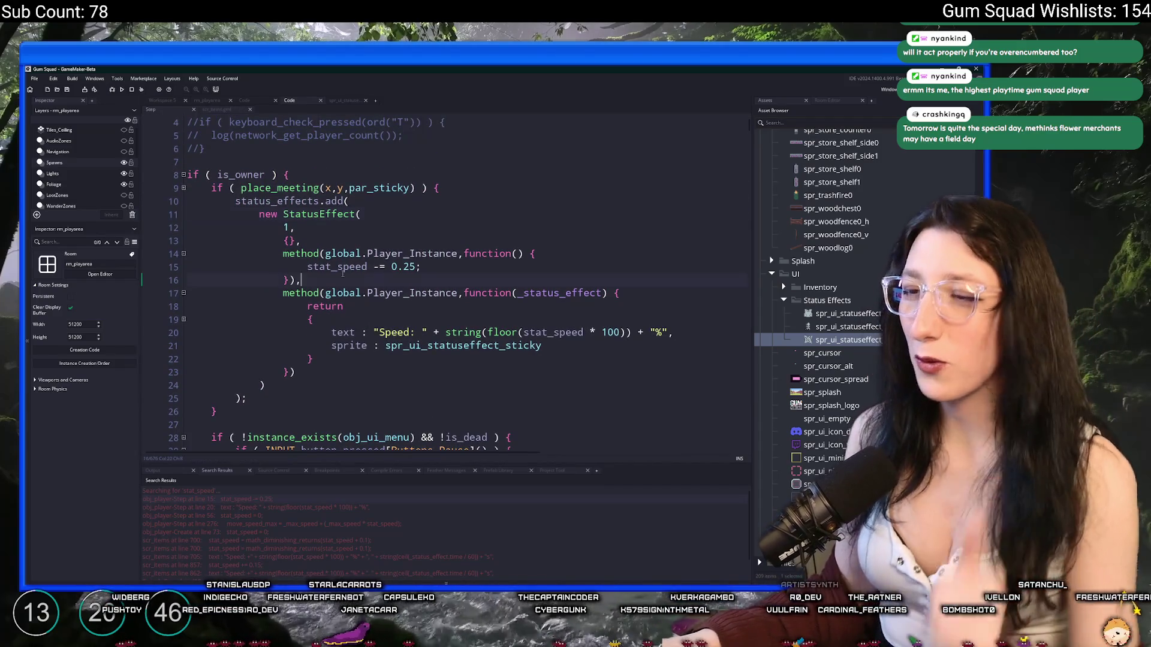
pyautogui.doubleClick(353, 268)
pyautogui.hotkey('ctrl', 'f')
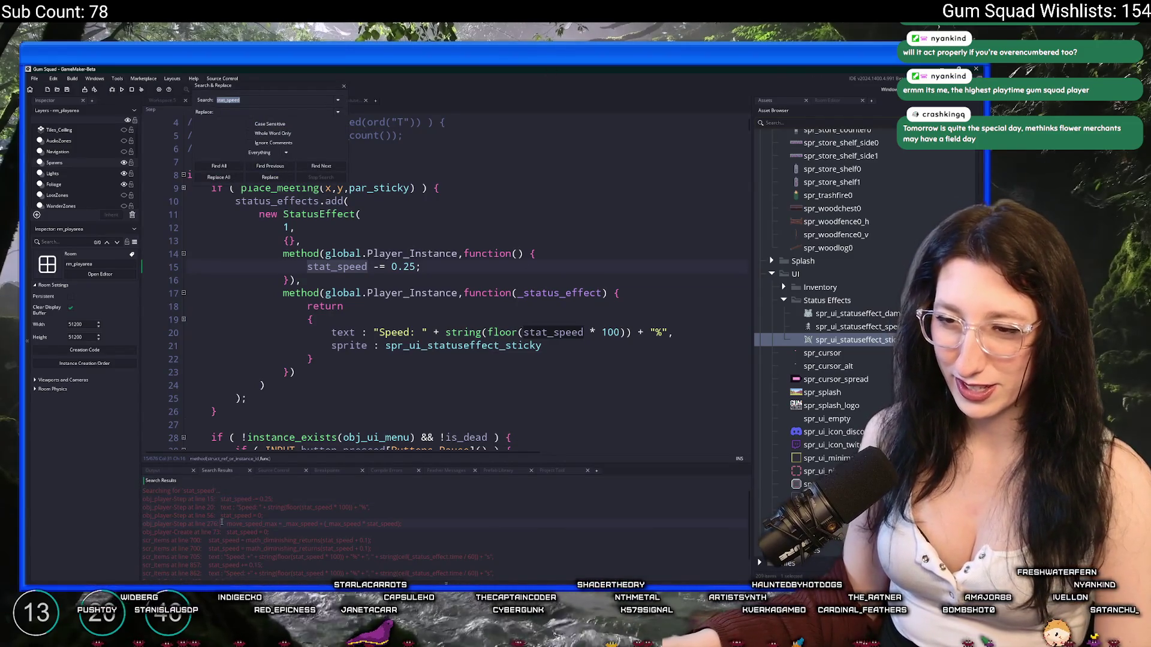
pyautogui.doubleClick(219, 524)
pyautogui.scroll(3, 328, 400)
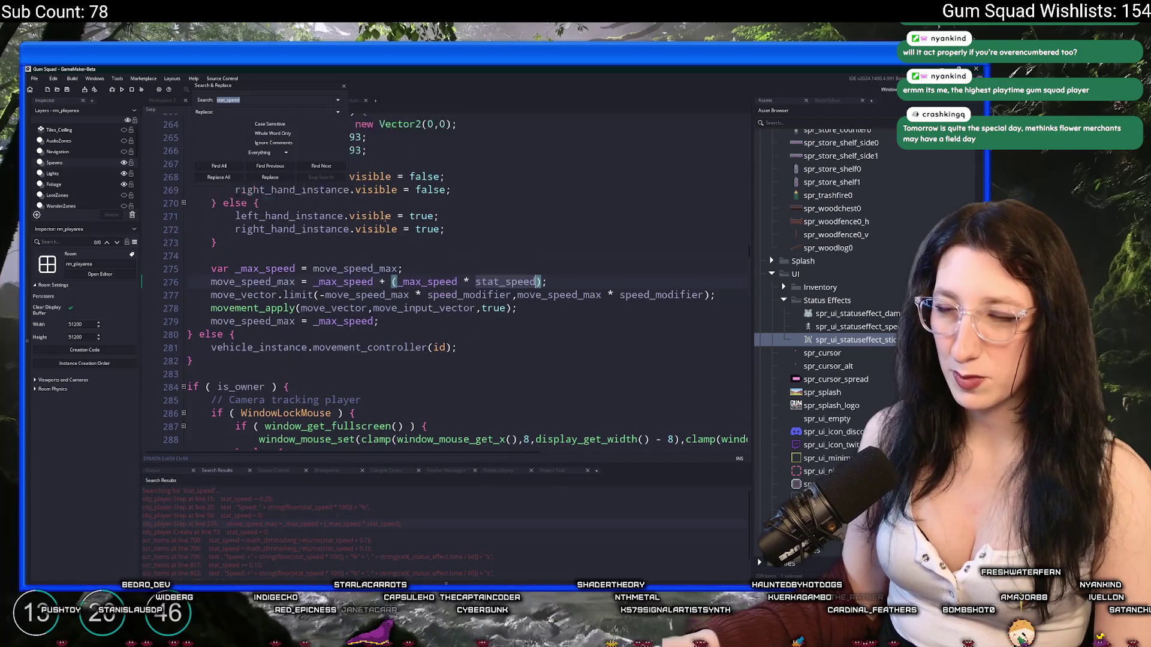
pyautogui.click(344, 88)
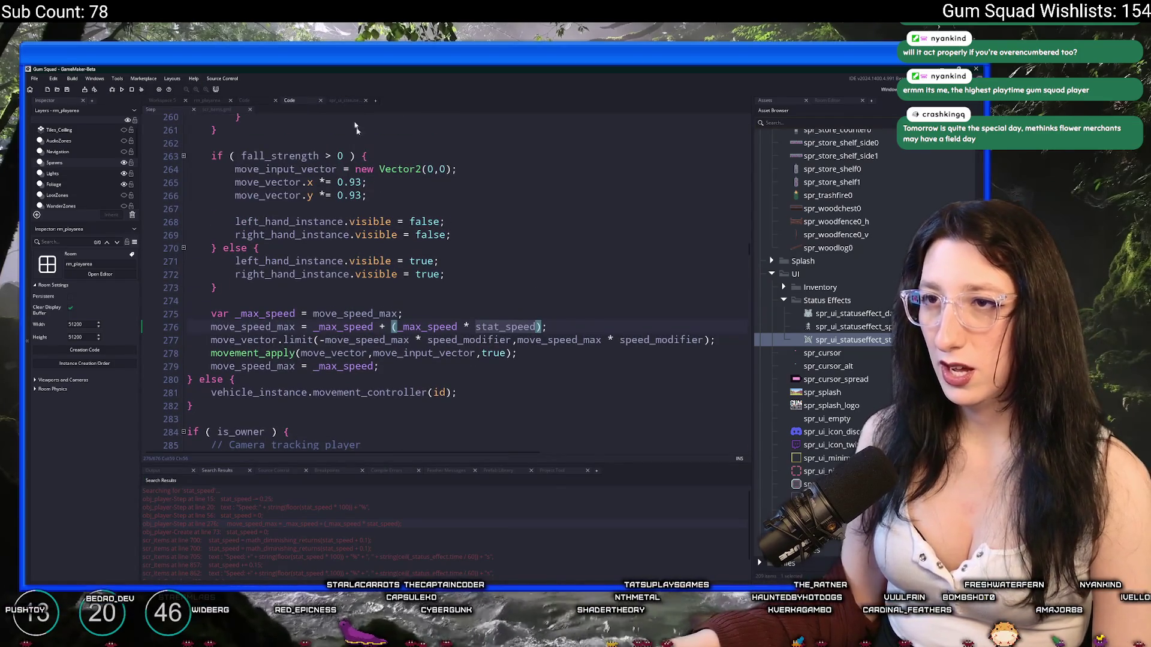
# Change line 276 to move_speed_max = _max_speed + max(_max_speed * stat_speed, 0)
pyautogui.click(392, 327)
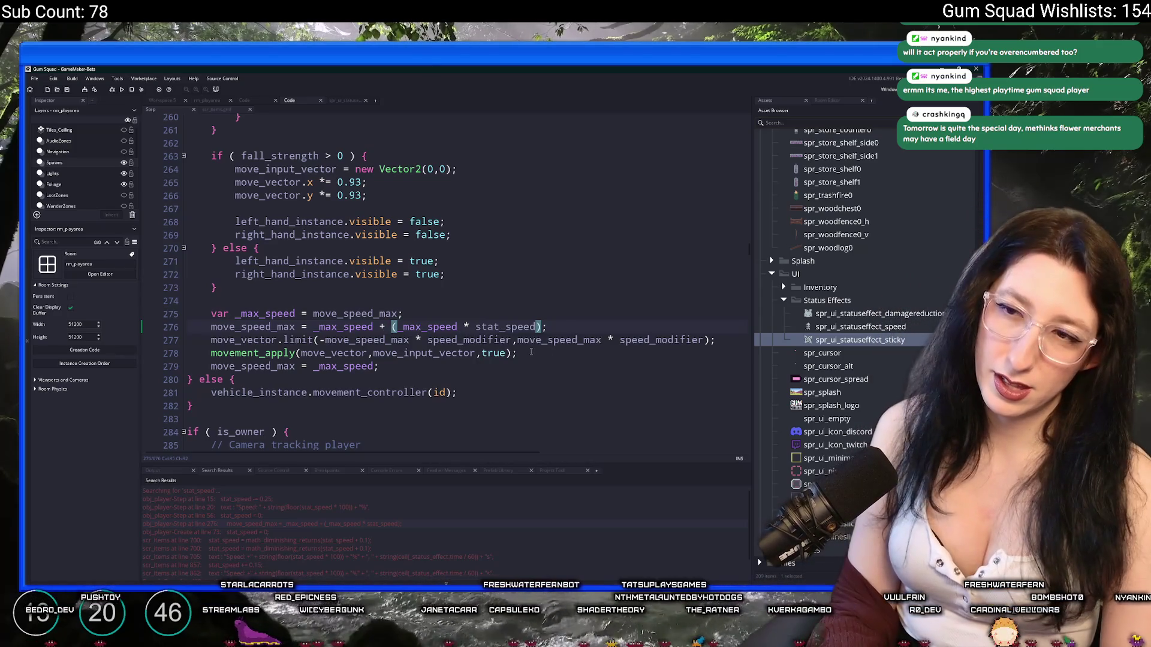
pyautogui.write('max')
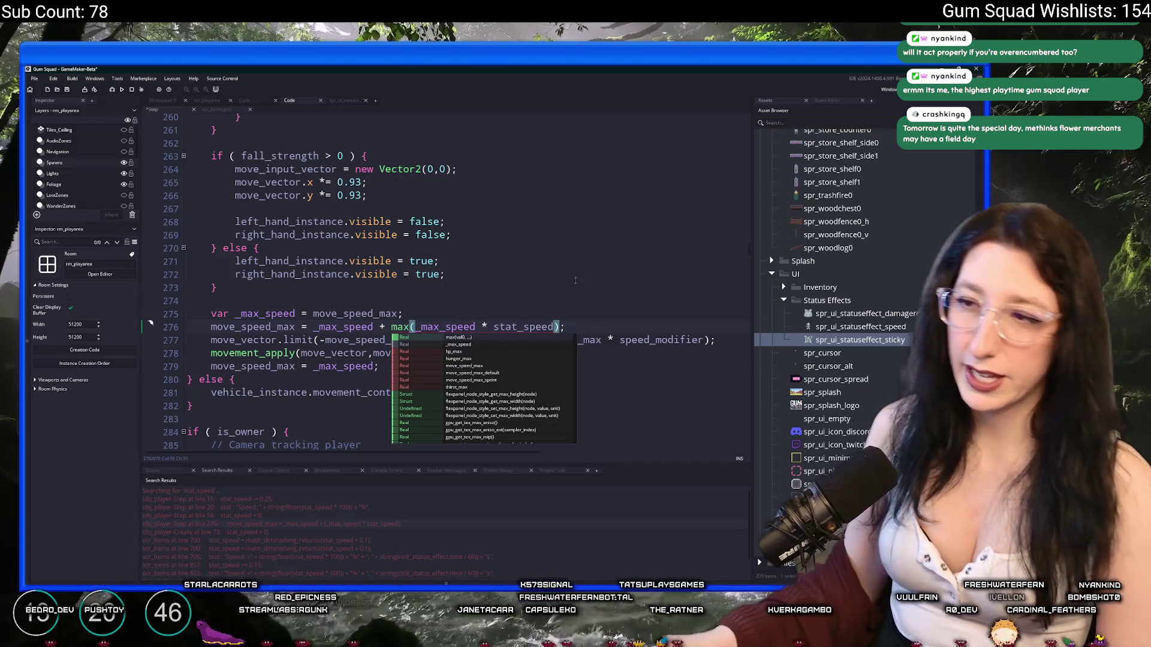
pyautogui.click(553, 328)
pyautogui.write(',0)')
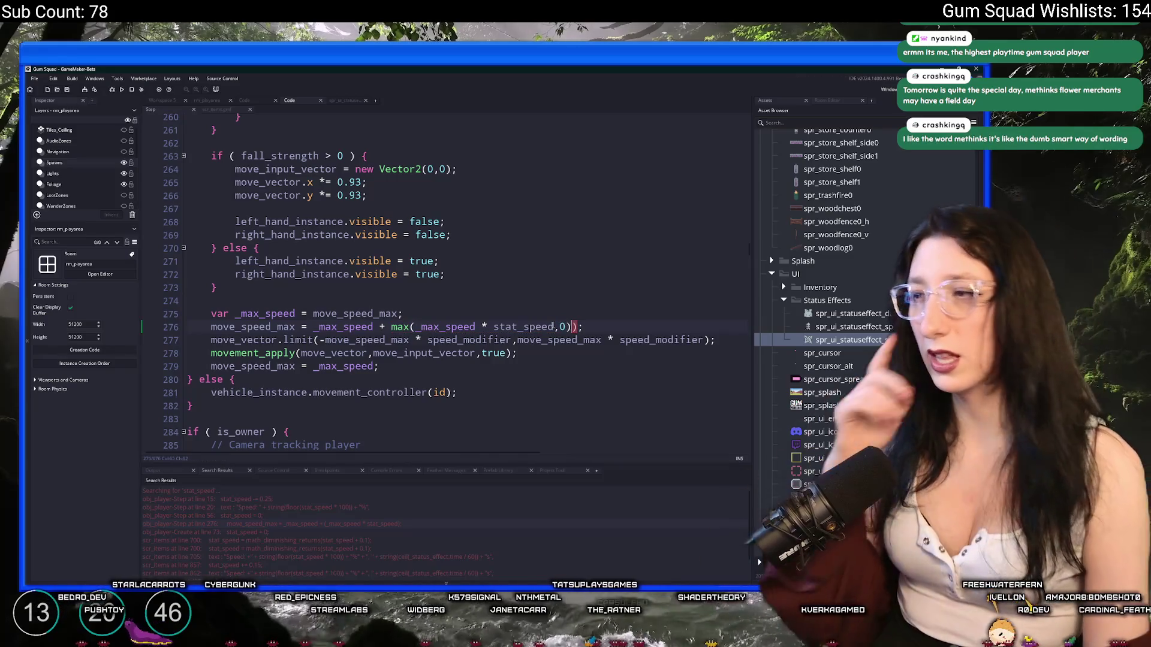
pyautogui.press('BackSpace')
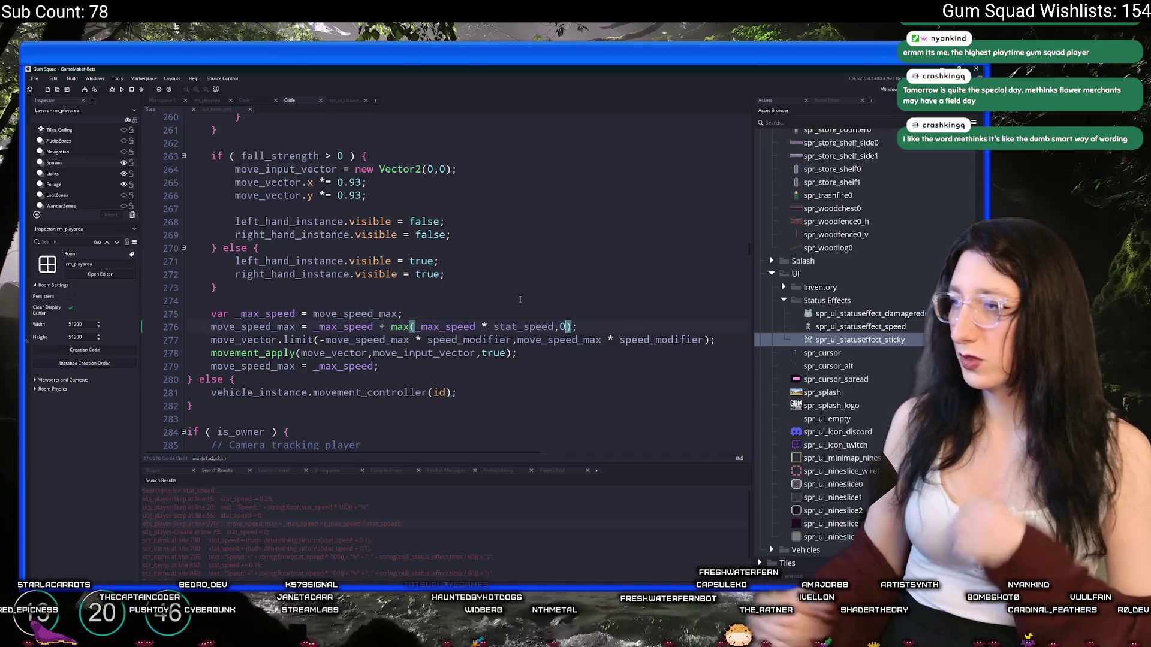
pyautogui.hotkey('alt', 'Tab')
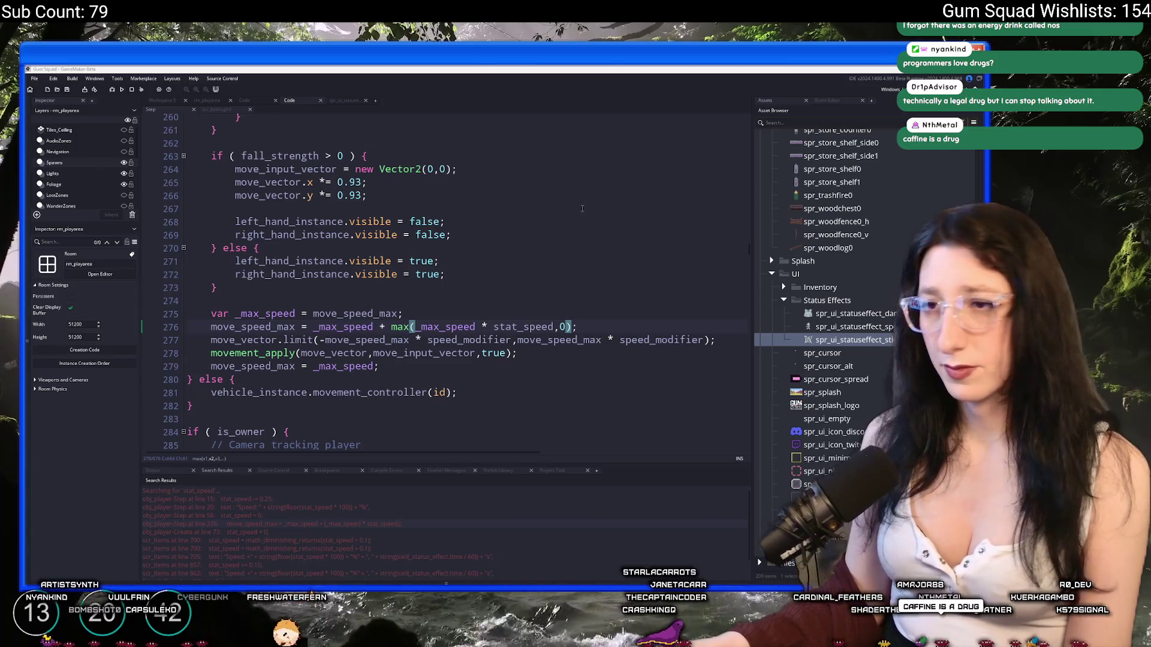
# Review the movement code and the scr_items drink definition, close the code tabs, and glance at scr_minimap
pyautogui.click(581, 208)
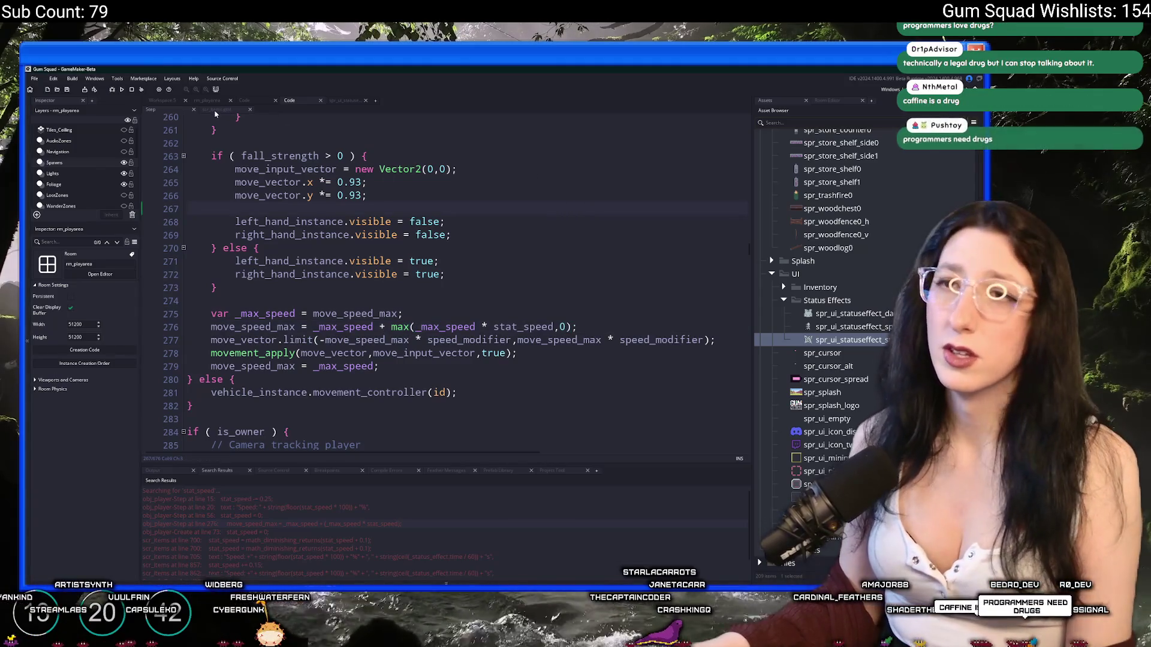
pyautogui.click(213, 110)
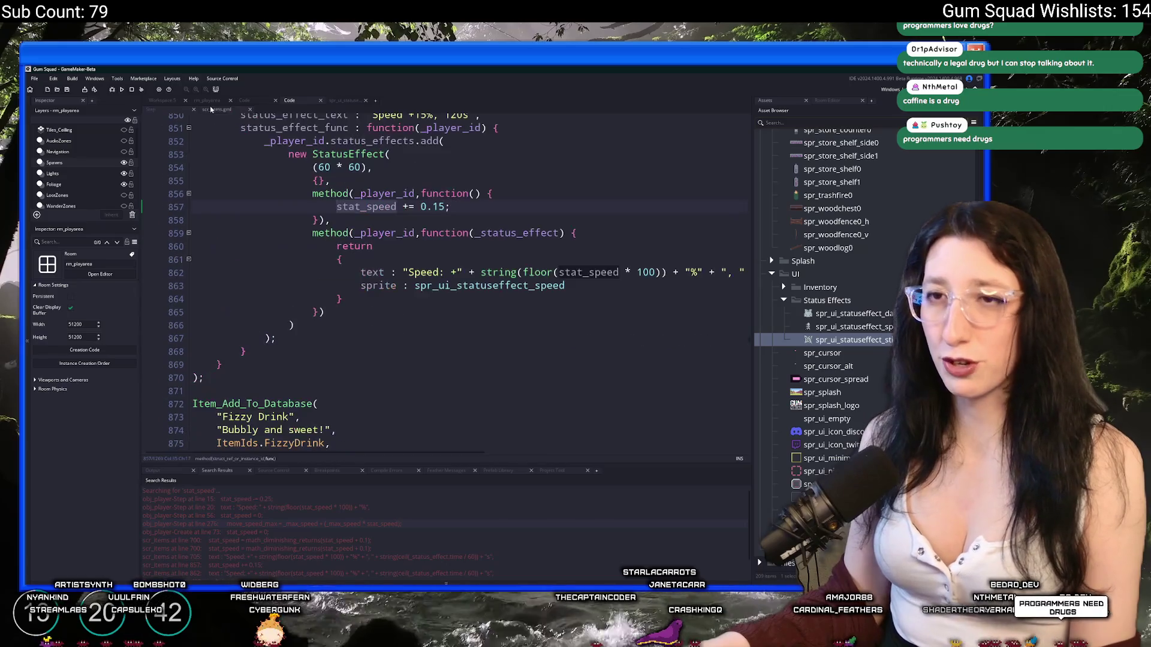
pyautogui.scroll(3, 378, 185)
pyautogui.press('Up')
pyautogui.press('Up')
pyautogui.press('Up')
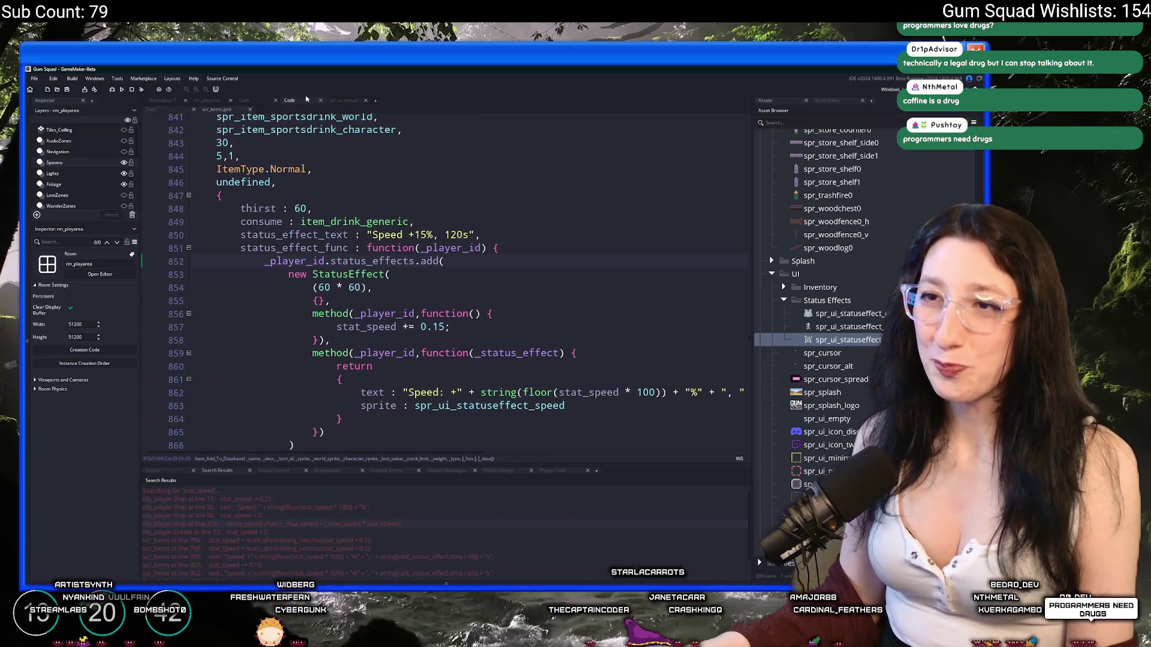
pyautogui.click(320, 101)
pyautogui.click(319, 100)
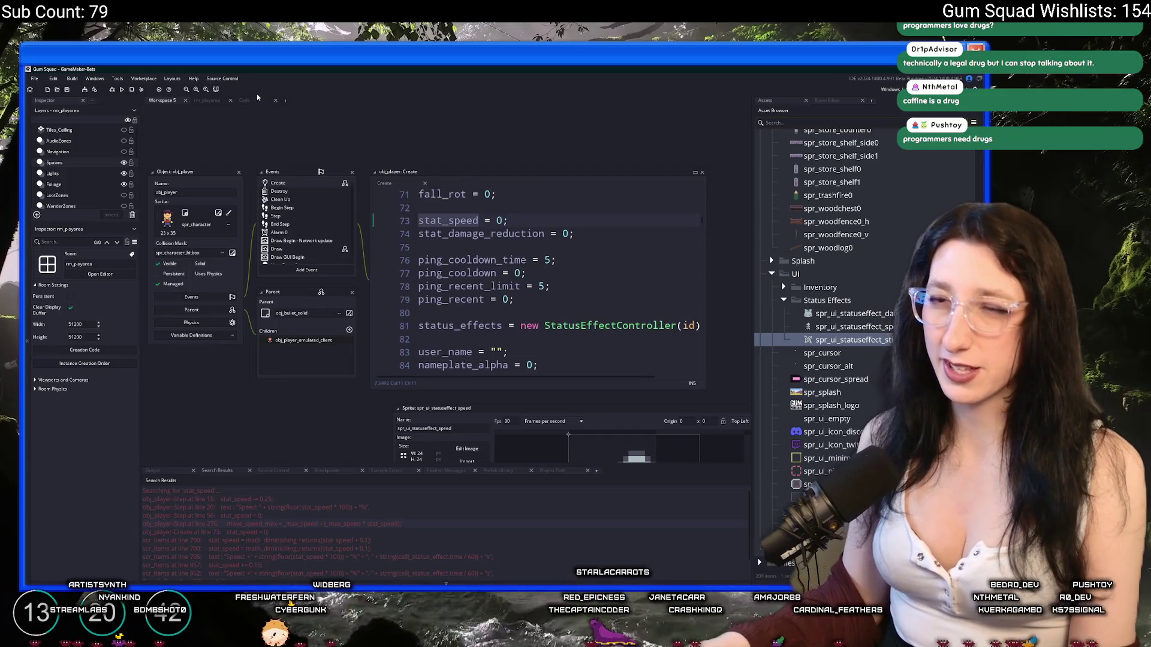
pyautogui.click(245, 101)
pyautogui.scroll(2, 279, 113)
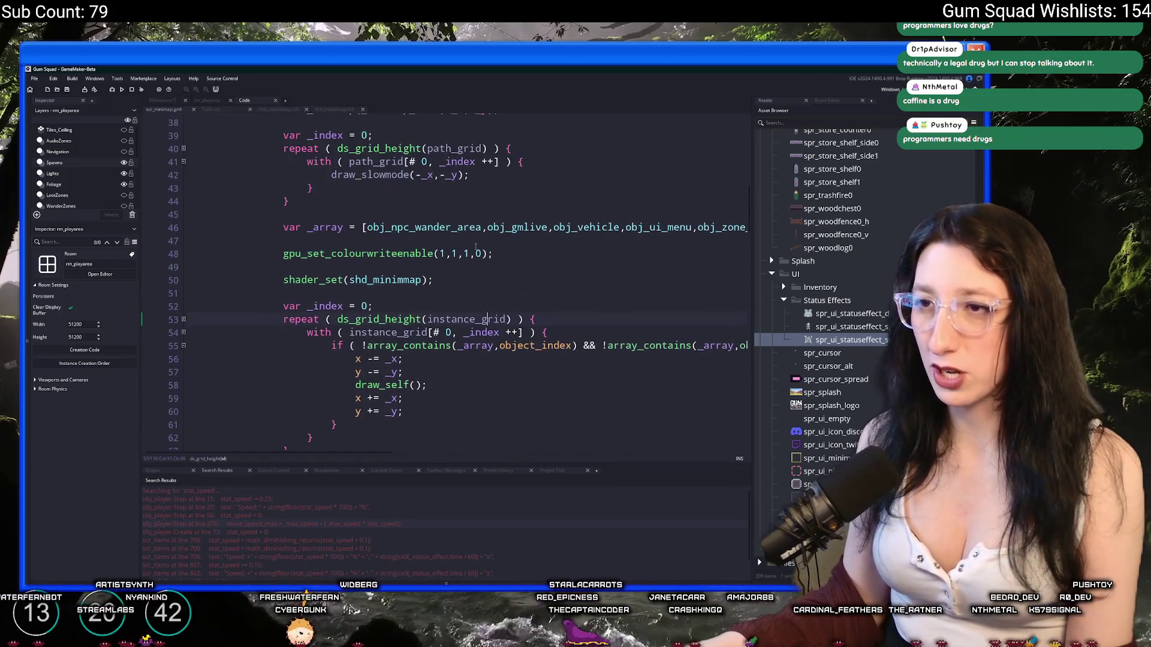
pyautogui.click(275, 100)
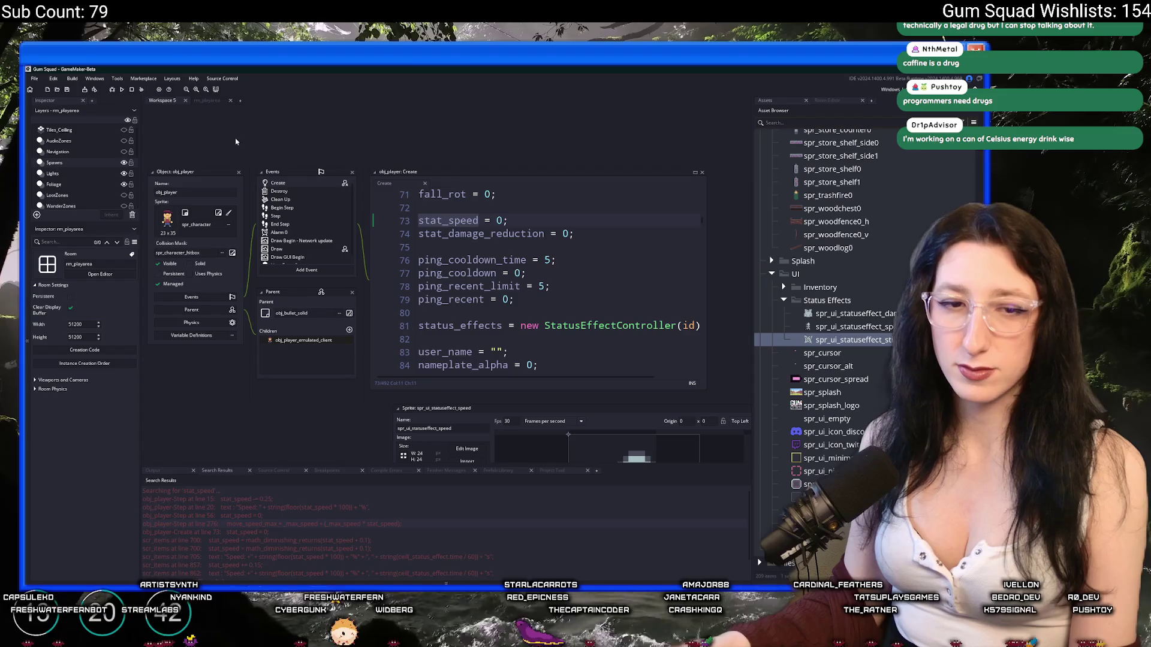
# Pan the rm_playarea room around the pink cobweb tiles, then switch to Aseprite
pyautogui.click(207, 101)
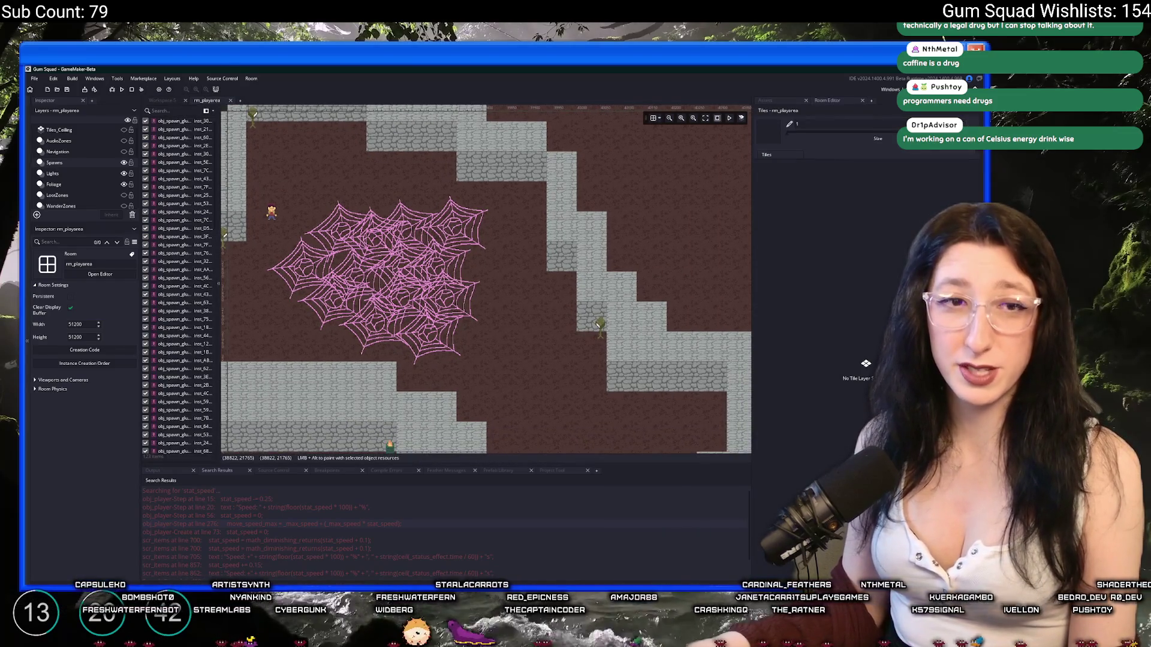
pyautogui.moveTo(514, 319); pyautogui.dragTo(538, 291)
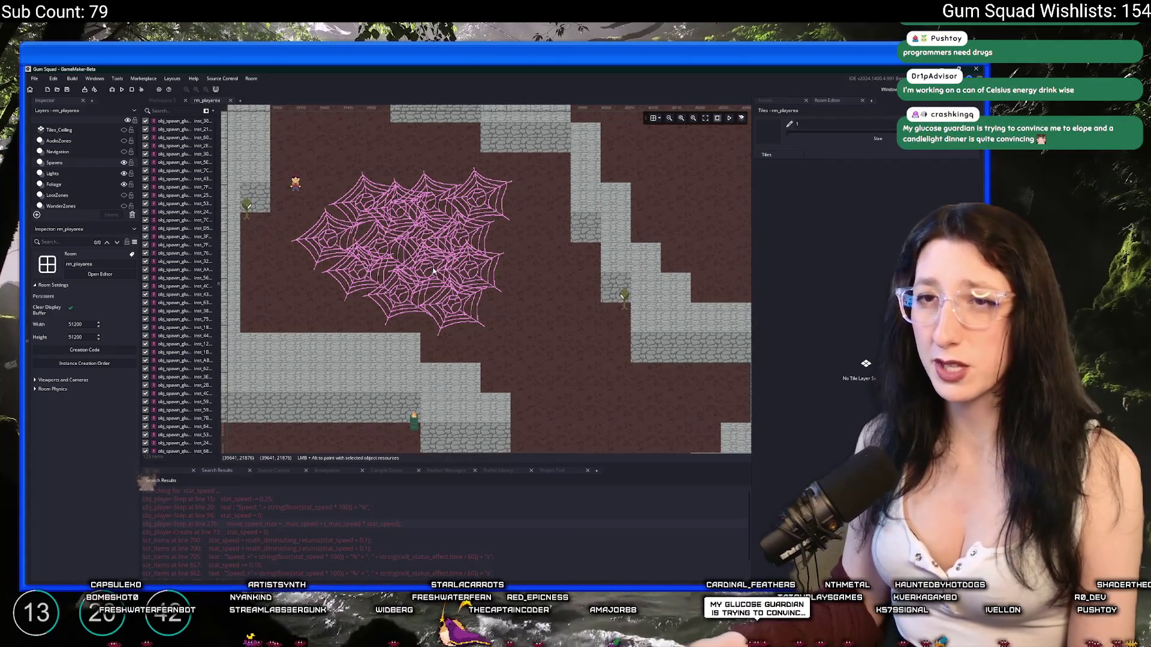
pyautogui.hotkey('alt', 'Tab')
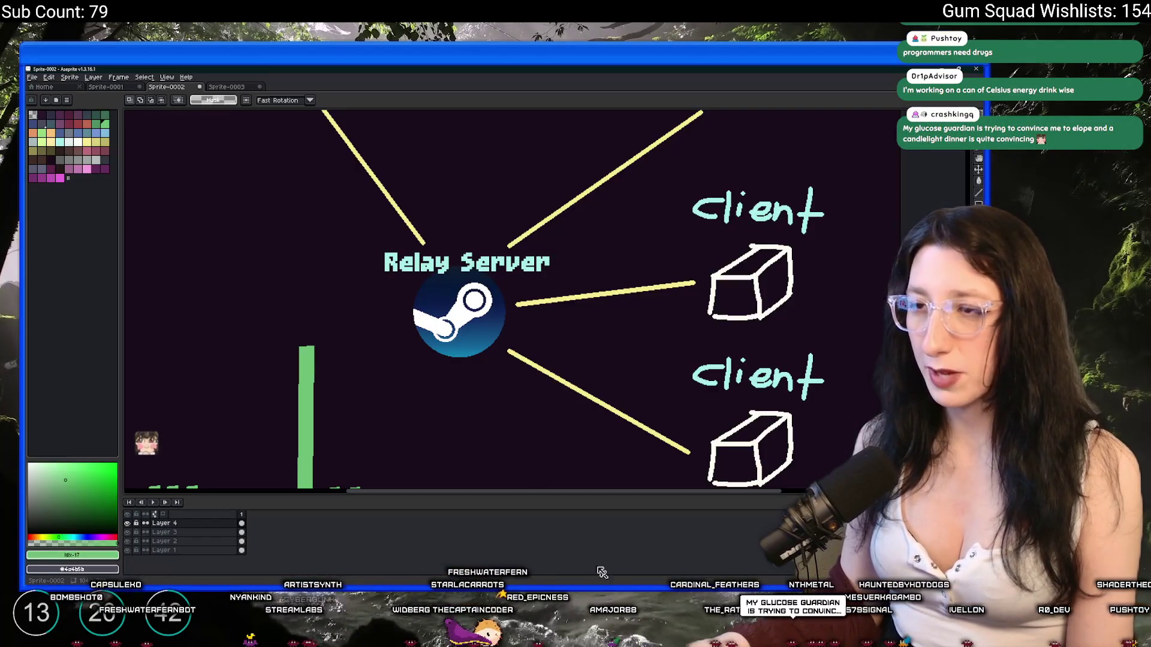
# Move from the Relay Server diagram to Sprite-0001 and eyedrop (I) the cobweb's pink as drawing colour
pyautogui.scroll(-3, 475, 400)
pyautogui.moveTo(475, 399); pyautogui.dragTo(409, 339)
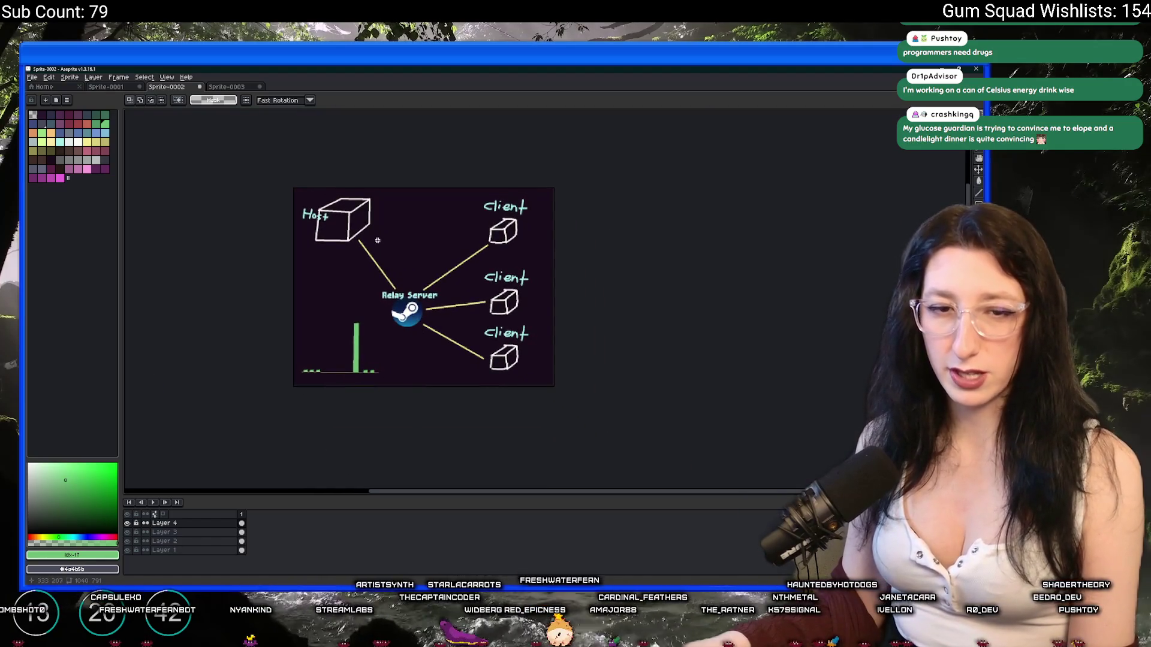
pyautogui.click(211, 87)
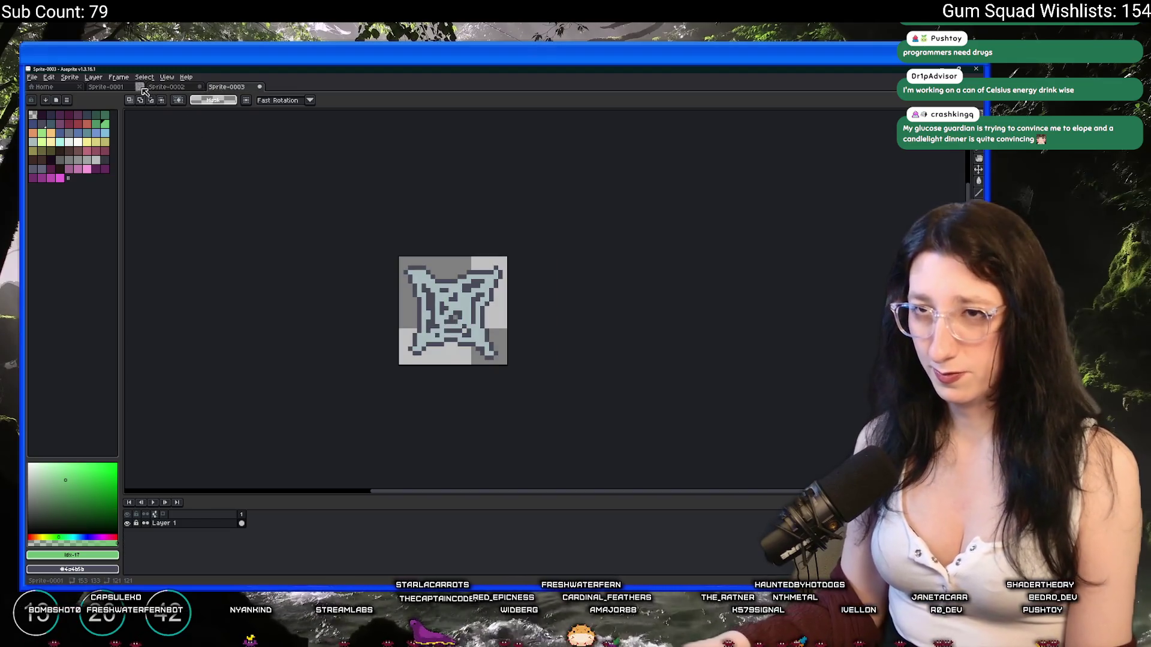
pyautogui.click(129, 87)
pyautogui.scroll(1, 174, 131)
pyautogui.scroll(-1, 226, 192)
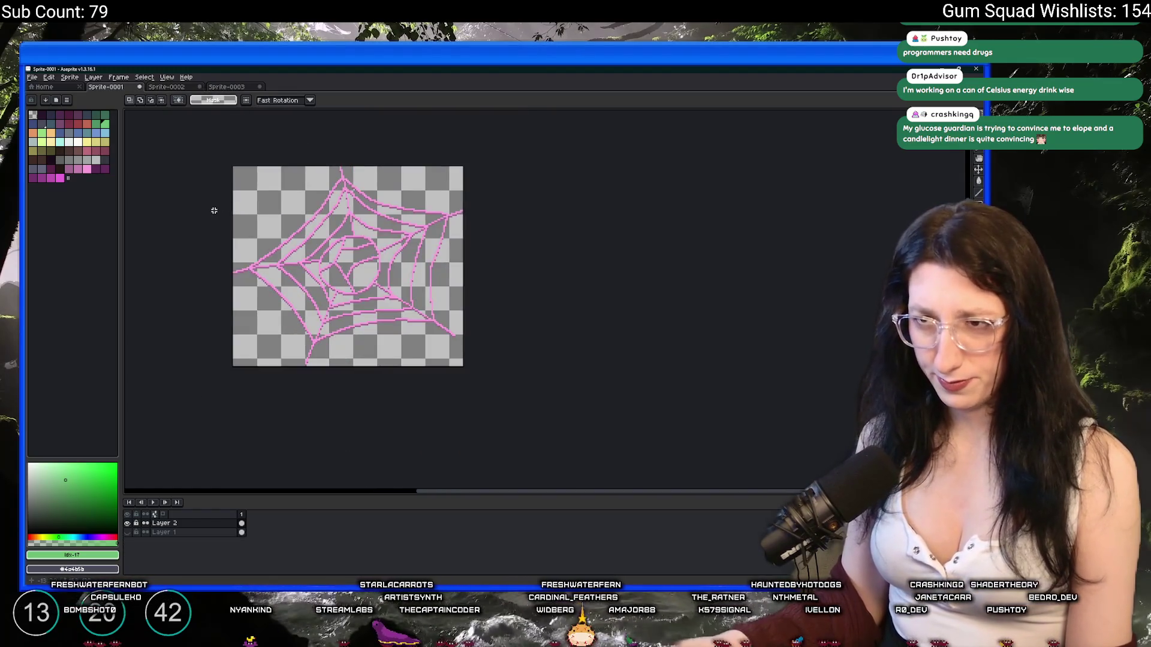
pyautogui.scroll(4, 214, 211)
pyautogui.press('i')
pyautogui.click(349, 284)
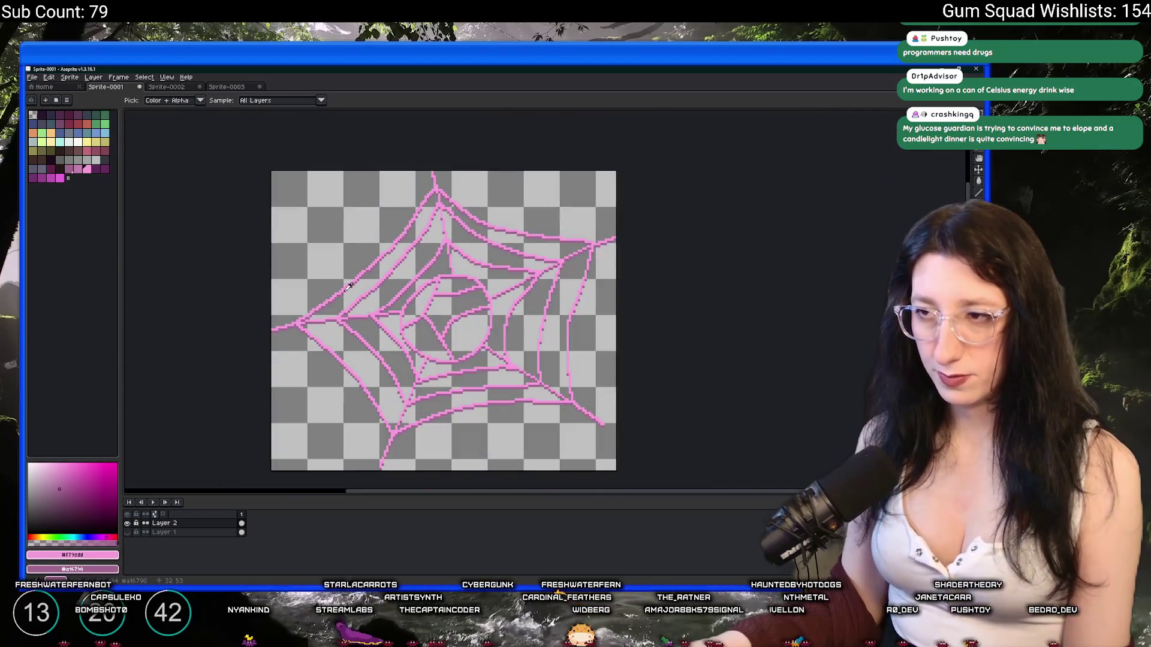
pyautogui.scroll(-3, 353, 282)
pyautogui.scroll(2, 376, 276)
pyautogui.scroll(-2, 376, 276)
# Delete the old cobweb from Layer 2 and pencil a small pink central ring
pyautogui.press('Delete')
pyautogui.scroll(1, 413, 299)
pyautogui.press('b')
pyautogui.scroll(1, 415, 301)
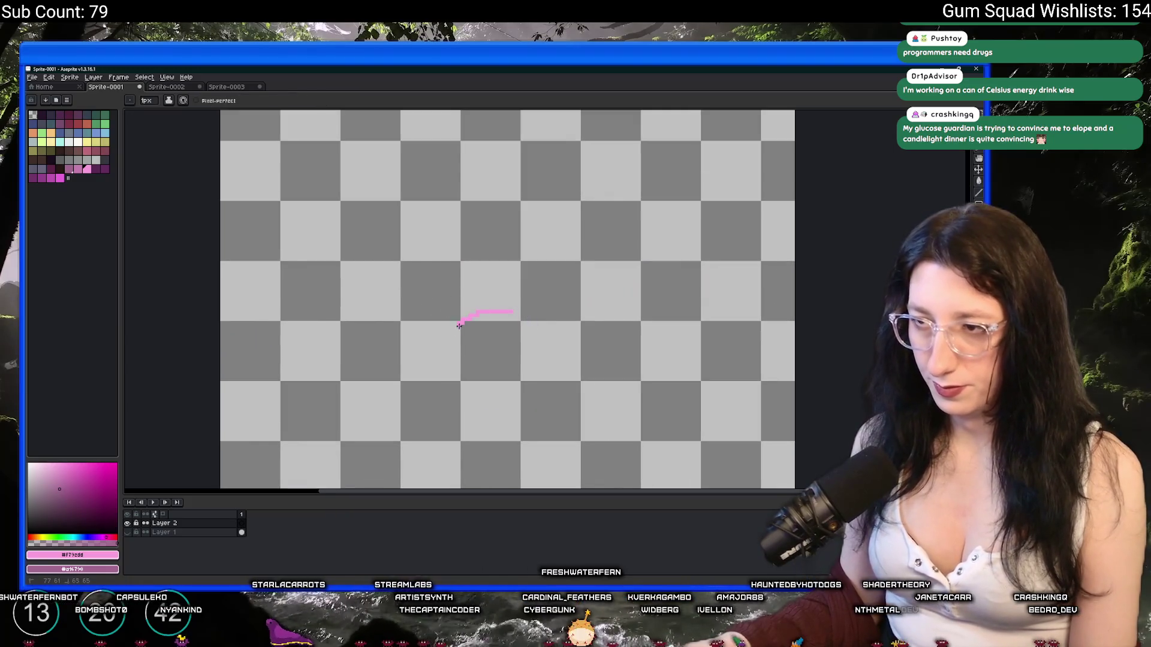
pyautogui.moveTo(459, 326); pyautogui.dragTo(519, 356)
# Draw web strands radiating up-left and down-left from the ring
pyautogui.moveTo(461, 310); pyautogui.dragTo(324, 168)
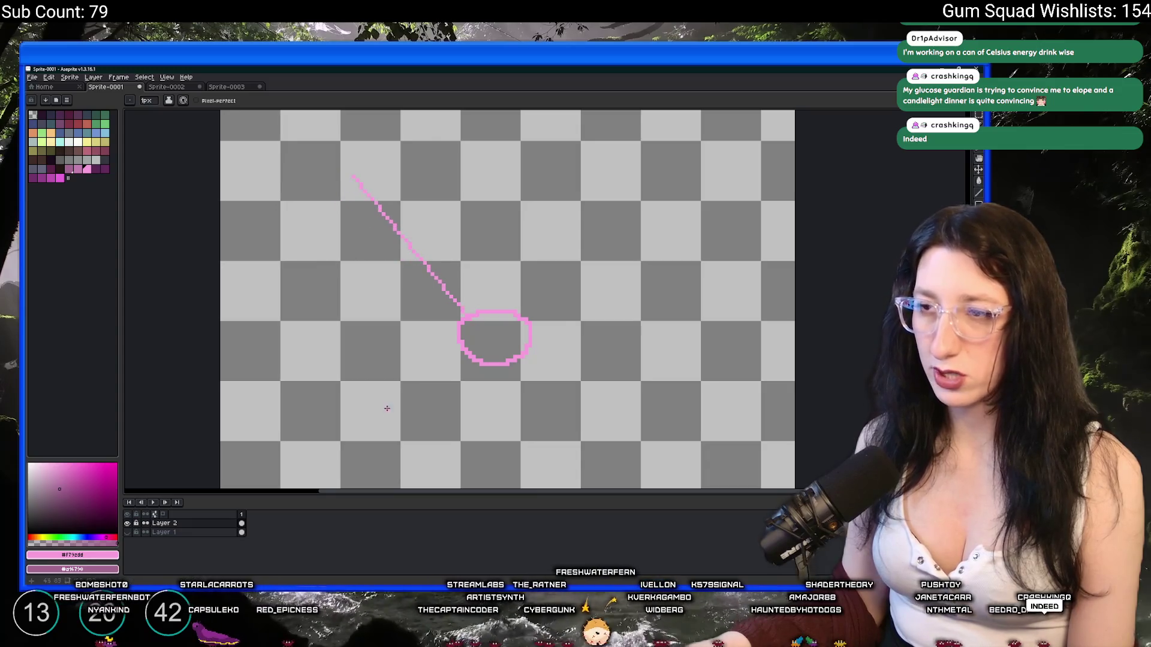
pyautogui.scroll(-1, 464, 296)
pyautogui.moveTo(453, 293); pyautogui.dragTo(353, 409)
pyautogui.scroll(-2, 348, 372)
# Add down-right and up-right strands and extend the upward strand higher
pyautogui.hscroll(2, 360, 330)
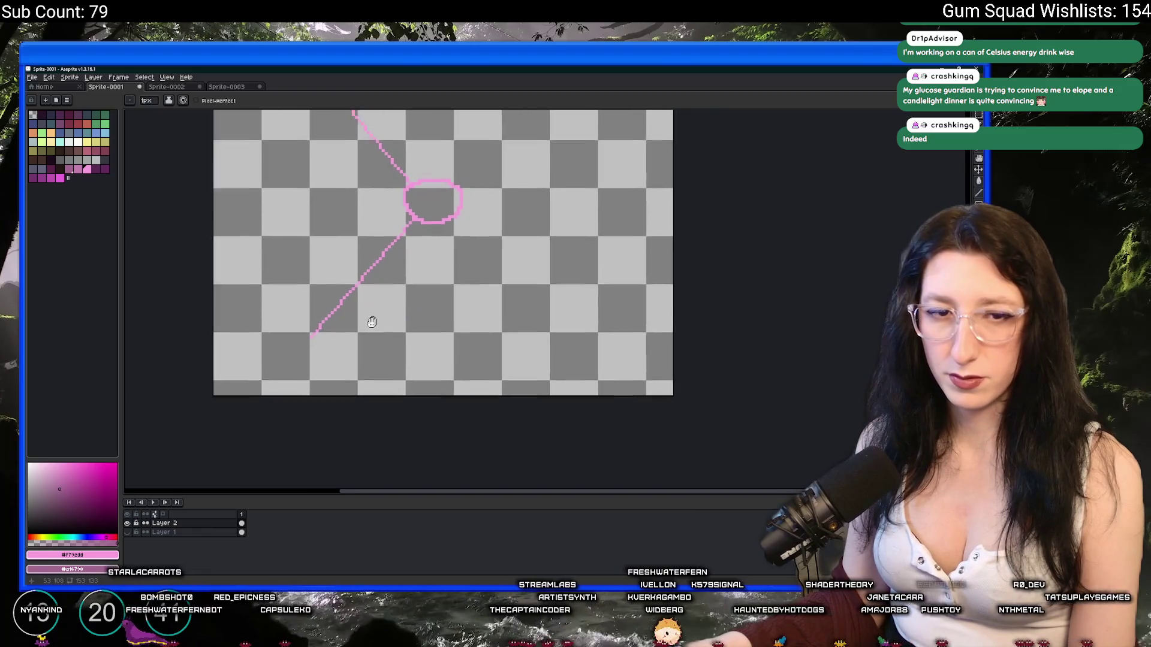
pyautogui.moveTo(430, 242); pyautogui.dragTo(588, 335)
pyautogui.scroll(2, 581, 392)
pyautogui.hscroll(-1, 581, 392)
pyautogui.moveTo(473, 307); pyautogui.dragTo(633, 249)
pyautogui.moveTo(465, 216); pyautogui.dragTo(474, 165)
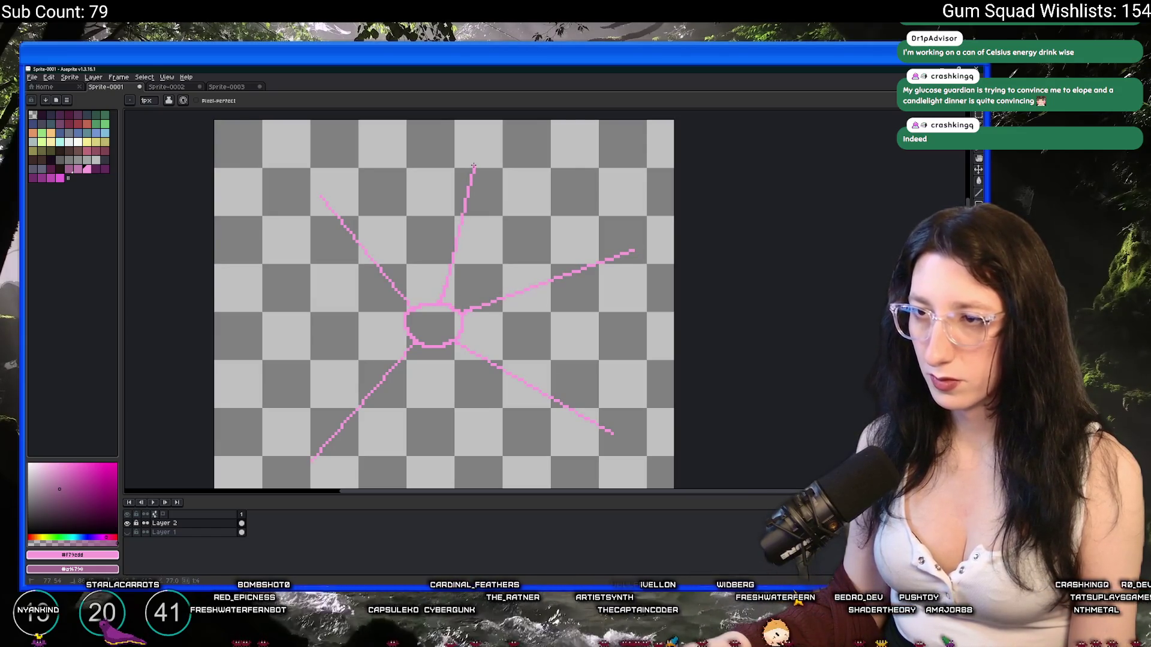
# Add connecting threads between the upper strands and down the ring's right side, undoing bad strokes
pyautogui.scroll(-4, 411, 257)
pyautogui.scroll(4, 412, 257)
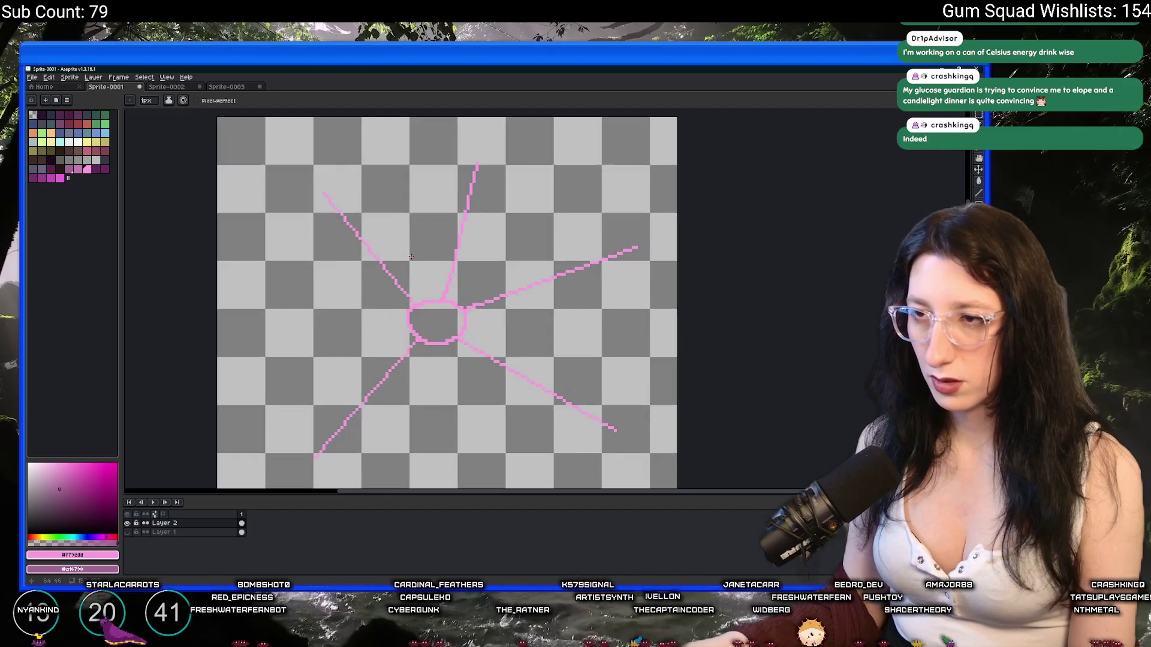
pyautogui.moveTo(380, 231); pyautogui.dragTo(341, 252)
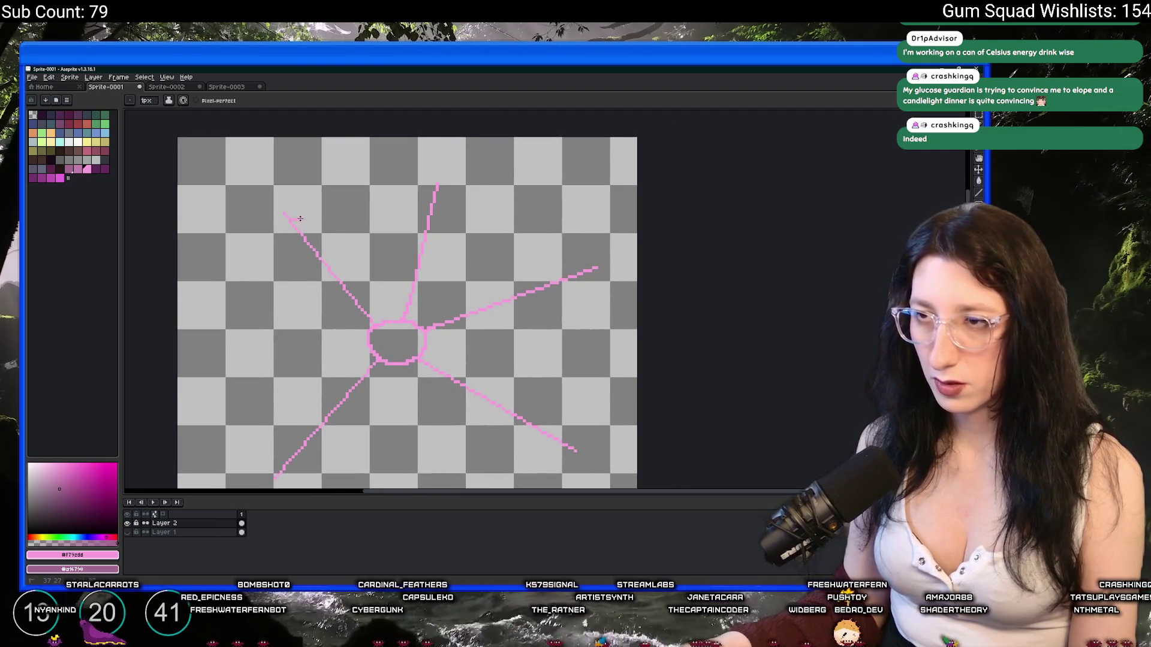
pyautogui.hotkey('ctrl', 'z')
pyautogui.moveTo(289, 220); pyautogui.dragTo(397, 204)
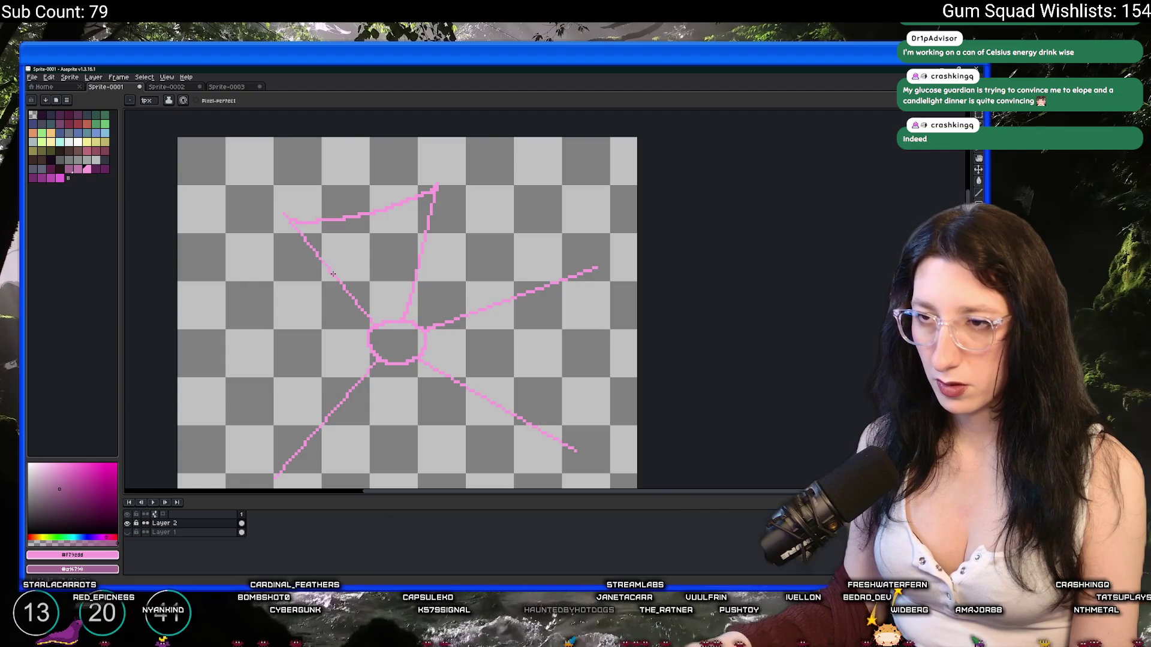
pyautogui.hotkey('ctrl', 'z')
pyautogui.moveTo(422, 241); pyautogui.dragTo(404, 256)
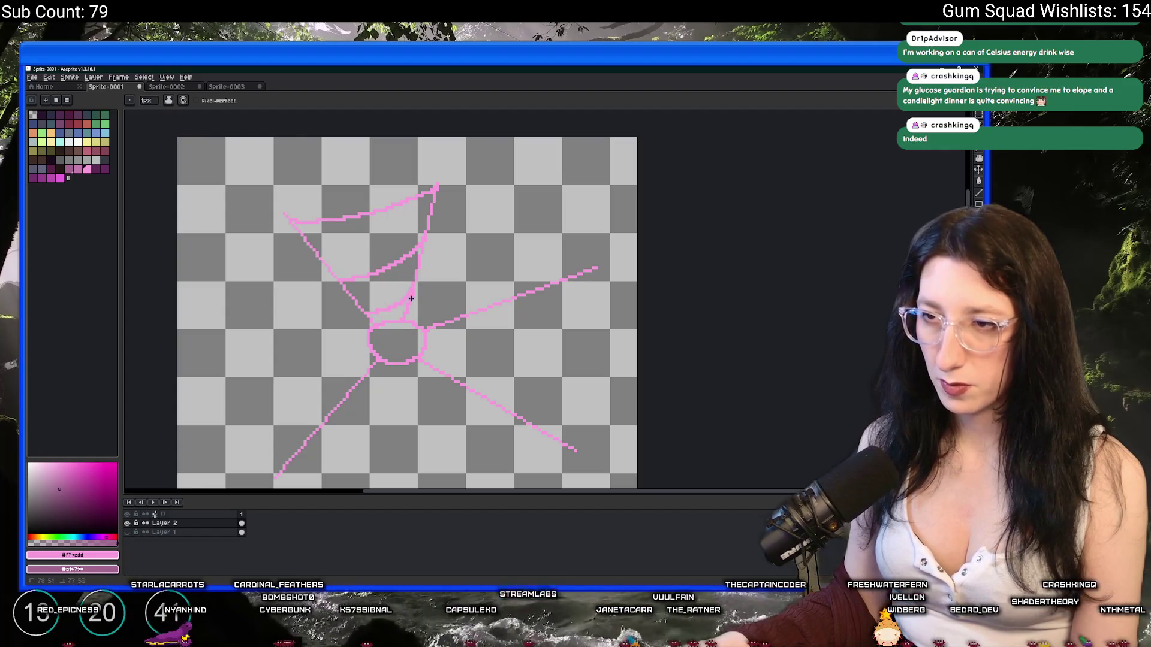
pyautogui.moveTo(435, 325); pyautogui.dragTo(432, 368)
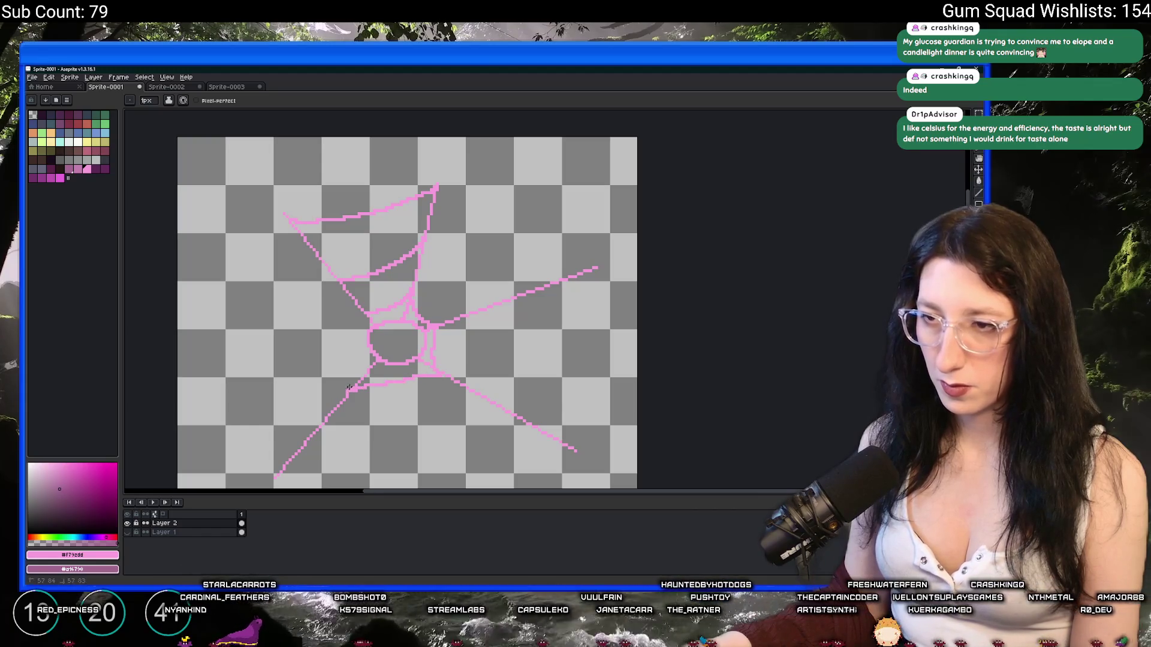
# Link the left strands with a thread and draw a curved thread across the lower-left
pyautogui.moveTo(366, 317); pyautogui.dragTo(403, 262)
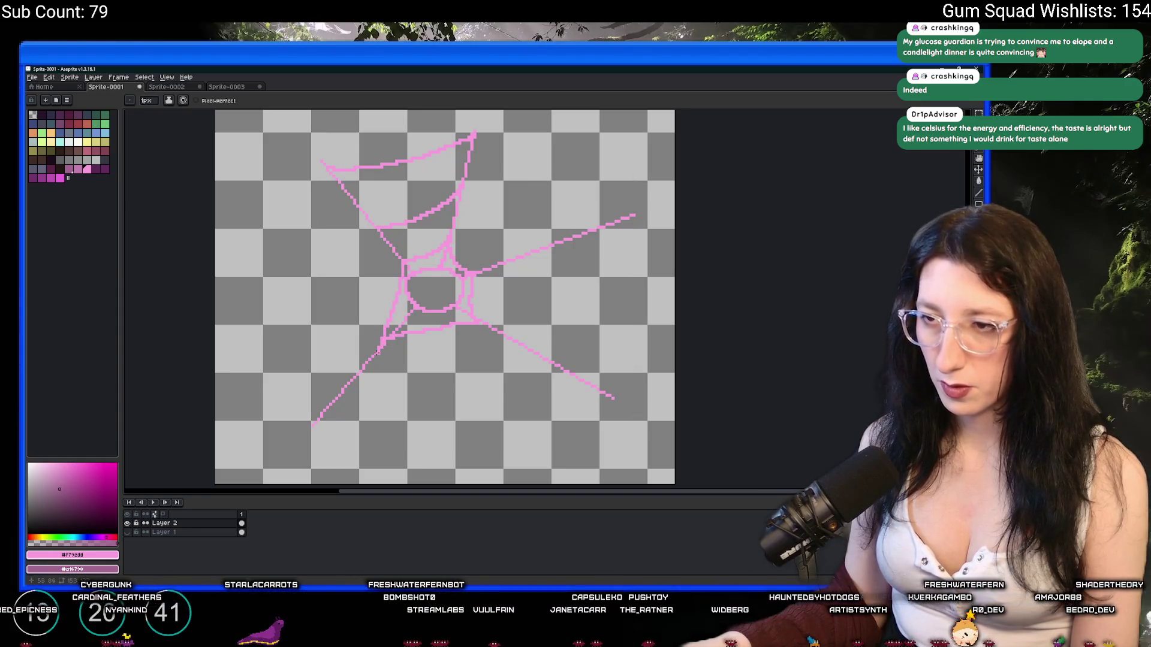
pyautogui.moveTo(372, 230); pyautogui.dragTo(357, 354)
pyautogui.scroll(-1, 351, 378)
pyautogui.scroll(2, 351, 378)
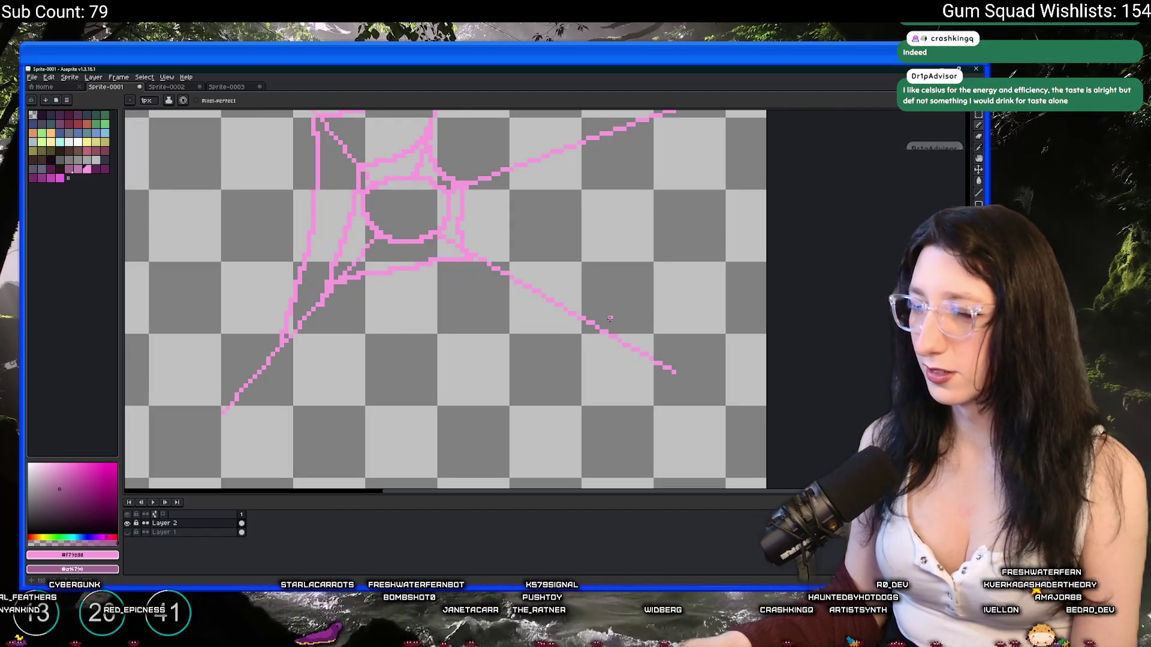
pyautogui.moveTo(321, 363); pyautogui.dragTo(303, 393)
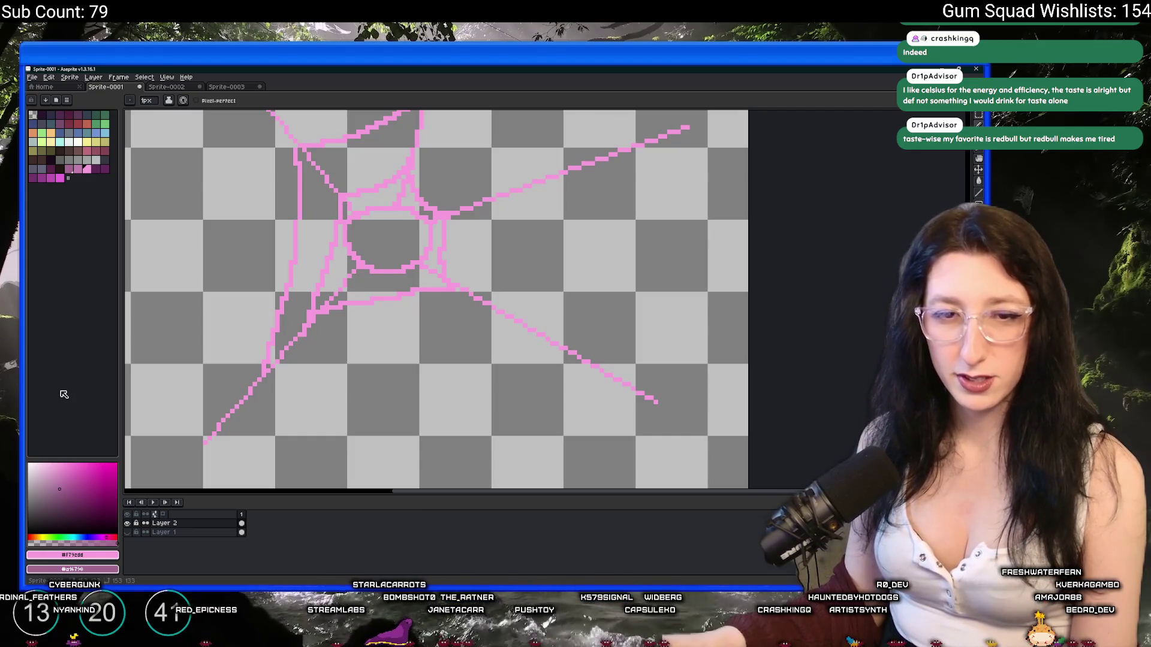
pyautogui.moveTo(266, 375); pyautogui.dragTo(505, 315)
# Add a short thread rightward from centre and one from the upper junction down-right
pyautogui.scroll(3, 505, 315)
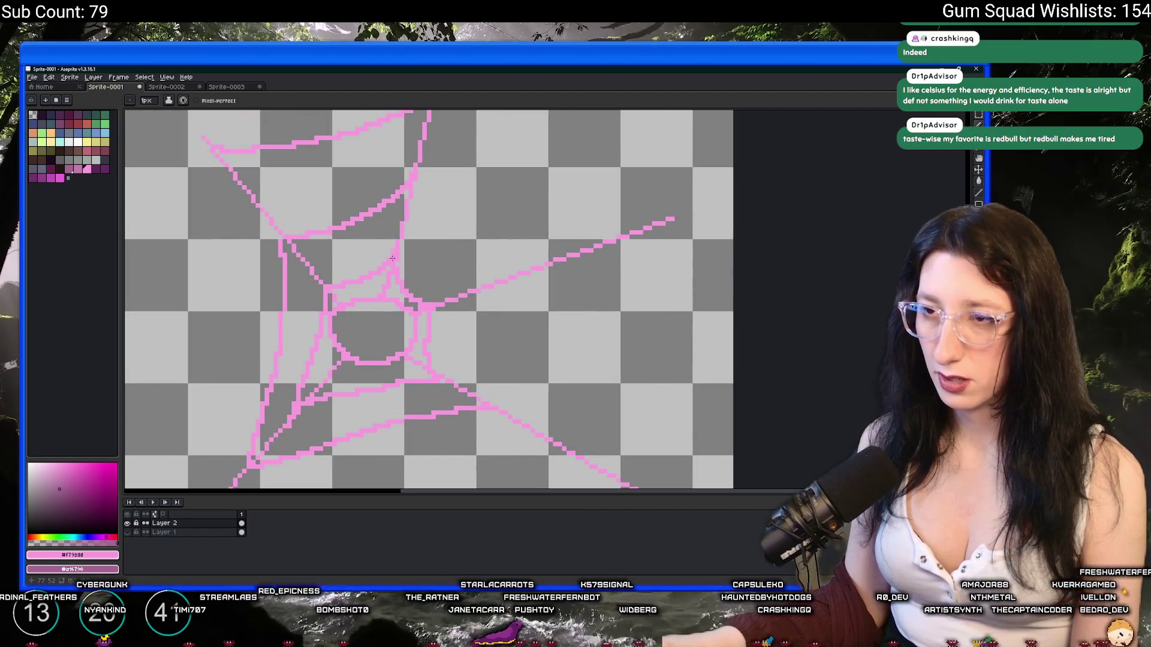
pyautogui.moveTo(401, 268)
pyautogui.mouseDown()
pyautogui.moveTo(455, 287)
pyautogui.moveTo(451, 370)
pyautogui.mouseUp()
pyautogui.scroll(-2, 455, 336)
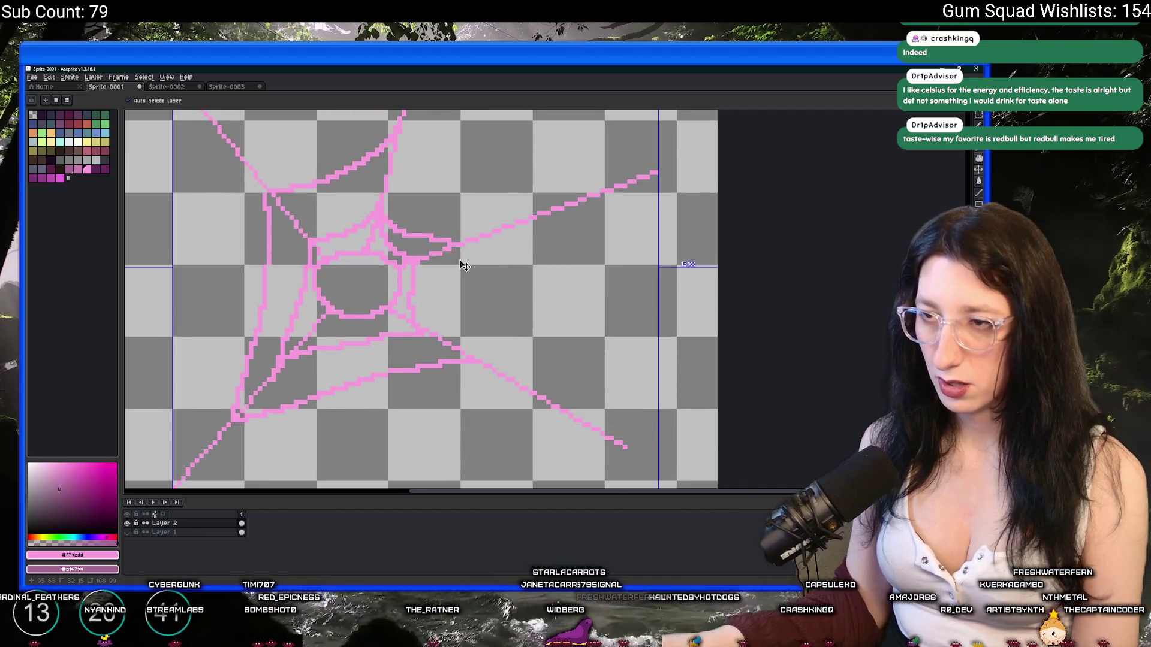
pyautogui.moveTo(450, 300); pyautogui.dragTo(461, 329)
pyautogui.scroll(-1, 461, 329)
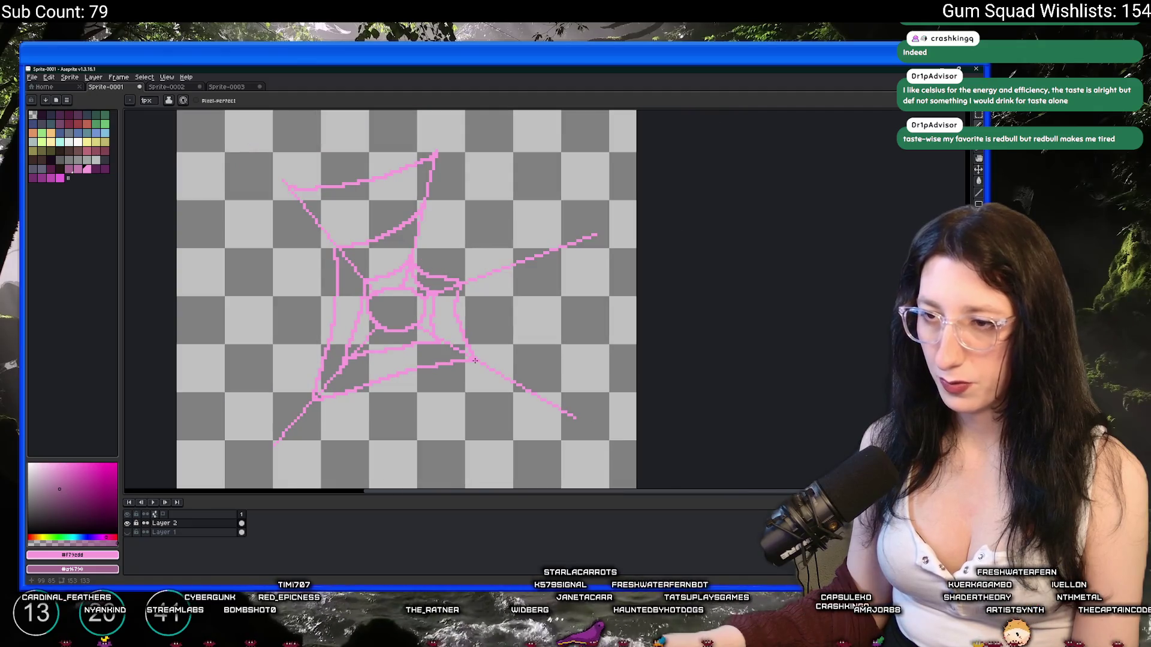
pyautogui.scroll(1, 384, 318)
pyautogui.moveTo(309, 231); pyautogui.dragTo(374, 295)
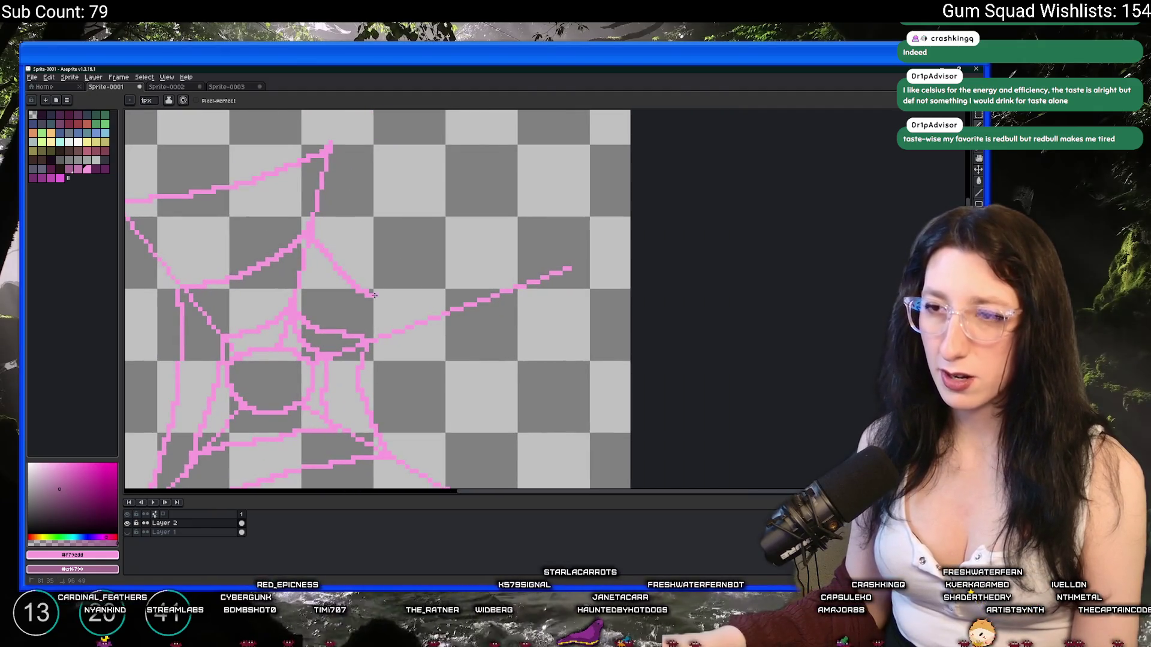